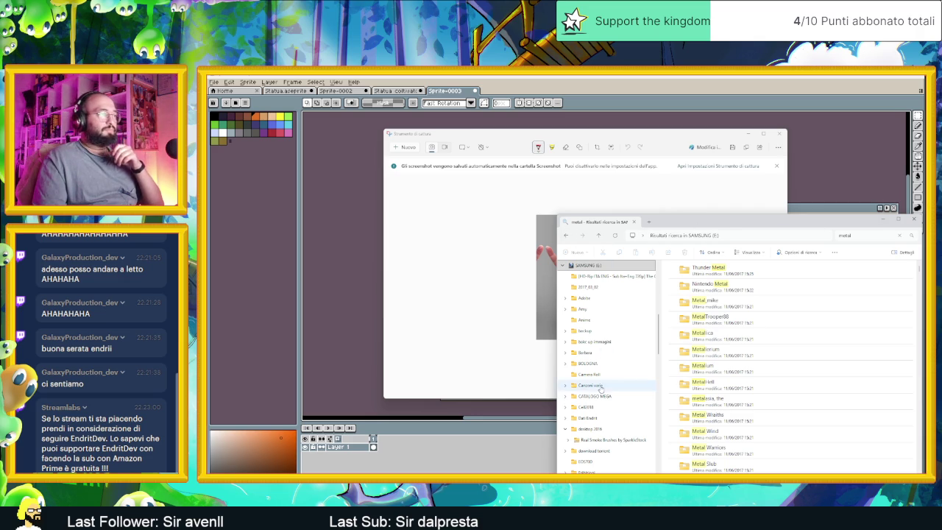
Open the hand screenshot from Immagini > Screenshot in the Photos viewer.
{"action": "scroll", "coordinate": [608, 353], "scroll_direction": "up", "scroll_amount": 10}
{"action": "left_click", "coordinate": [584, 344]}
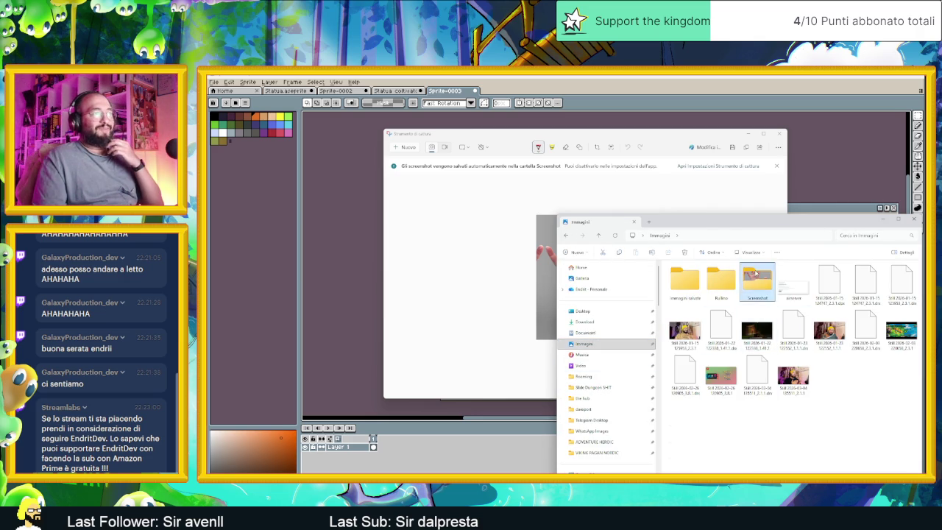
{"action": "double_click", "coordinate": [757, 280]}
{"action": "scroll", "coordinate": [757, 380], "scroll_direction": "down", "scroll_amount": 5}
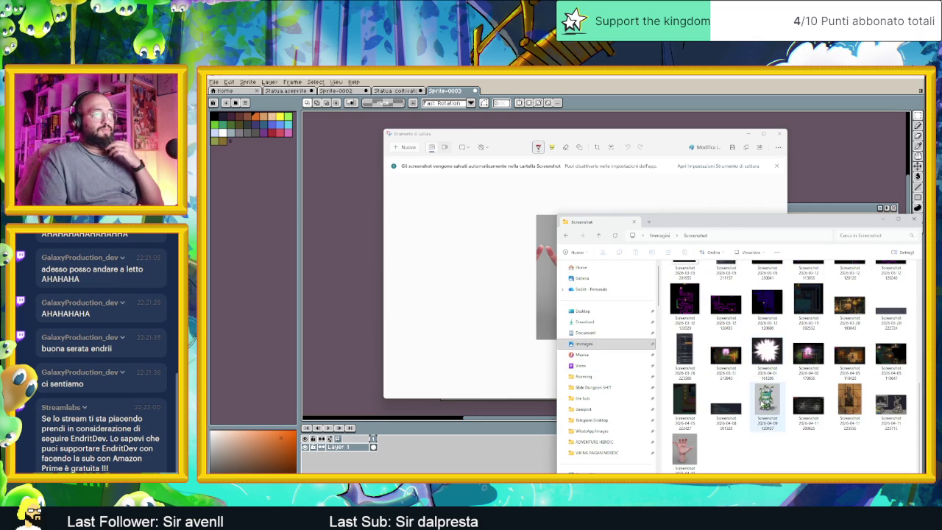
{"action": "left_click", "coordinate": [689, 449]}
{"action": "double_click", "coordinate": [690, 449]}
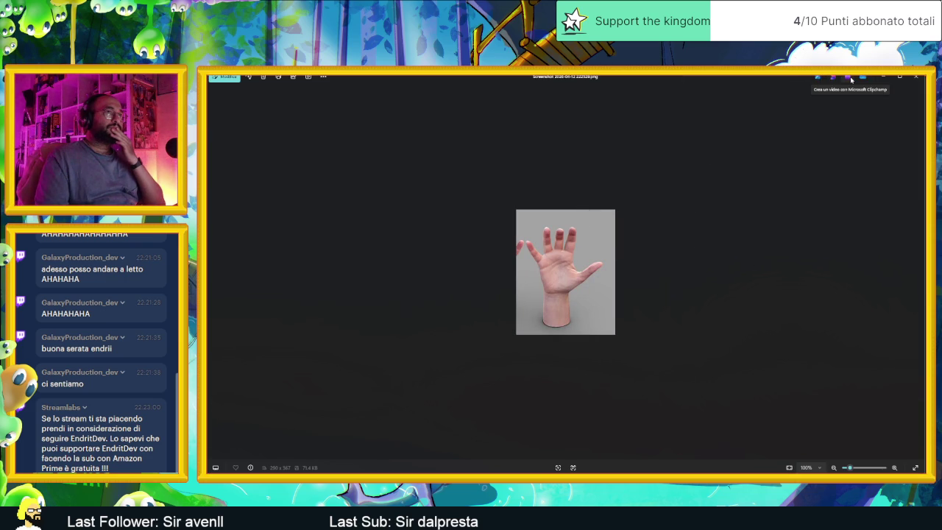
Remove the hand photo's grey background in Designer, signing in when prompted.
{"action": "left_click", "coordinate": [861, 78]}
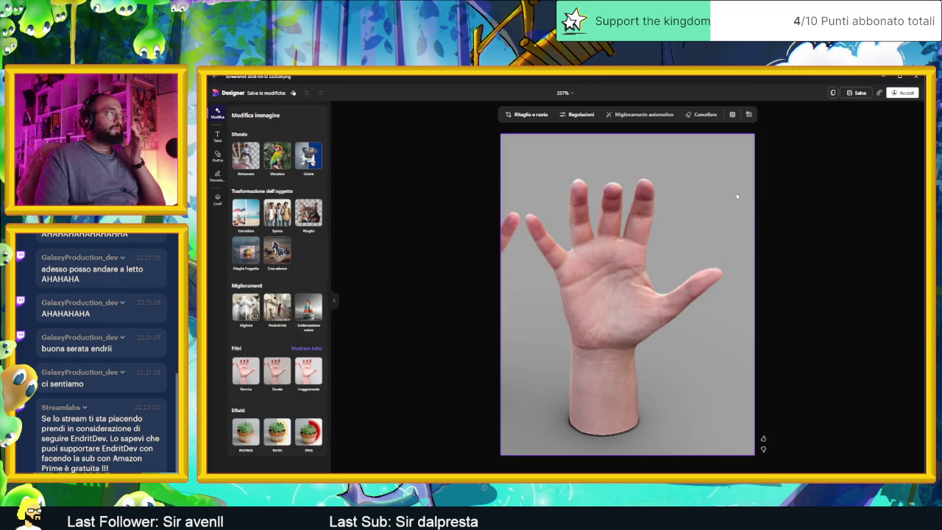
{"action": "left_click", "coordinate": [250, 170]}
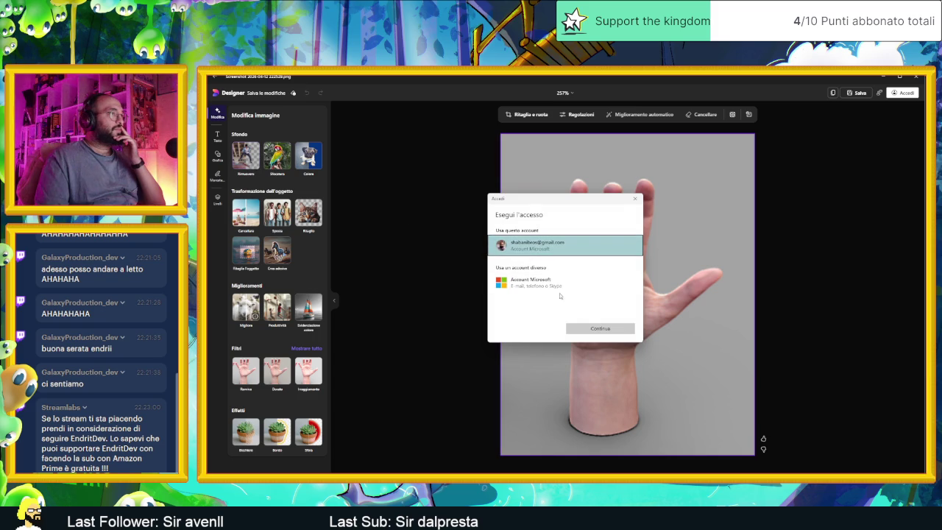
{"action": "left_click", "coordinate": [592, 327]}
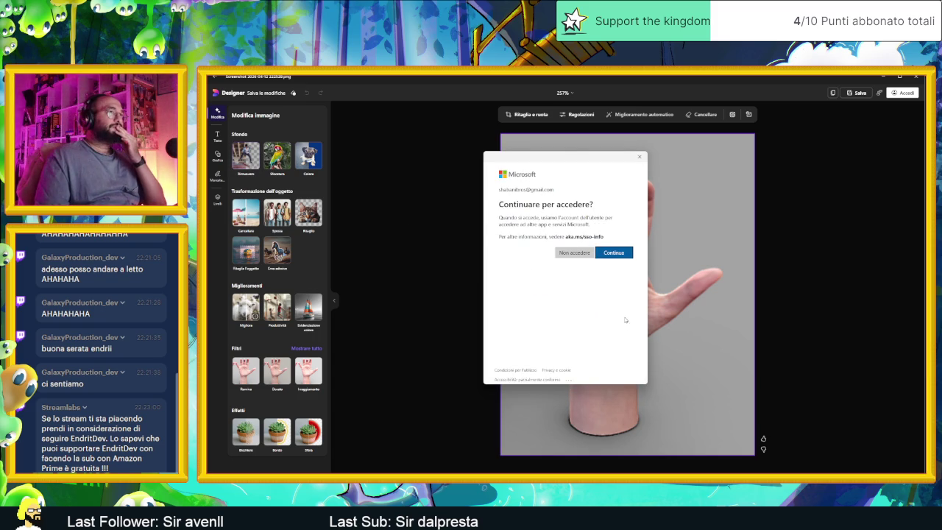
{"action": "left_click", "coordinate": [613, 254]}
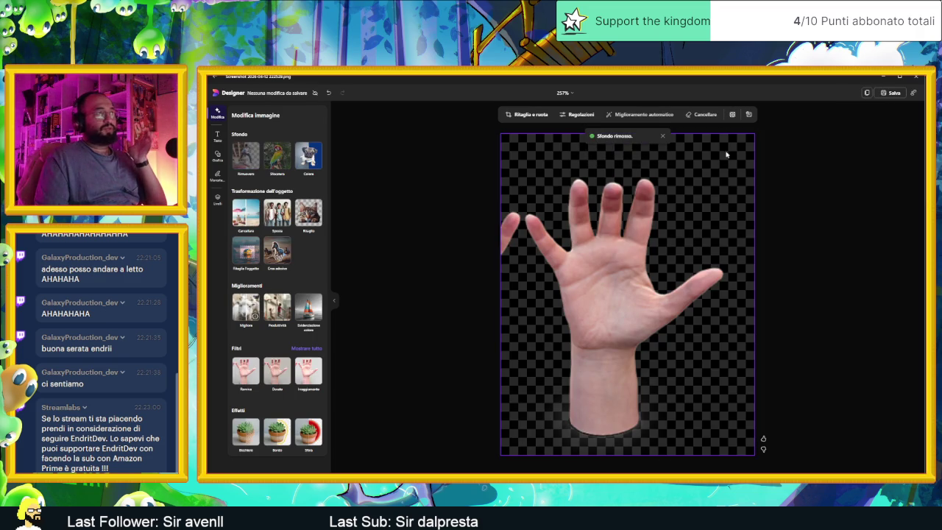
Copy the cut-out hand as an image, open the Salva options, and minimize Designer.
{"action": "left_click", "coordinate": [866, 94]}
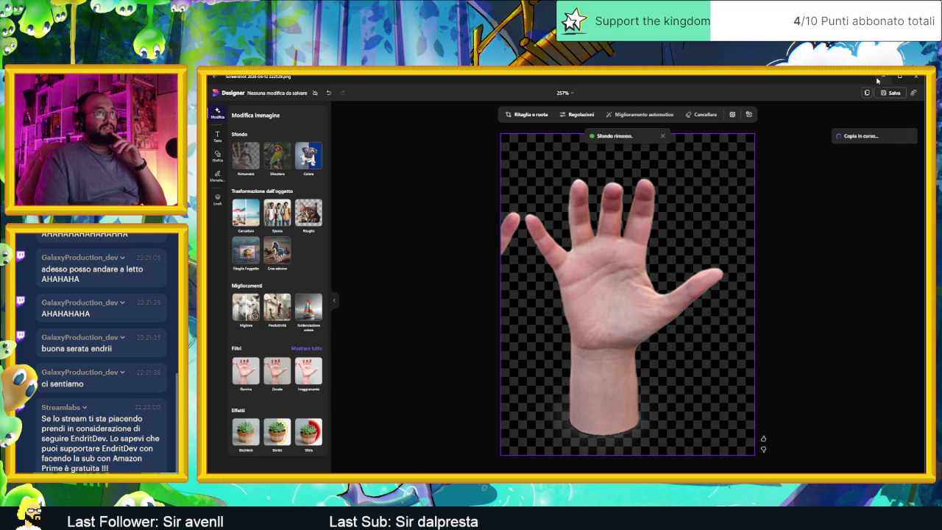
{"action": "left_click", "coordinate": [891, 93]}
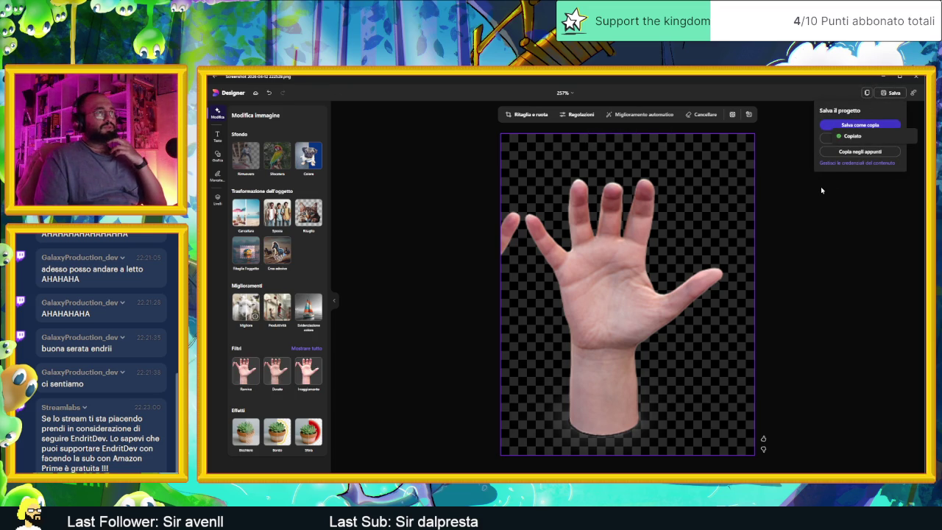
{"action": "left_click", "coordinate": [883, 76]}
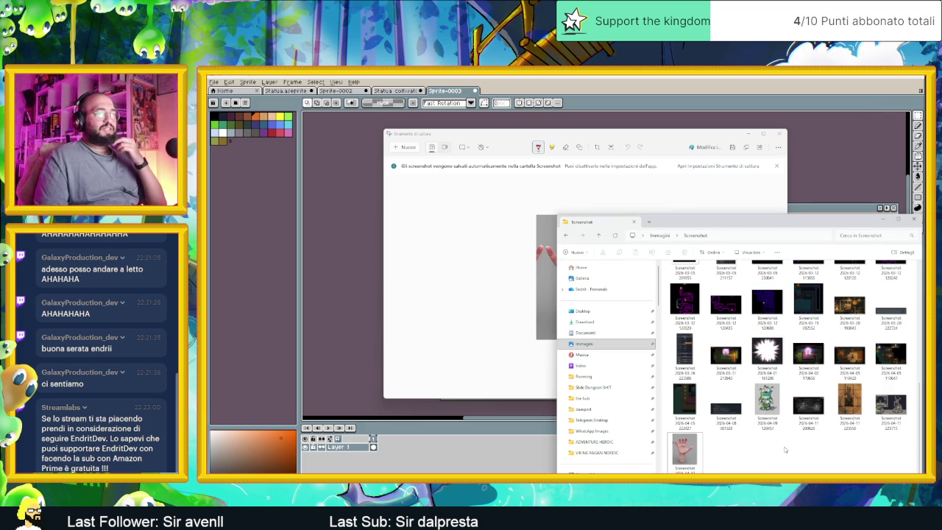
Save the background-free hand with Salva come copia.
{"action": "left_click", "coordinate": [724, 407]}
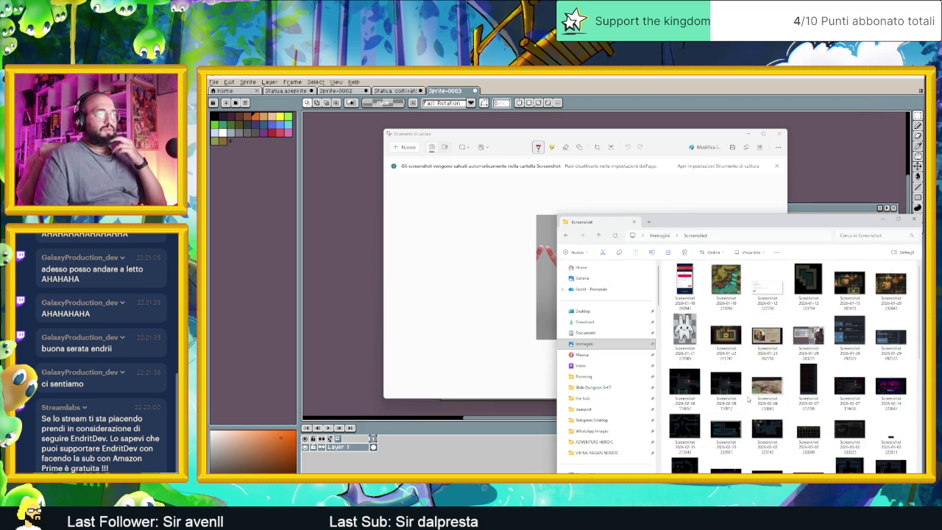
{"action": "left_click", "coordinate": [711, 440]}
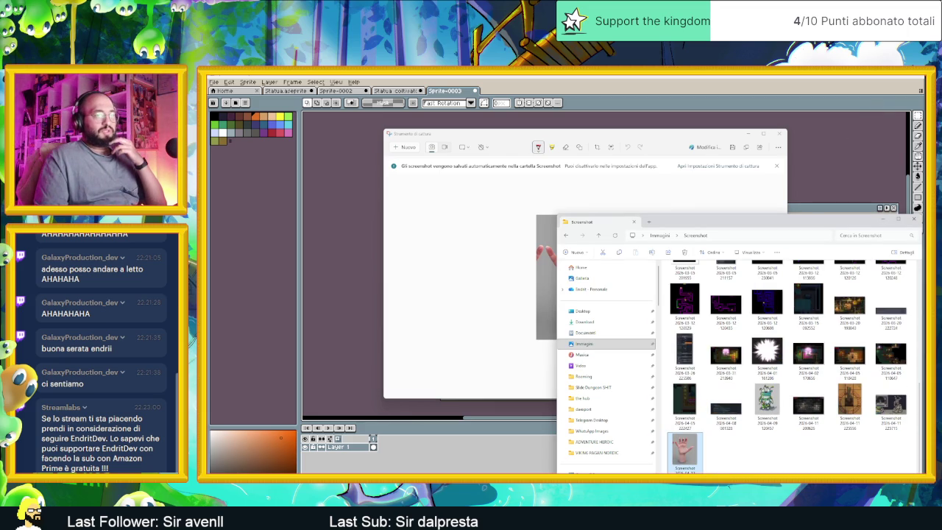
{"action": "key", "text": "alt+Tab"}
{"action": "left_click", "coordinate": [859, 125]}
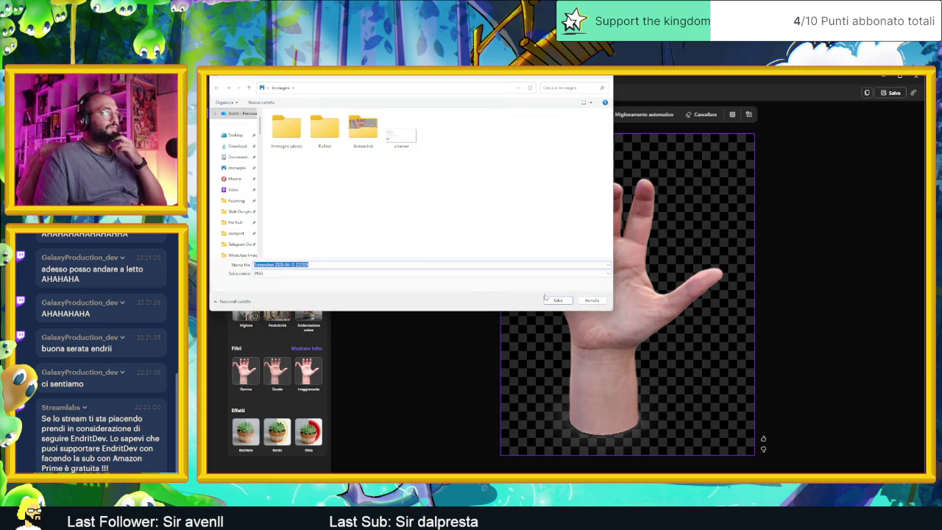
{"action": "left_click", "coordinate": [558, 300]}
Minimize the editors and show the Immagini folder in File Explorer.
{"action": "left_click", "coordinate": [881, 77]}
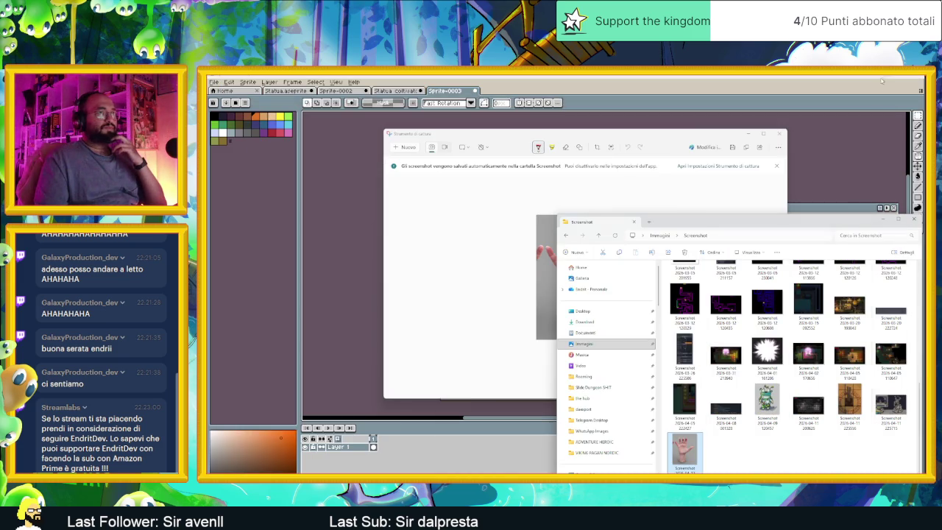
{"action": "left_click", "coordinate": [665, 236]}
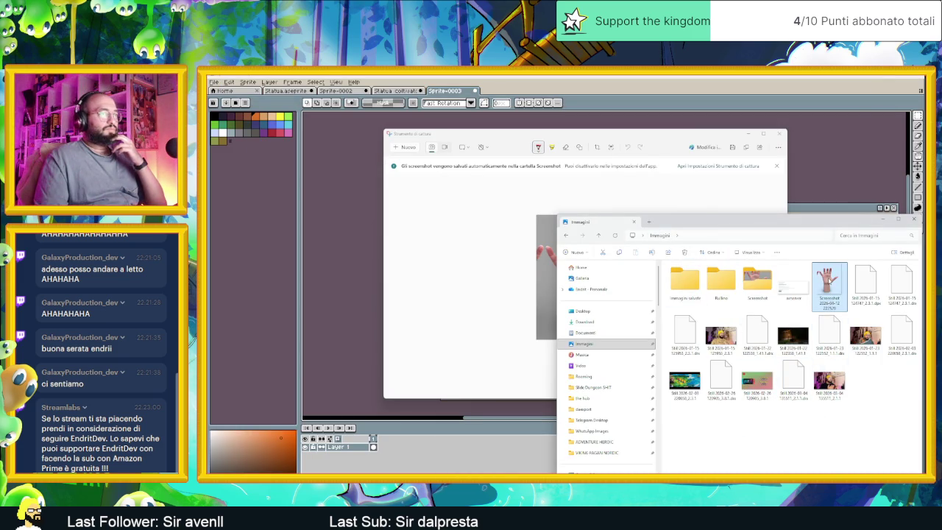
{"action": "left_click", "coordinate": [885, 82]}
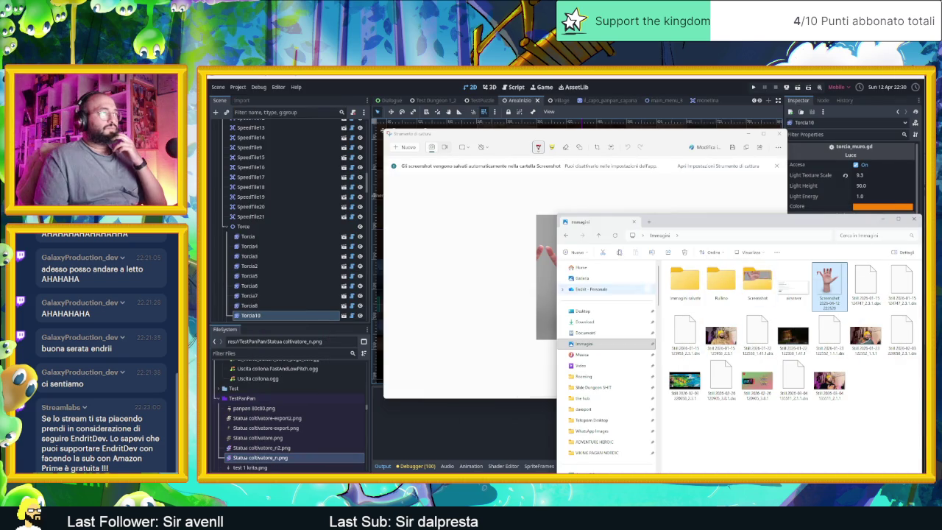
Import the hand PNG into Godot's TestPanPan folder and place it in the level as a Sprite2D.
{"action": "left_click", "coordinate": [748, 136]}
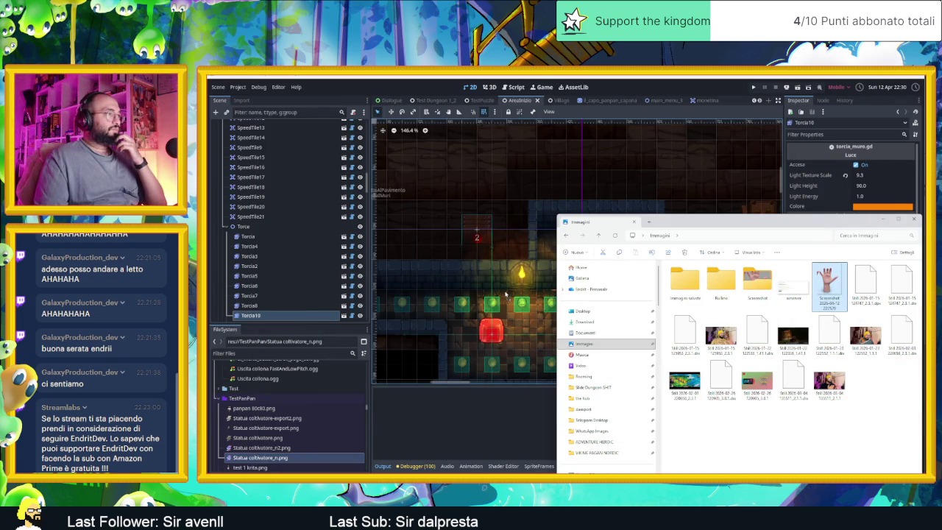
{"action": "left_click_drag", "start_coordinate": [261, 401], "coordinate": [271, 397]}
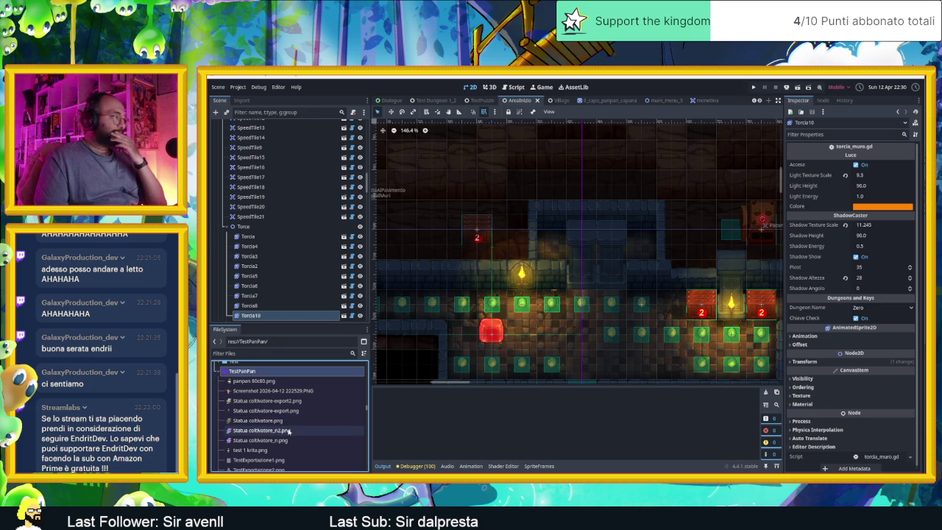
{"action": "left_click_drag", "start_coordinate": [267, 392], "coordinate": [603, 230]}
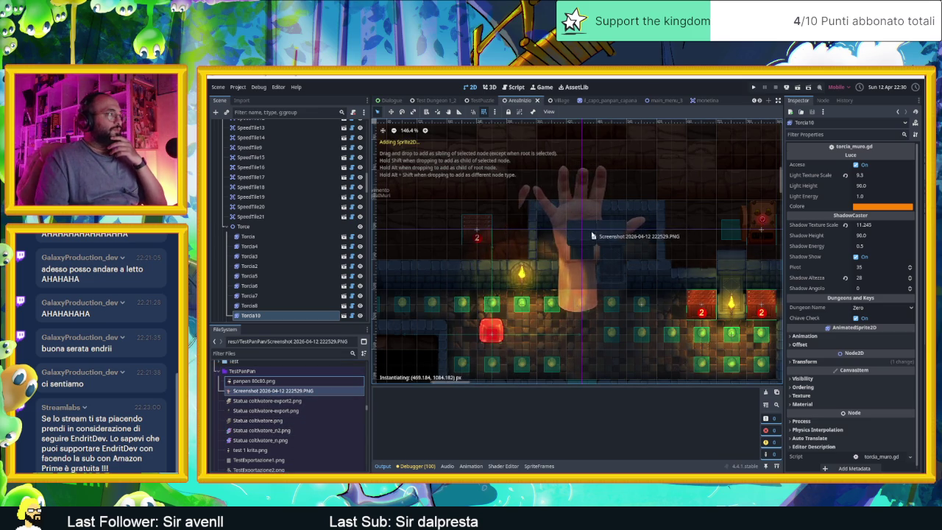
{"action": "left_click_drag", "start_coordinate": [603, 231], "coordinate": [539, 234]}
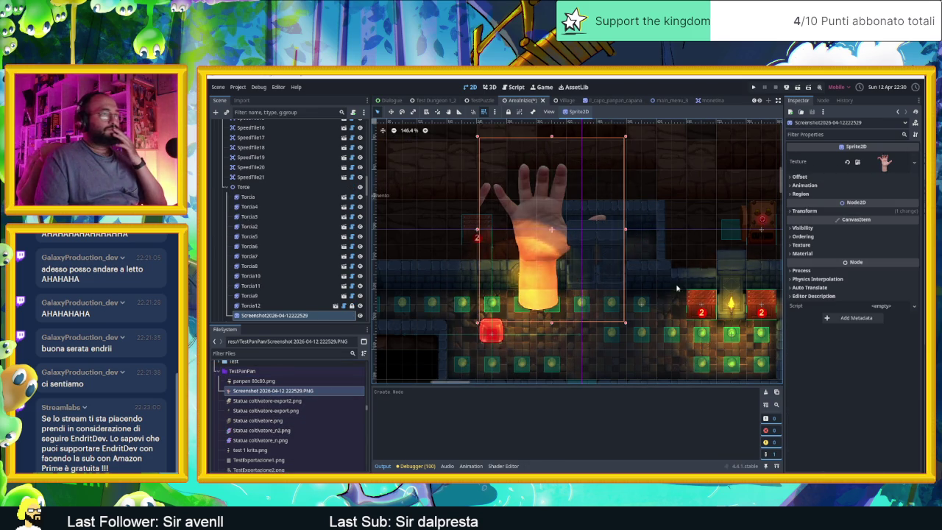
{"action": "left_click", "coordinate": [819, 211]}
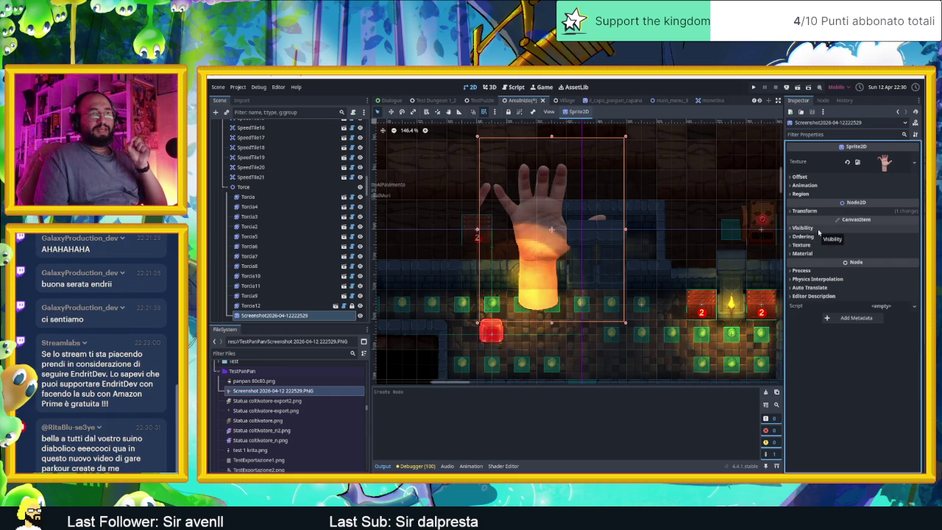
Set the hand sprite's Ordering Z Index to 1.
{"action": "left_click", "coordinate": [817, 229]}
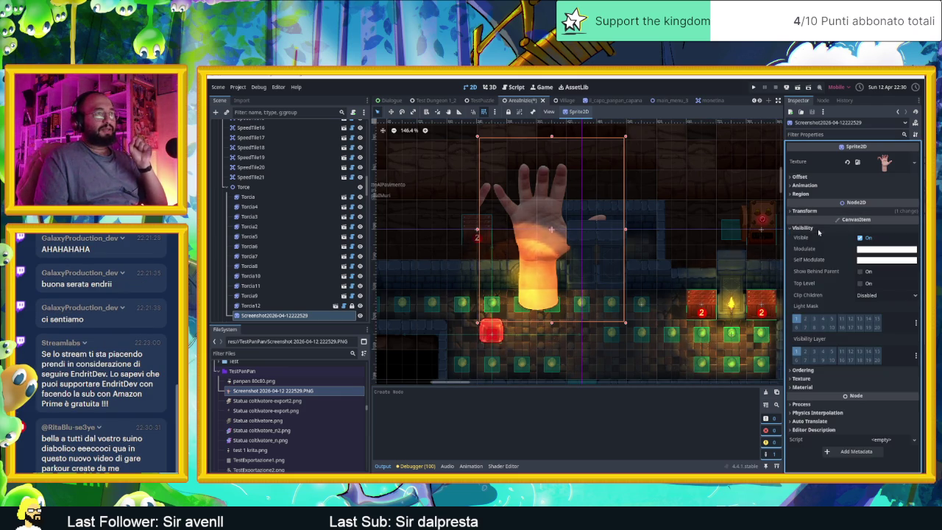
{"action": "left_click", "coordinate": [813, 228]}
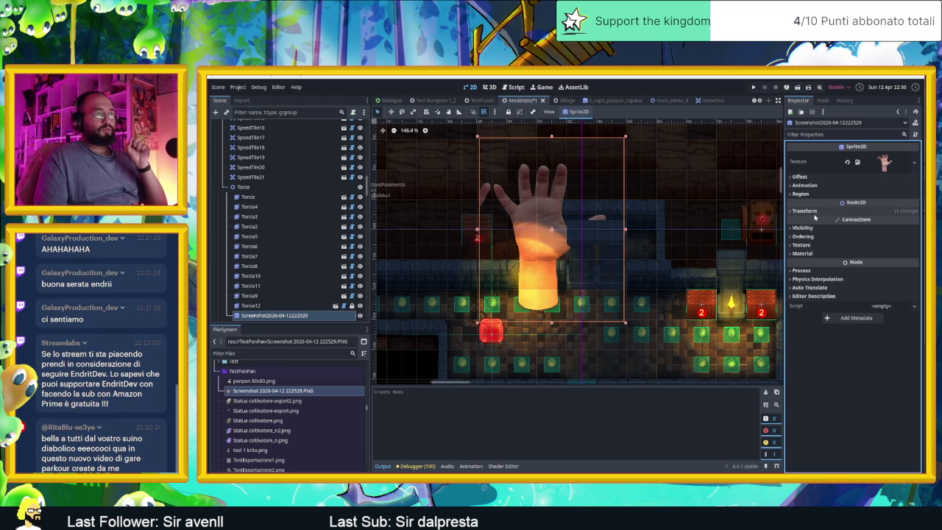
{"action": "left_click", "coordinate": [817, 237]}
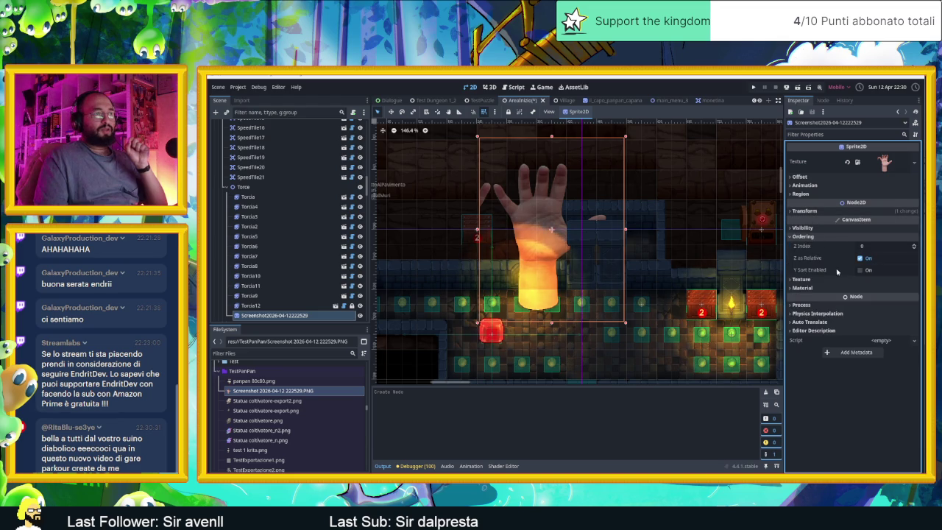
{"action": "left_click", "coordinate": [914, 245]}
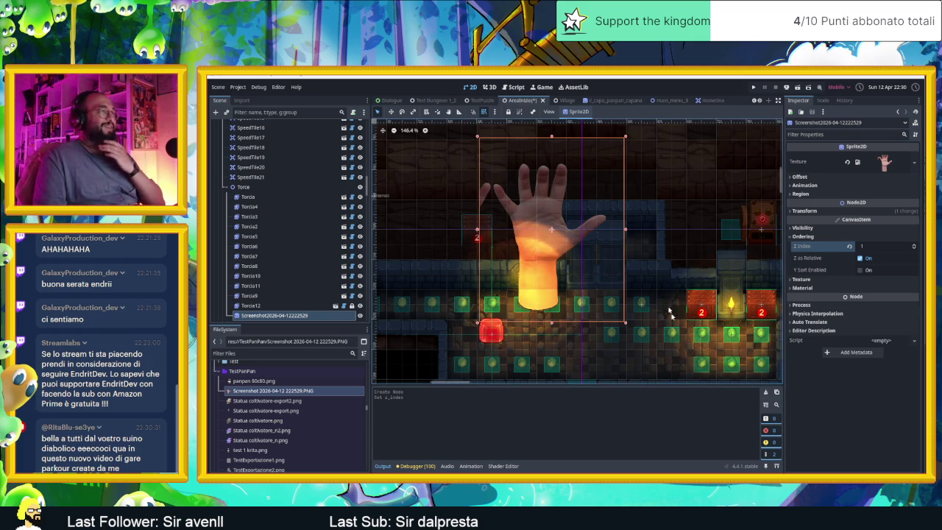
Shrink the hand sprite to about half size and move it between the torches.
{"action": "mouse_move", "coordinate": [477, 137]}
{"action": "left_mouse_down"}
{"action": "mouse_move", "coordinate": [538, 185]}
{"action": "mouse_move", "coordinate": [540, 212]}
{"action": "mouse_move", "coordinate": [555, 212]}
{"action": "left_mouse_up"}
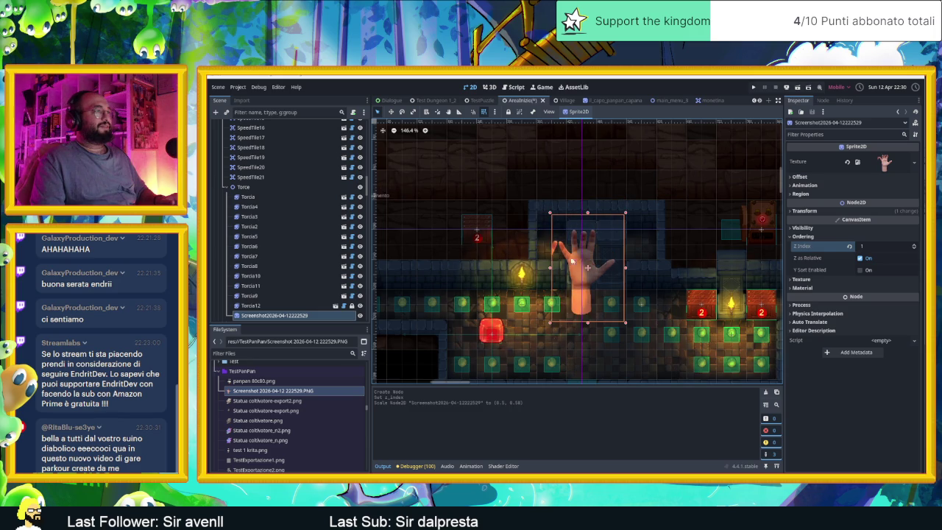
{"action": "left_click_drag", "start_coordinate": [556, 304], "coordinate": [603, 254]}
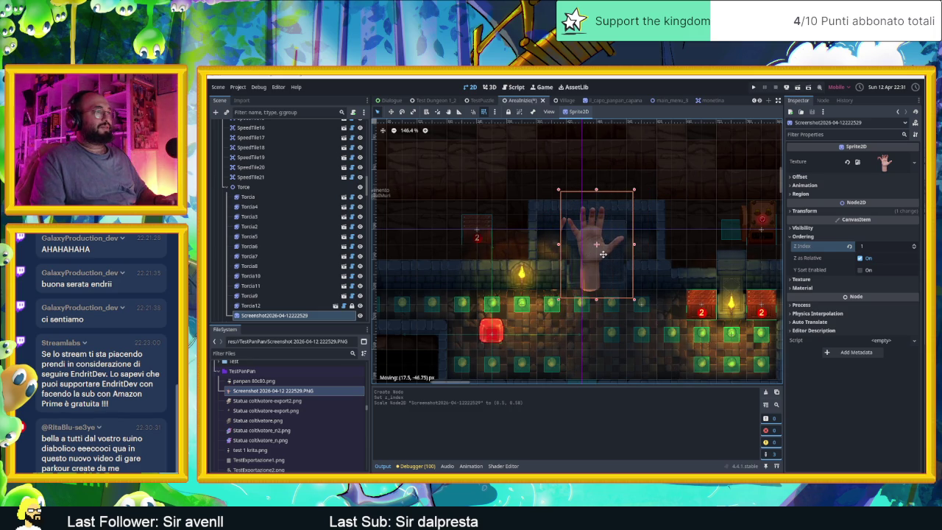
{"action": "left_click", "coordinate": [596, 264]}
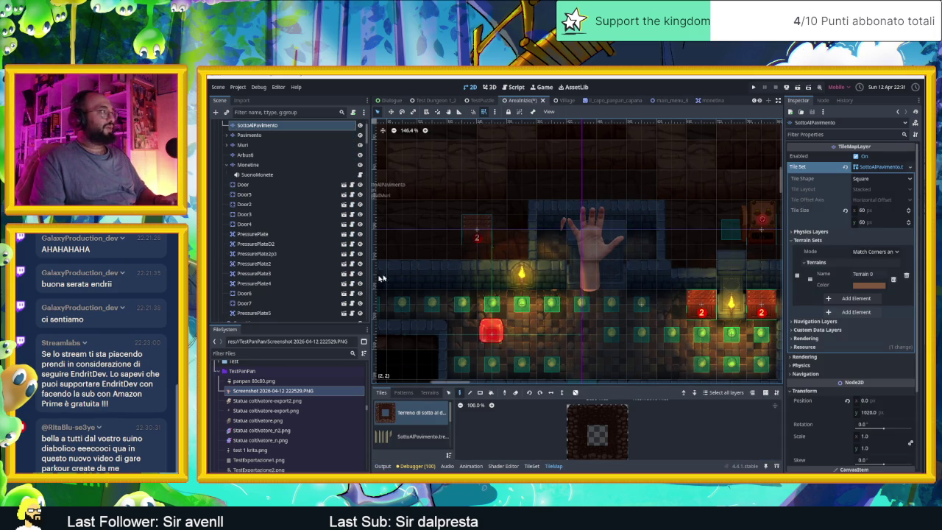
Nudge the hand sprite's Position x right to 493.045.
{"action": "scroll", "coordinate": [313, 297], "scroll_direction": "down", "scroll_amount": 5}
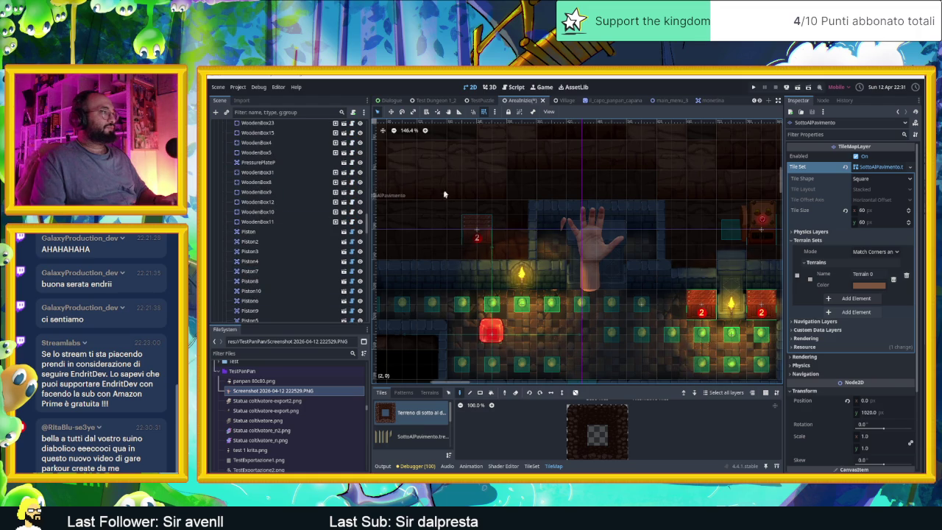
{"action": "left_click", "coordinate": [258, 201]}
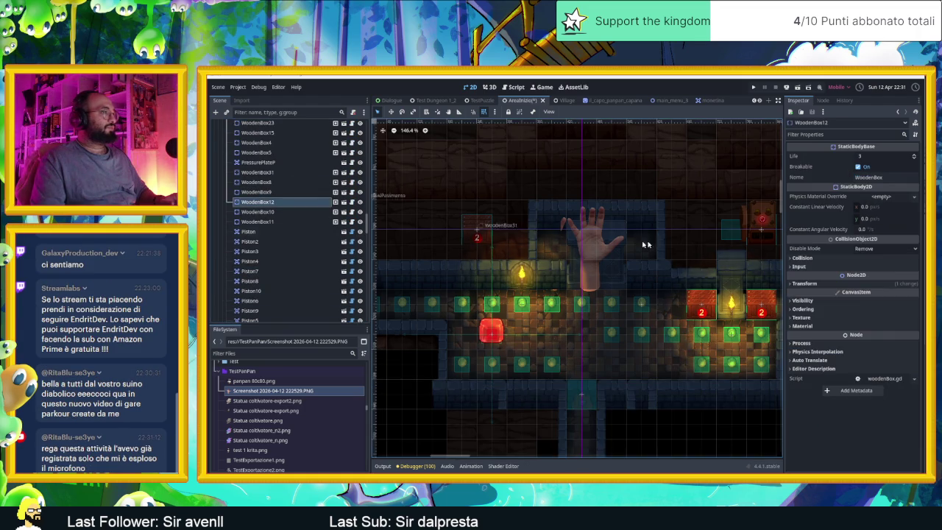
{"action": "left_click", "coordinate": [599, 256]}
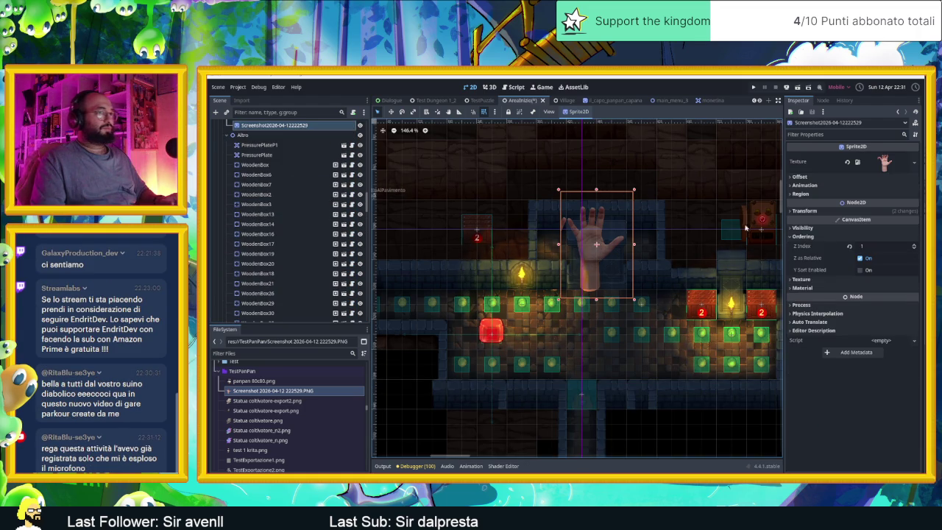
{"action": "left_click", "coordinate": [869, 211]}
{"action": "mouse_move", "coordinate": [875, 261]}
{"action": "left_mouse_down"}
{"action": "mouse_move", "coordinate": [888, 268]}
{"action": "mouse_move", "coordinate": [874, 268]}
{"action": "left_mouse_up"}
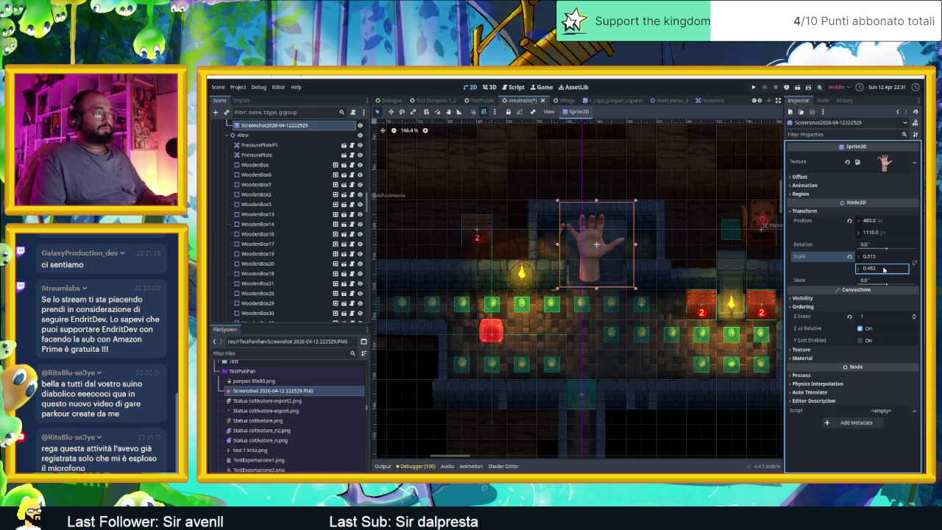
{"action": "scroll", "coordinate": [646, 270], "scroll_direction": "up", "scroll_amount": 2}
{"action": "scroll", "coordinate": [647, 270], "scroll_direction": "up", "scroll_amount": 2}
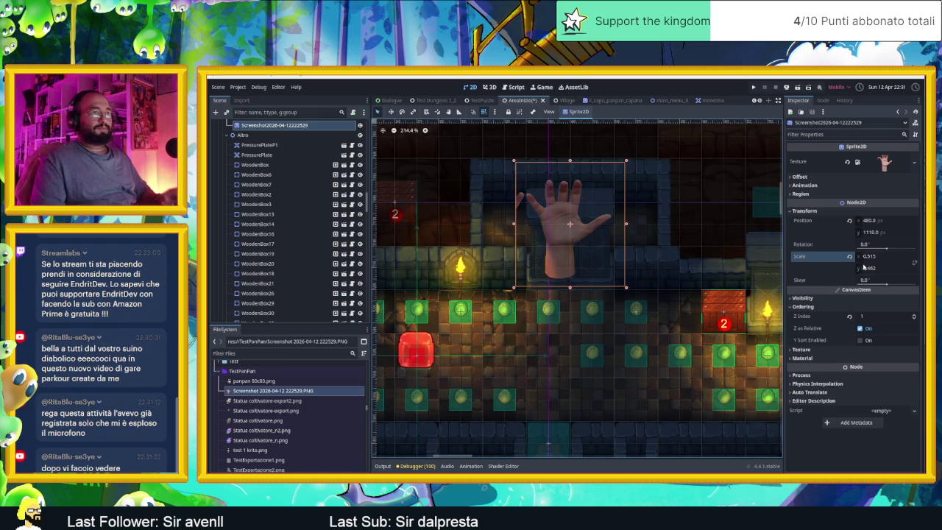
{"action": "left_click", "coordinate": [538, 280]}
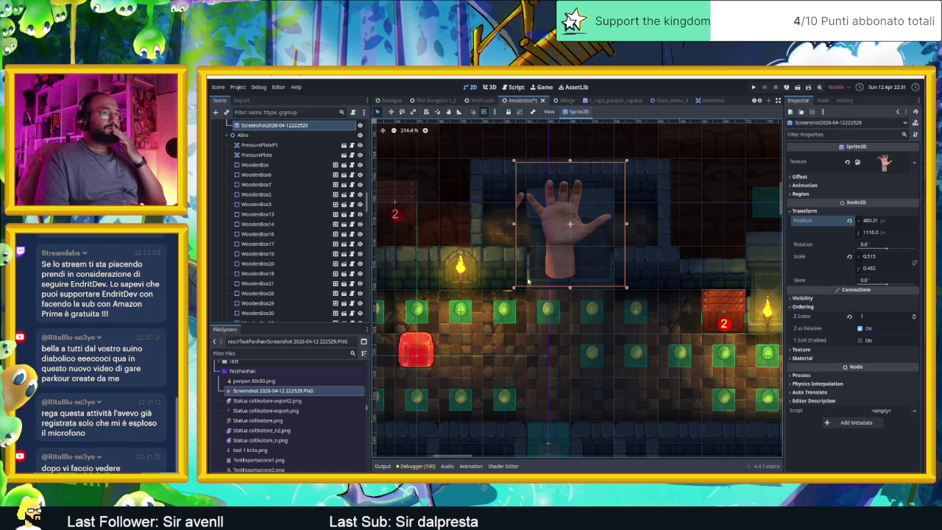
{"action": "left_click_drag", "start_coordinate": [886, 220], "coordinate": [898, 220]}
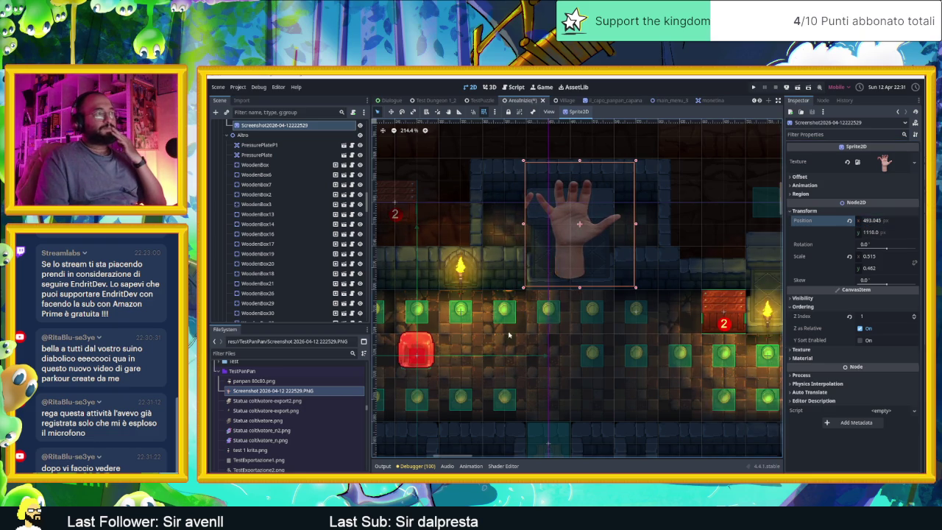
Scale the hand sprite down to 0.423 by 0.381 and save the scene.
{"action": "scroll", "coordinate": [544, 291], "scroll_direction": "down", "scroll_amount": 1}
{"action": "scroll", "coordinate": [545, 291], "scroll_direction": "down", "scroll_amount": 1}
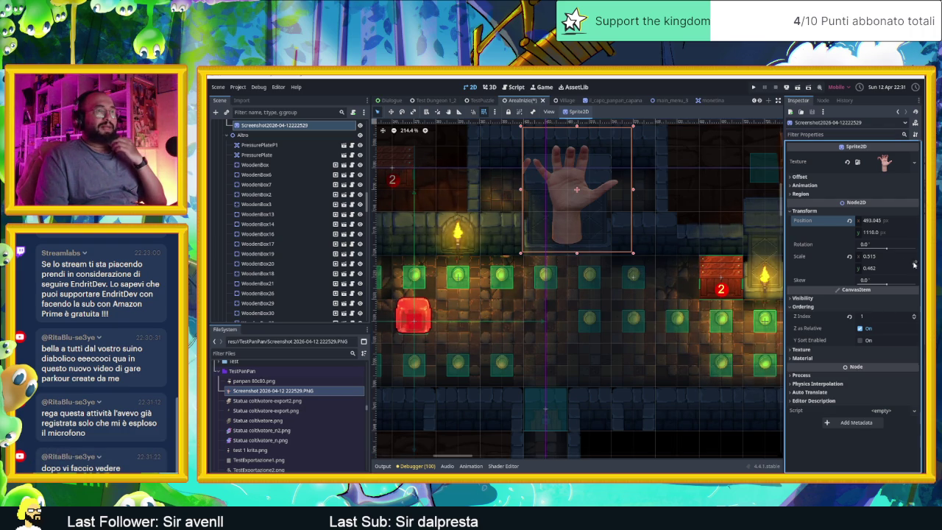
{"action": "left_click_drag", "start_coordinate": [906, 256], "coordinate": [873, 257]}
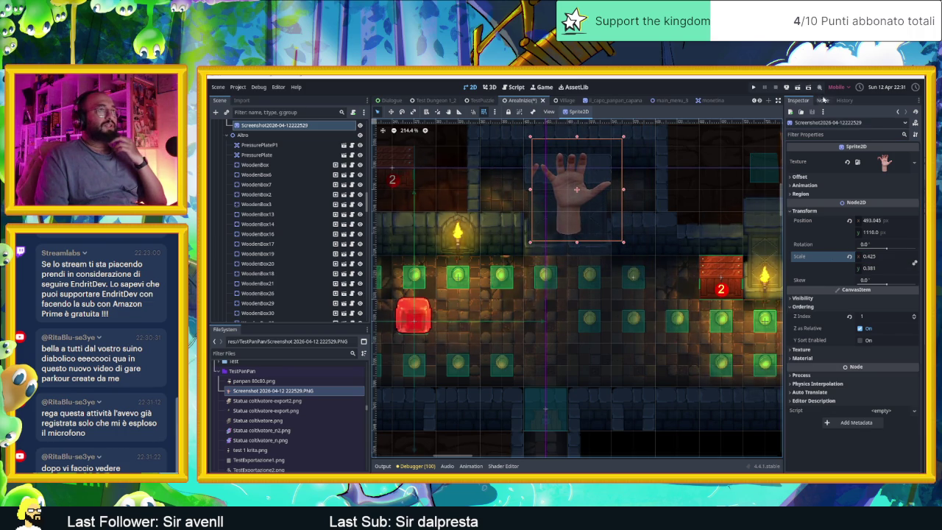
{"action": "key", "text": "ctrl+s"}
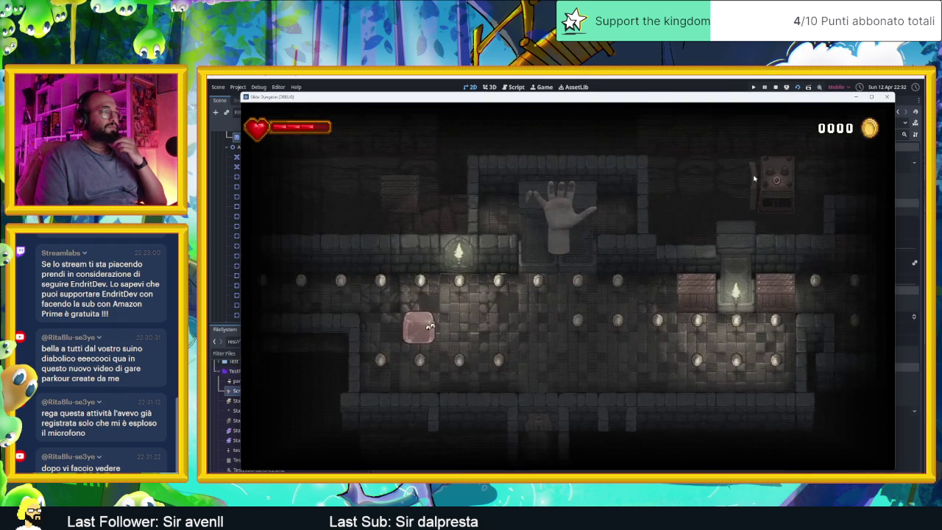
Test-play the level, moving the character down, right, up, left, up, right to collect coins.
{"action": "key", "text": "Down"}
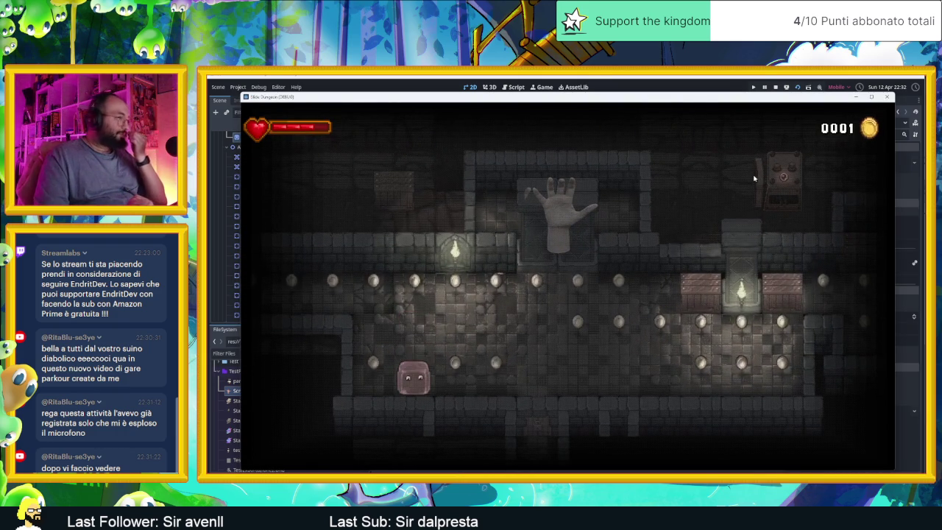
{"action": "key", "text": "Right"}
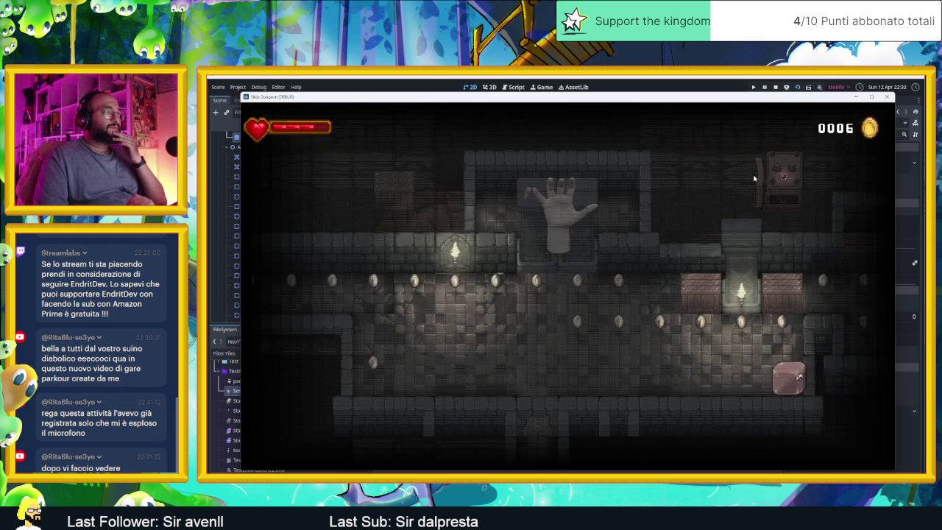
{"action": "key", "text": "Up"}
{"action": "key", "text": "Left"}
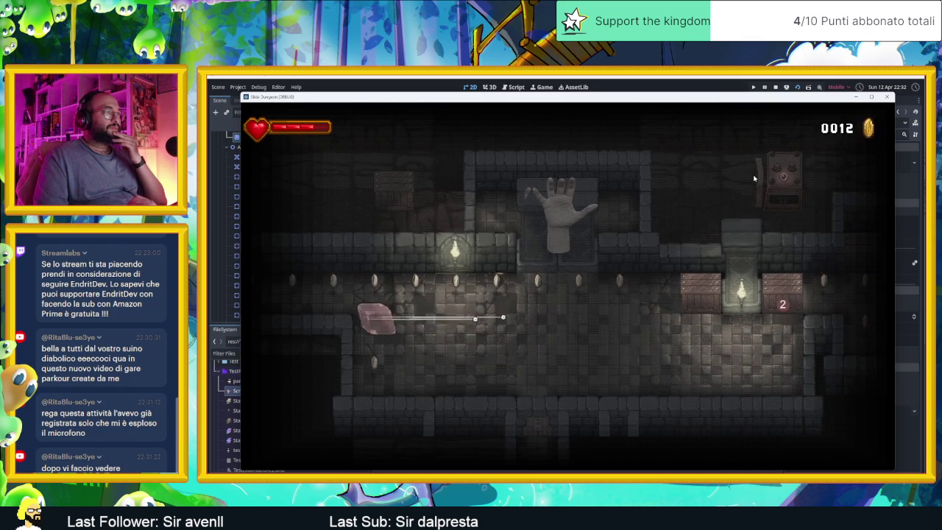
{"action": "key", "text": "Up"}
{"action": "key", "text": "Right"}
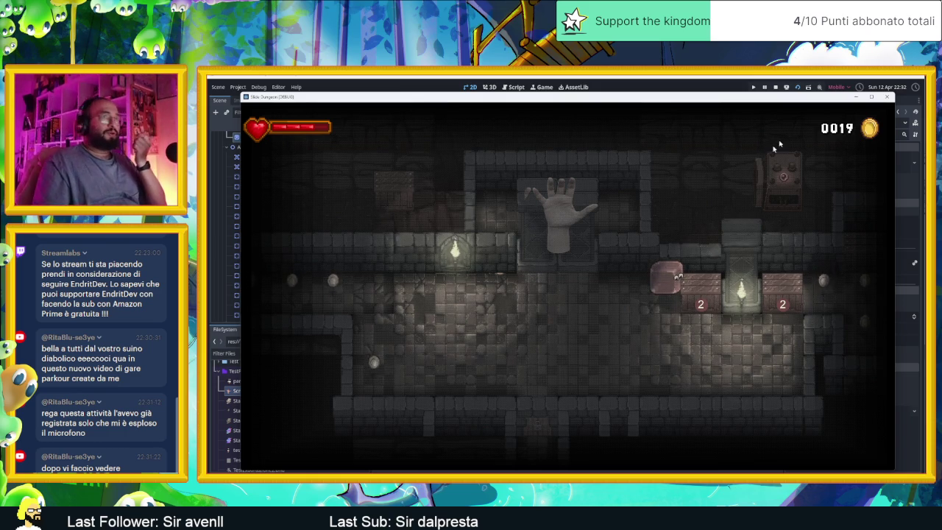
Stop the game with F8, hide Godot, and switch to Aseprite.
{"action": "key", "text": "F8"}
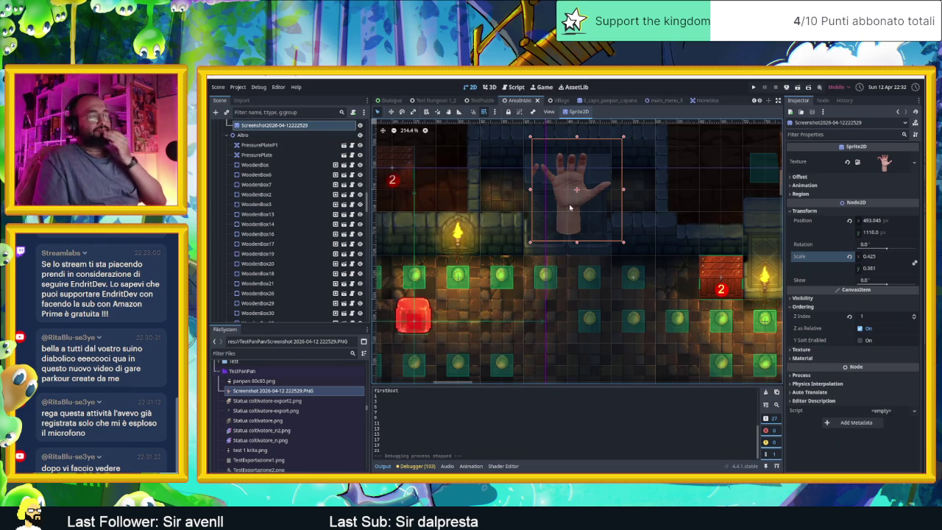
{"action": "left_click", "coordinate": [894, 80]}
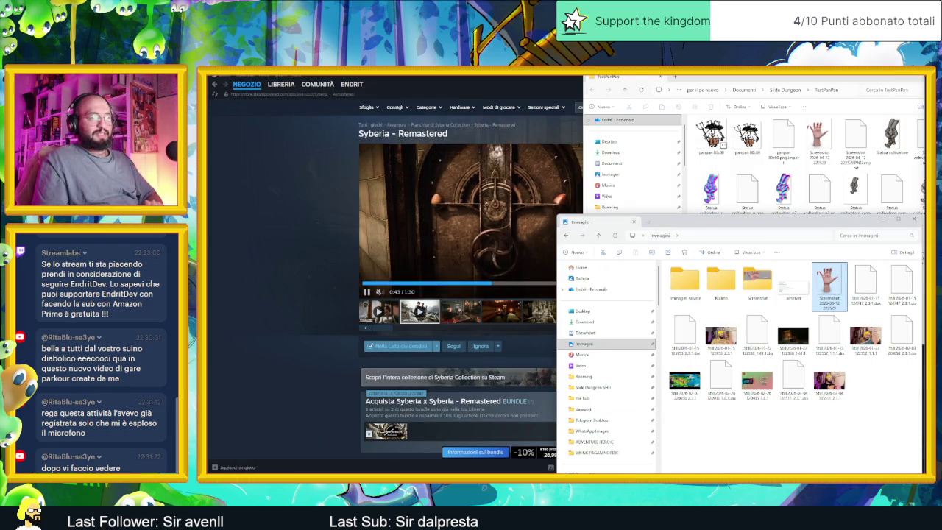
{"action": "key", "text": "alt+Tab"}
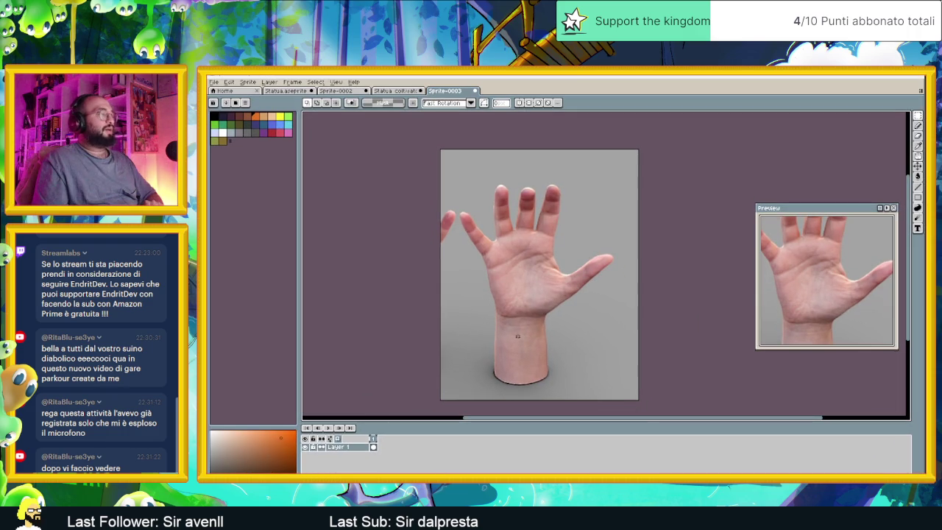
Resize the Sprite-0003 canvas to 120 by 120 and delete its contents.
{"action": "left_click", "coordinate": [231, 82]}
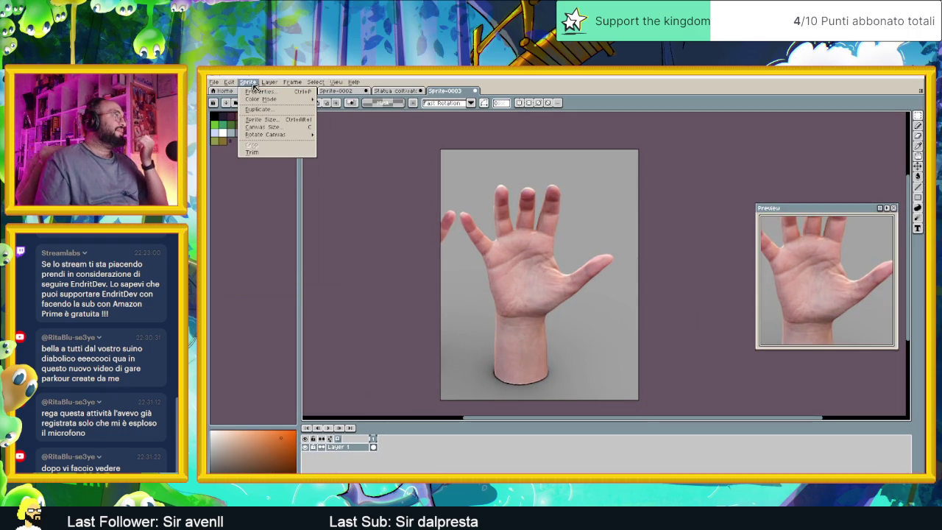
{"action": "left_click", "coordinate": [261, 126]}
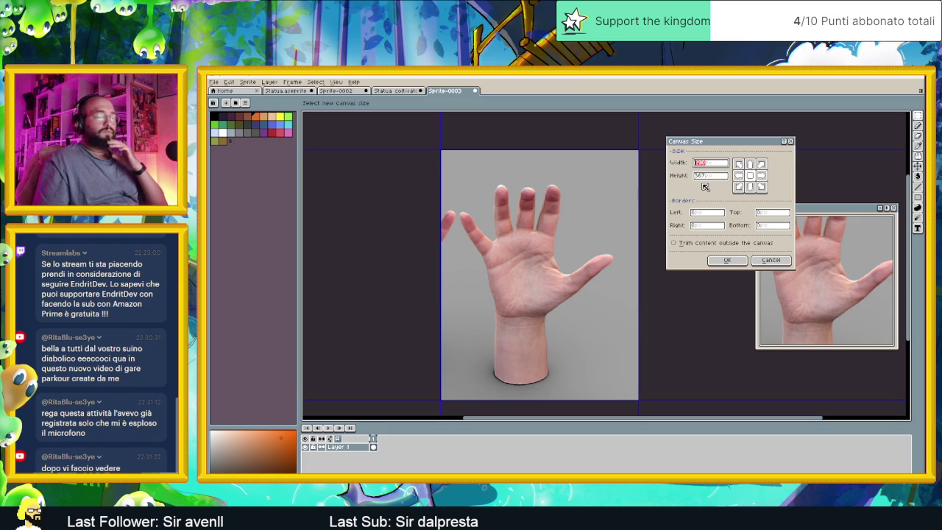
{"action": "type", "text": "120"}
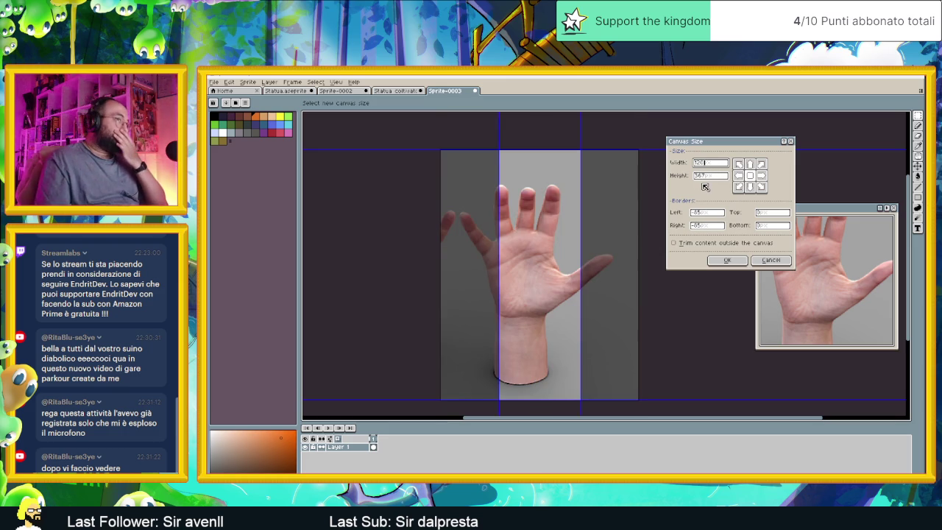
{"action": "left_click", "coordinate": [708, 177]}
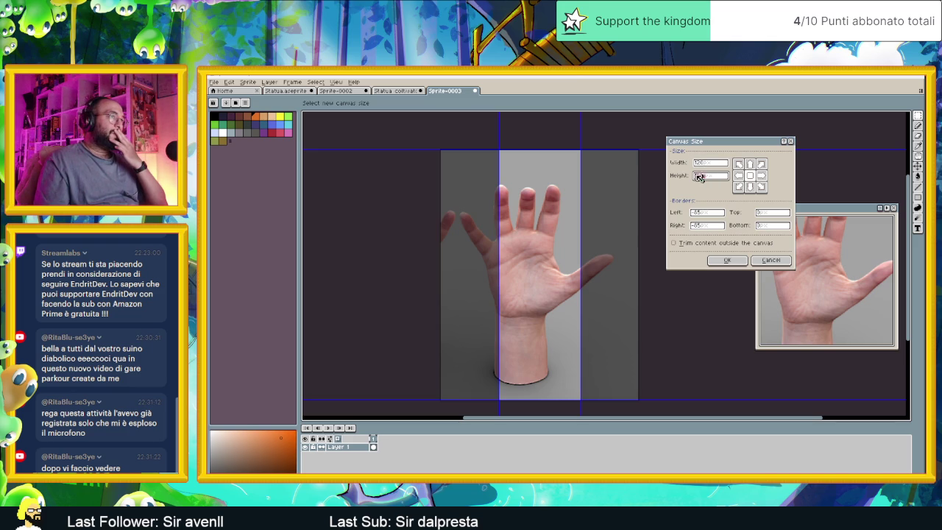
{"action": "type", "text": "120"}
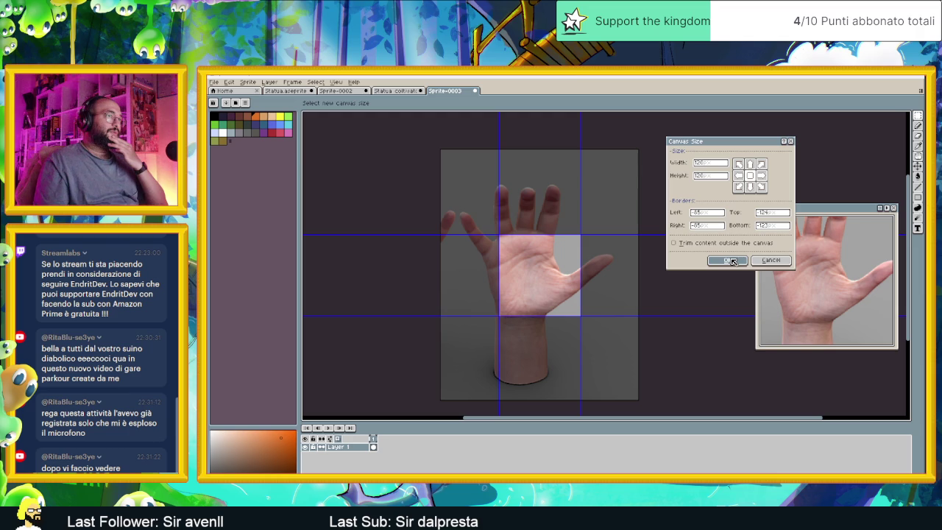
{"action": "left_click", "coordinate": [733, 261]}
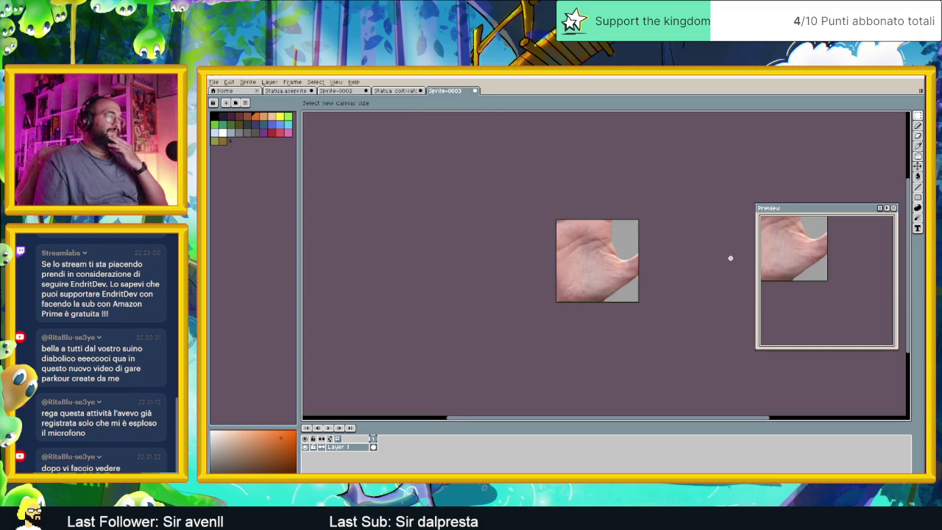
{"action": "key", "text": "Delete"}
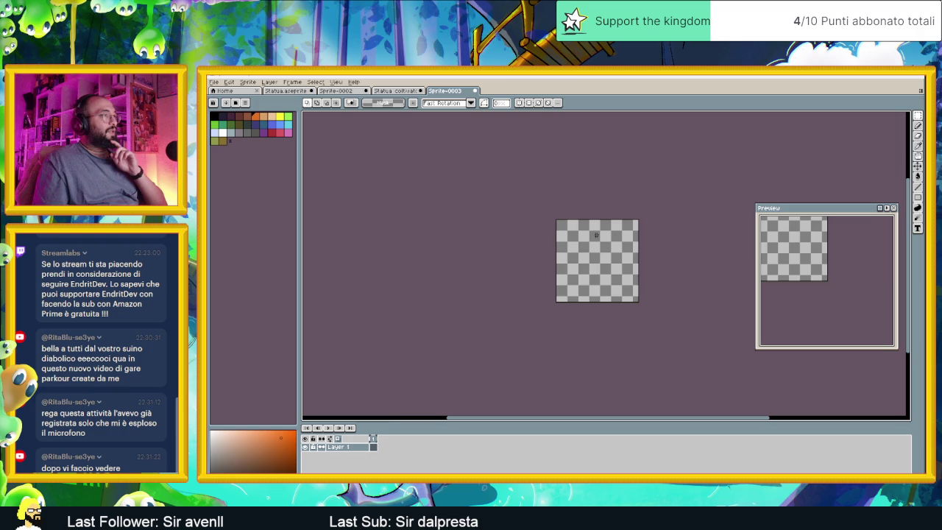
Create a new larger sprite and paste the hand image onto it.
{"action": "left_click", "coordinate": [397, 90]}
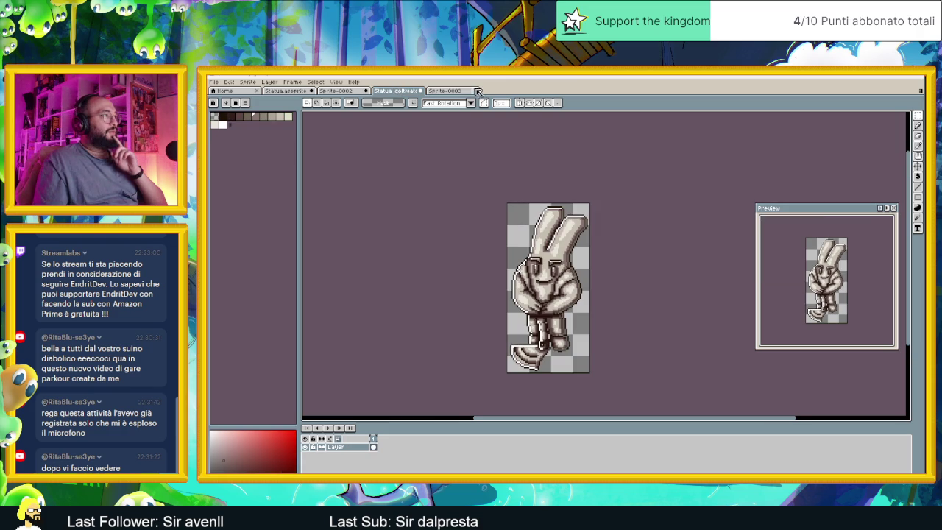
{"action": "left_click", "coordinate": [450, 91]}
{"action": "left_click", "coordinate": [213, 82]}
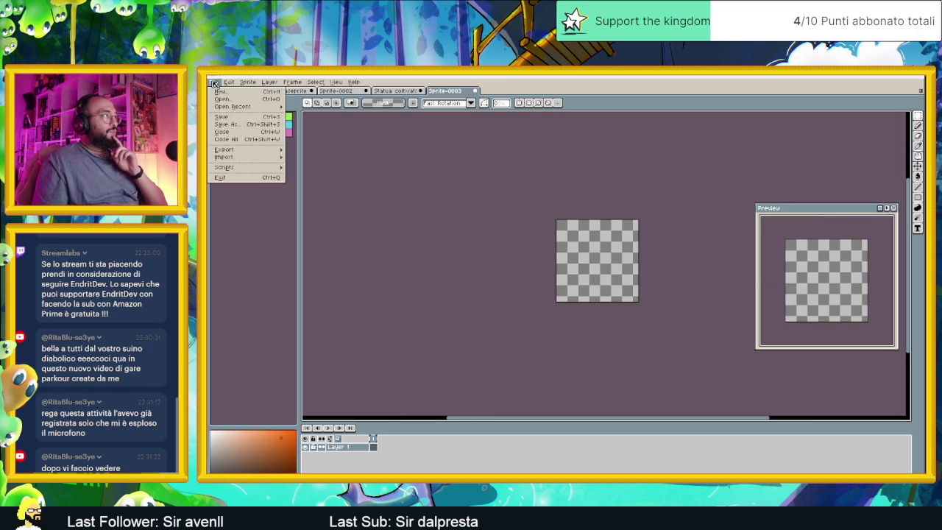
{"action": "mouse_move", "coordinate": [224, 149]}
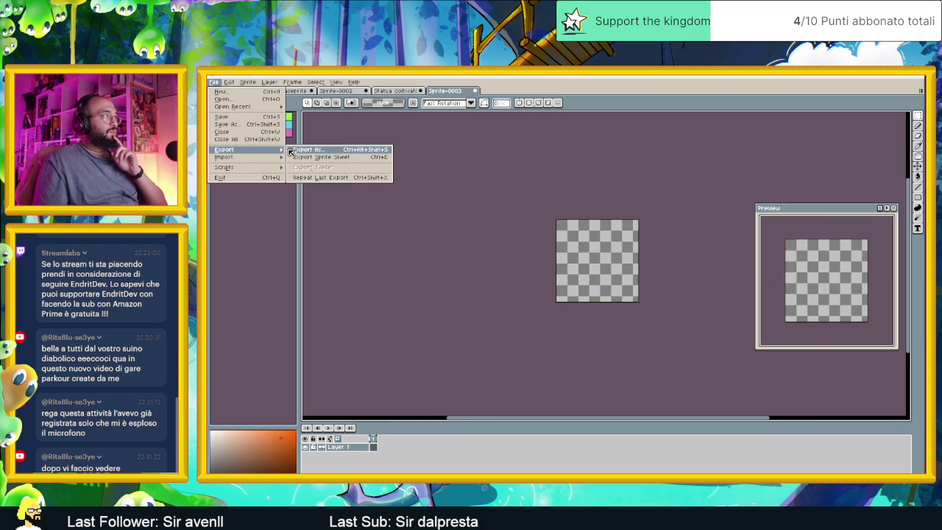
{"action": "left_click", "coordinate": [221, 91]}
{"action": "left_click", "coordinate": [536, 369]}
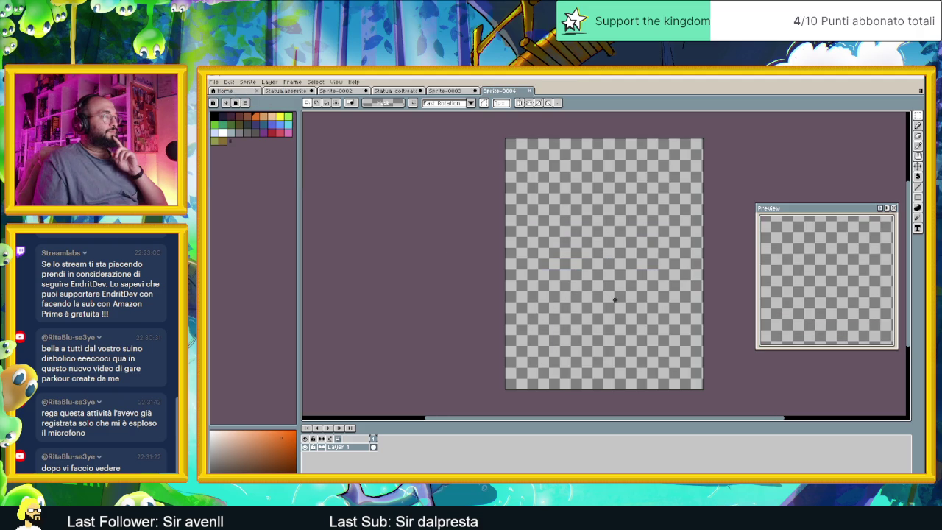
{"action": "key", "text": "ctrl+v"}
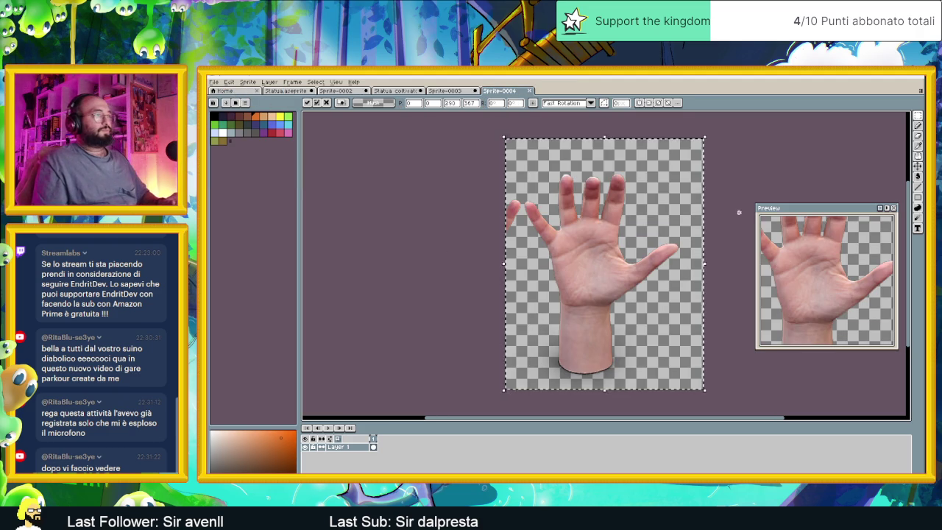
{"action": "left_click", "coordinate": [742, 212]}
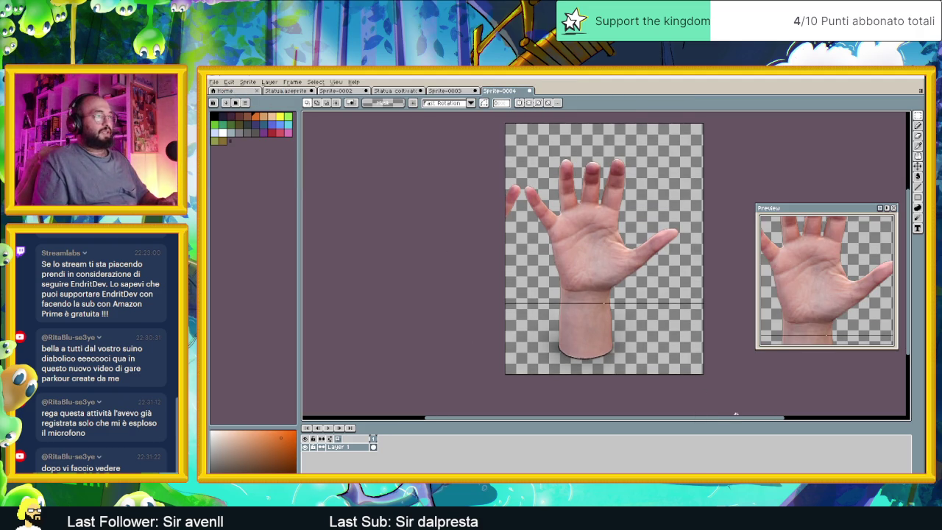
Erase the wrist area and the stray finger strip at the left edge.
{"action": "left_click_drag", "start_coordinate": [666, 413], "coordinate": [712, 409]}
{"action": "key", "text": "Delete"}
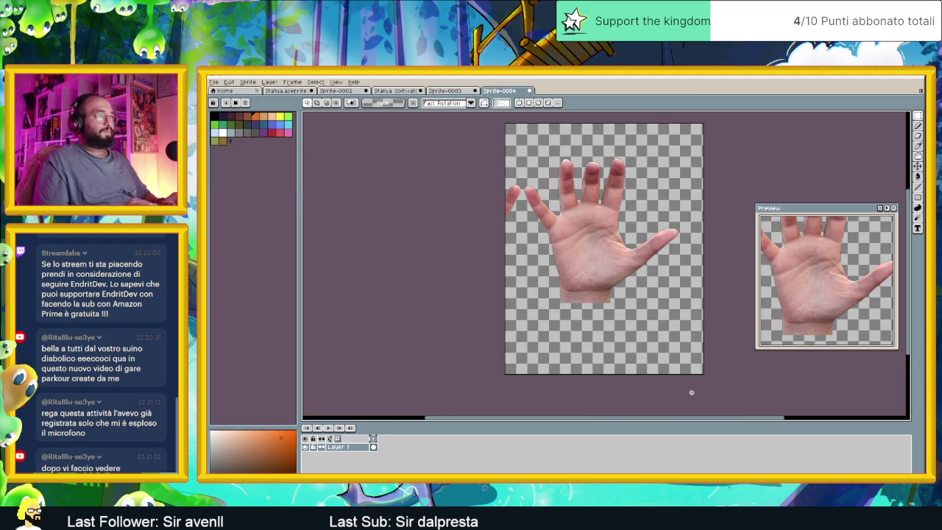
{"action": "scroll", "coordinate": [675, 324], "scroll_direction": "up", "scroll_amount": 1}
{"action": "scroll", "coordinate": [647, 323], "scroll_direction": "up", "scroll_amount": 2}
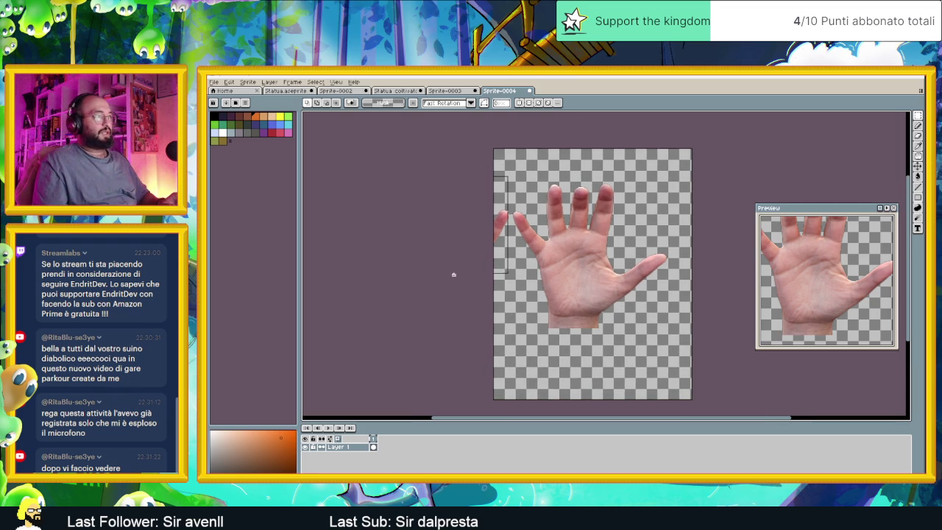
{"action": "key", "text": "ctrl+z"}
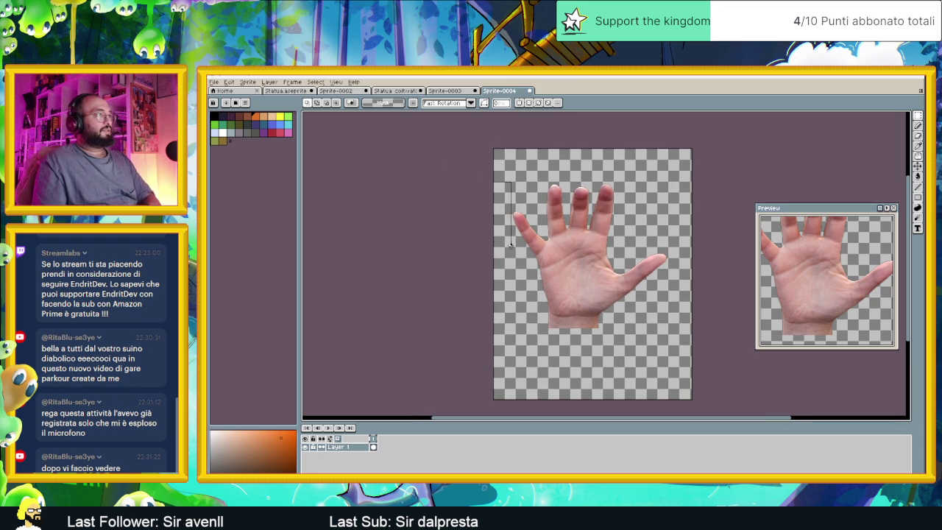
{"action": "left_click_drag", "start_coordinate": [507, 241], "coordinate": [508, 248]}
{"action": "key", "text": "Delete"}
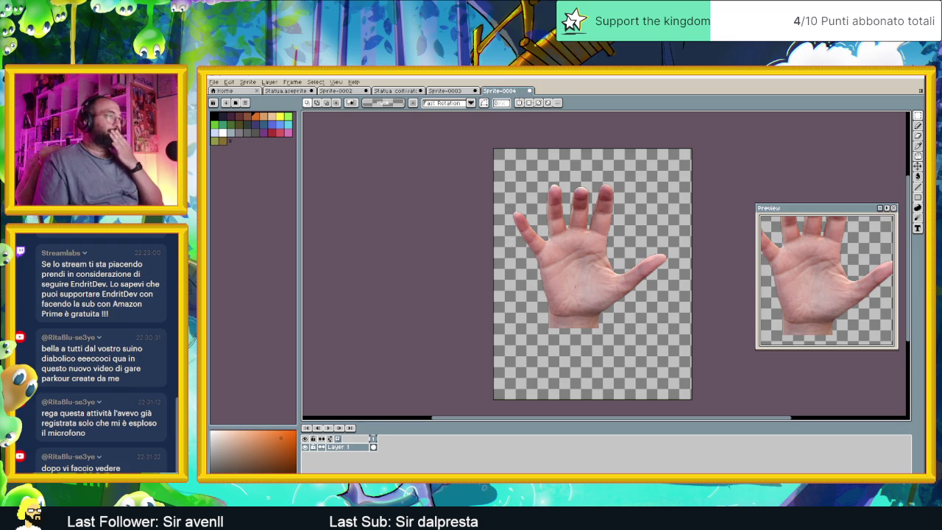
{"action": "left_click", "coordinate": [230, 83]}
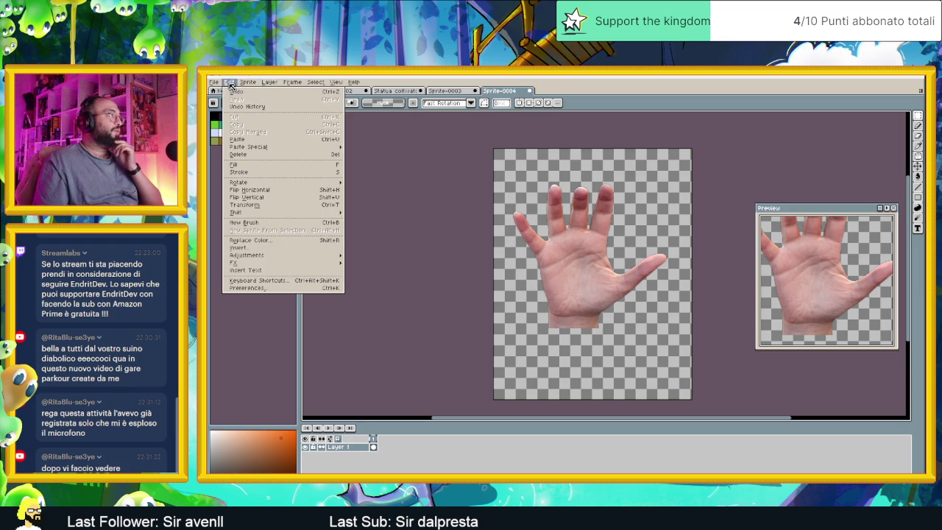
Crop the Sprite-0004 canvas in from the top, right, left and bottom around the hand.
{"action": "left_click", "coordinate": [232, 84]}
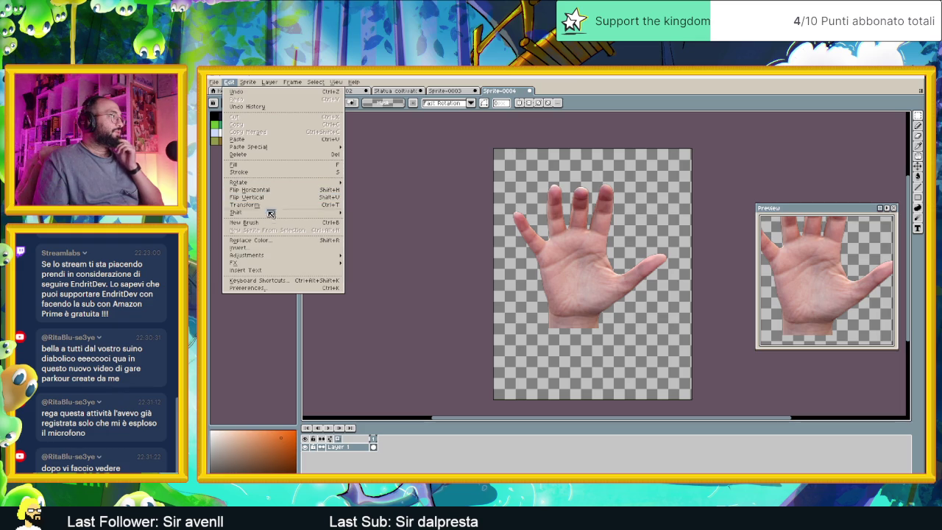
{"action": "left_click", "coordinate": [248, 82]}
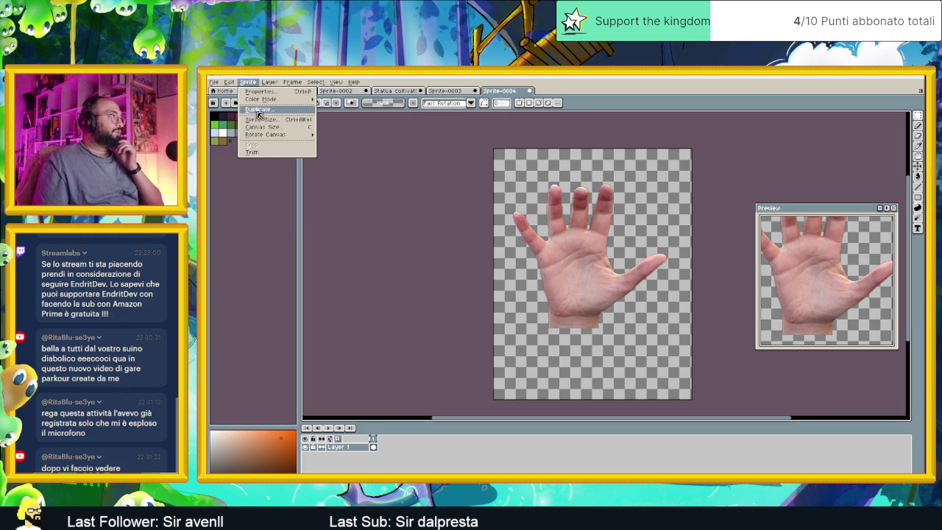
{"action": "left_click", "coordinate": [262, 127]}
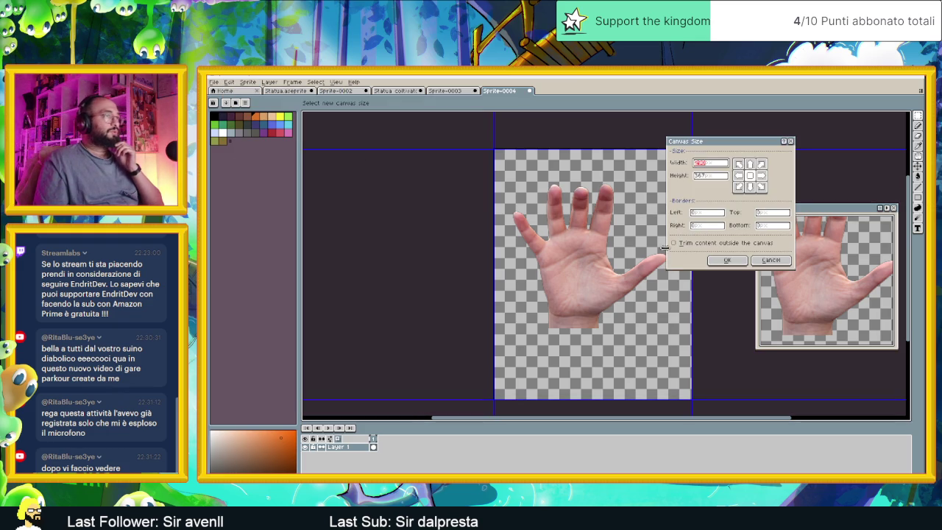
{"action": "left_click_drag", "start_coordinate": [724, 147], "coordinate": [757, 158]}
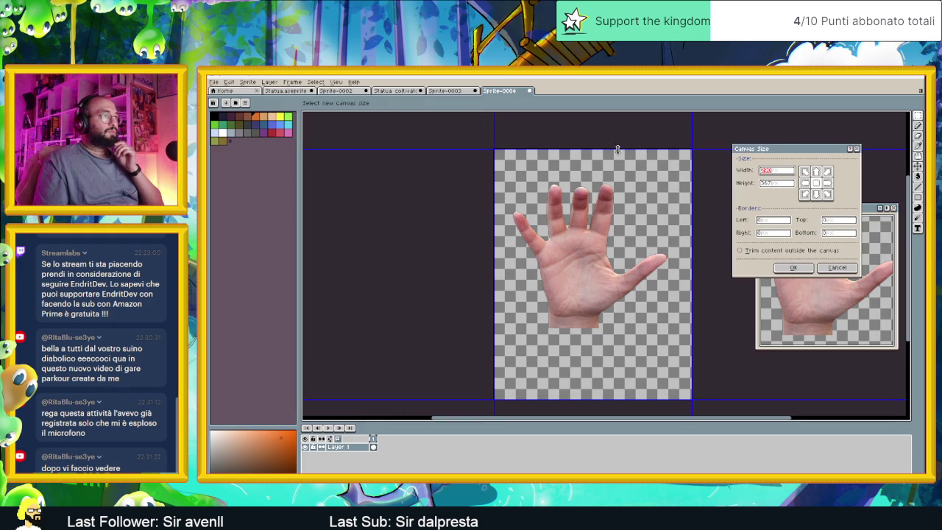
{"action": "left_click_drag", "start_coordinate": [618, 149], "coordinate": [618, 182]}
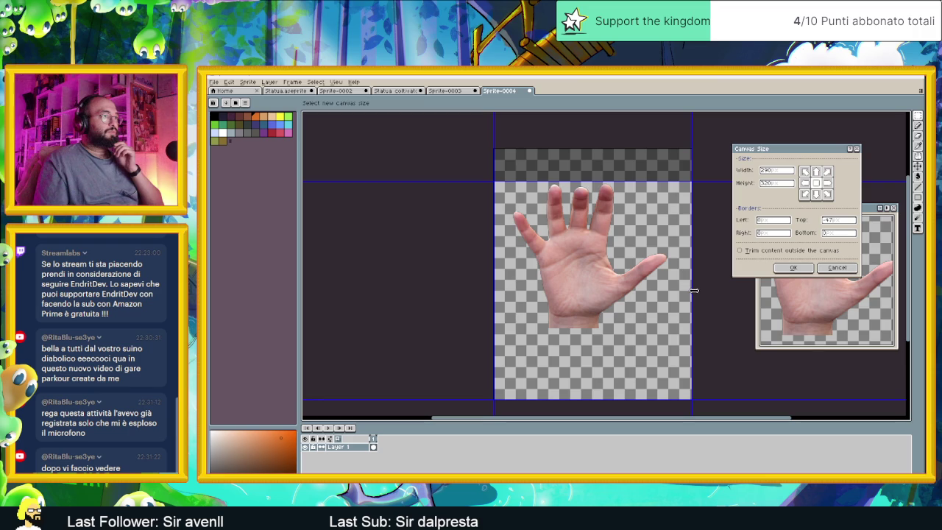
{"action": "left_click_drag", "start_coordinate": [691, 294], "coordinate": [673, 294]}
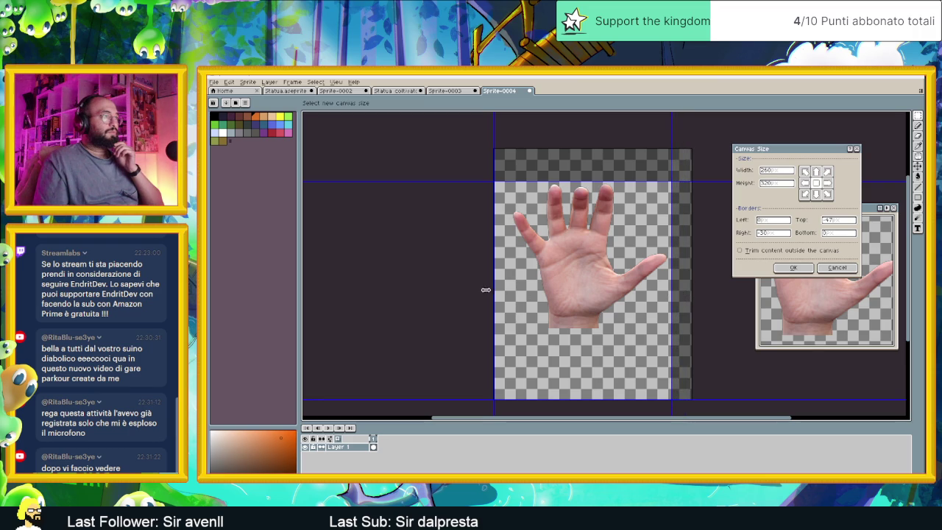
{"action": "left_click_drag", "start_coordinate": [494, 285], "coordinate": [507, 285]}
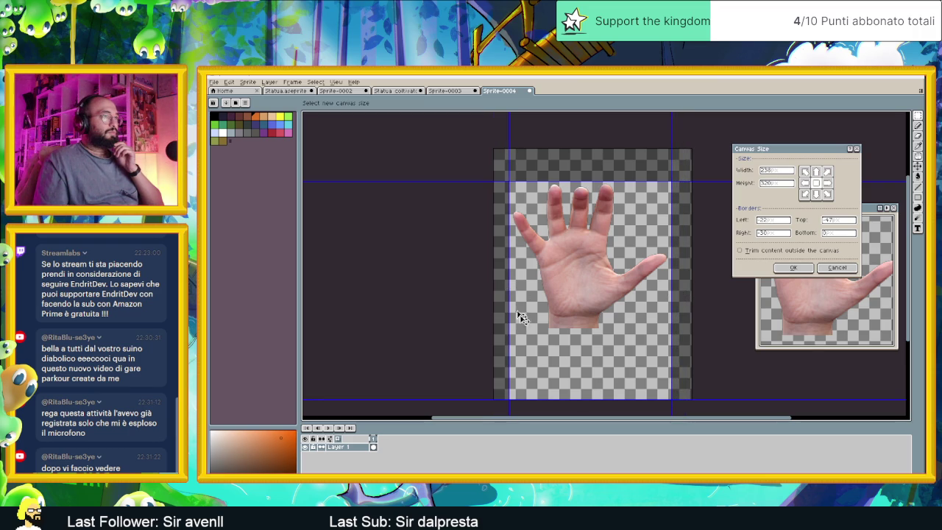
{"action": "left_click_drag", "start_coordinate": [573, 400], "coordinate": [565, 334]}
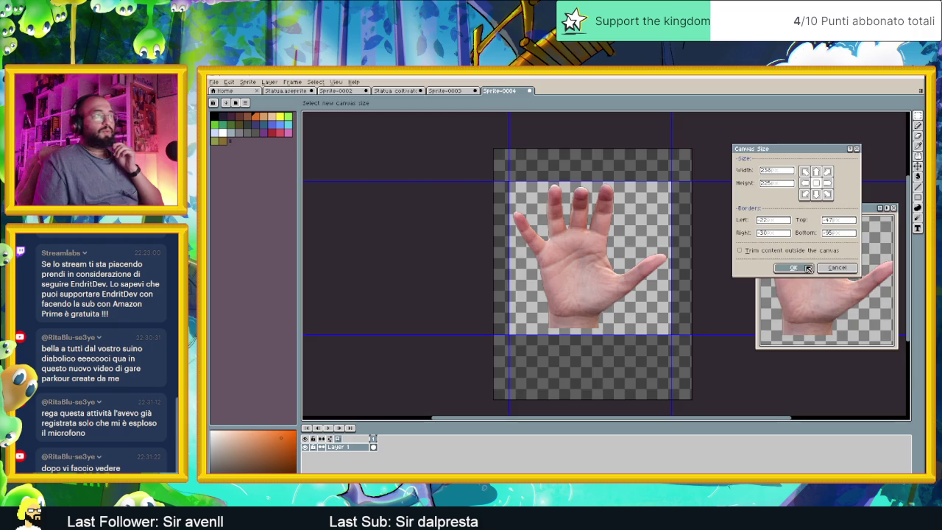
{"action": "left_click", "coordinate": [807, 268]}
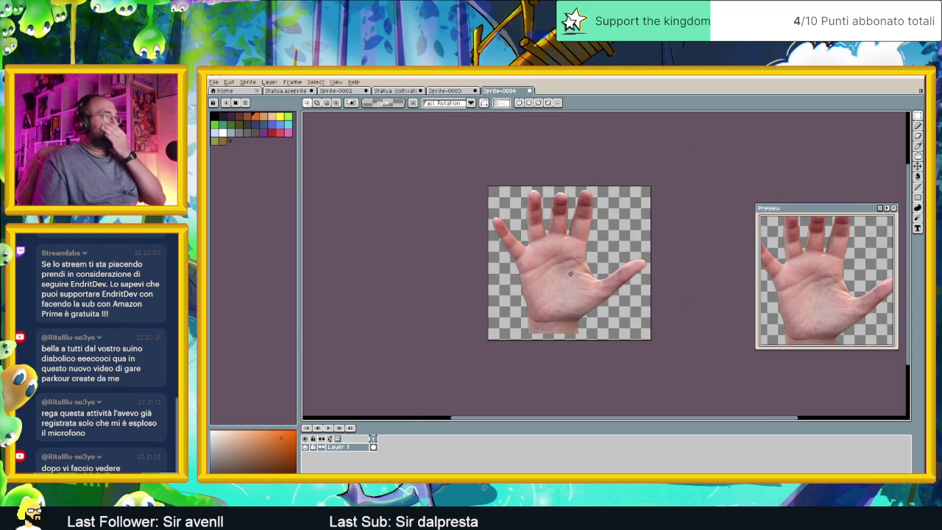
Scale the hand sprite to 120 px wide (about 50%) with Lock Ratio on, then select all.
{"action": "left_click", "coordinate": [248, 81]}
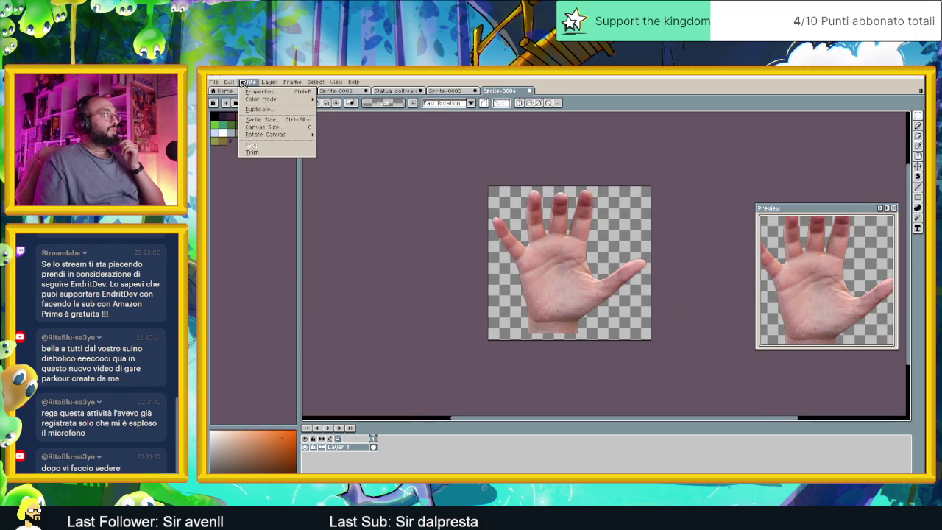
{"action": "left_click", "coordinate": [261, 122]}
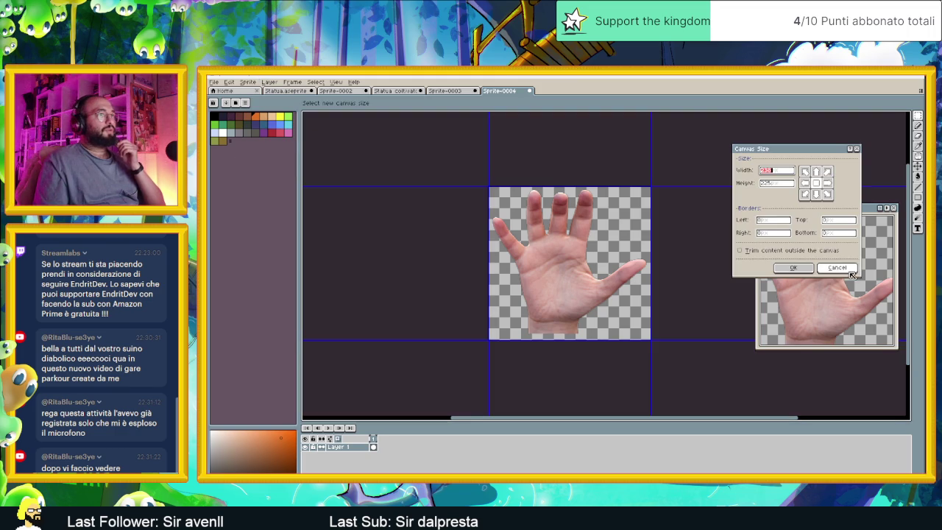
{"action": "left_click", "coordinate": [837, 267]}
{"action": "left_click", "coordinate": [249, 82]}
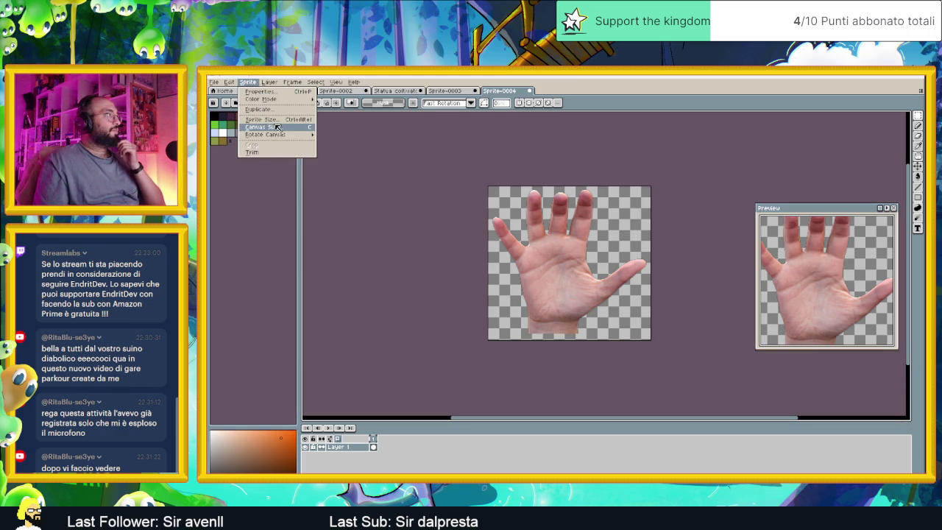
{"action": "left_click", "coordinate": [259, 116]}
{"action": "left_click_drag", "start_coordinate": [576, 226], "coordinate": [336, 224]}
{"action": "type", "text": "120"}
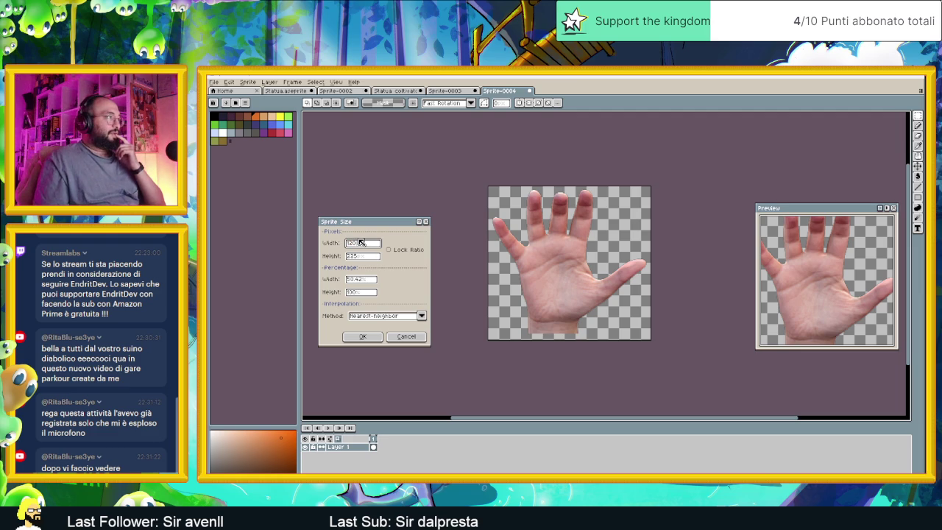
{"action": "left_click", "coordinate": [402, 252]}
{"action": "left_click", "coordinate": [371, 336]}
{"action": "scroll", "coordinate": [583, 314], "scroll_direction": "down", "scroll_amount": 1}
{"action": "scroll", "coordinate": [582, 312], "scroll_direction": "up", "scroll_amount": 2}
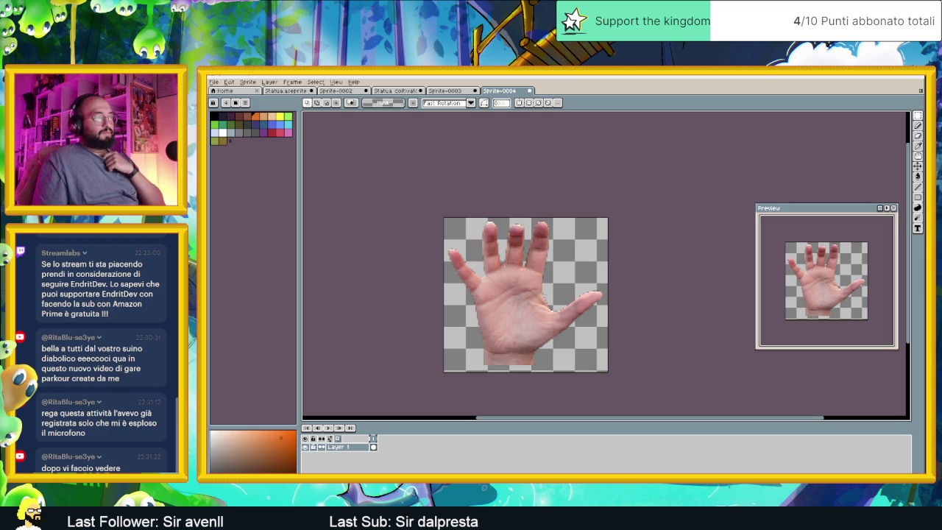
{"action": "key", "text": "ctrl+a"}
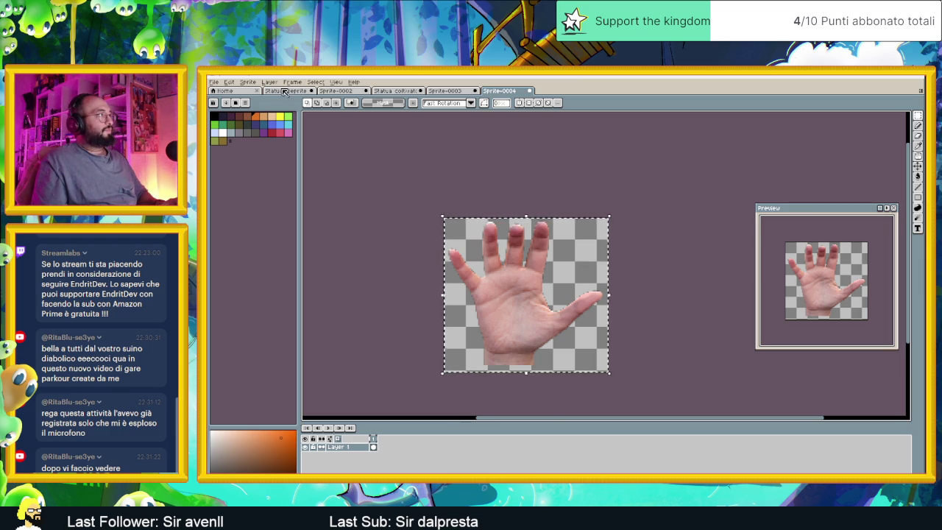
Paste the scaled hand into the empty Sprite-0003 canvas and nudge it slightly down-right.
{"action": "left_click", "coordinate": [285, 91]}
{"action": "left_click", "coordinate": [502, 90]}
{"action": "left_click", "coordinate": [451, 90]}
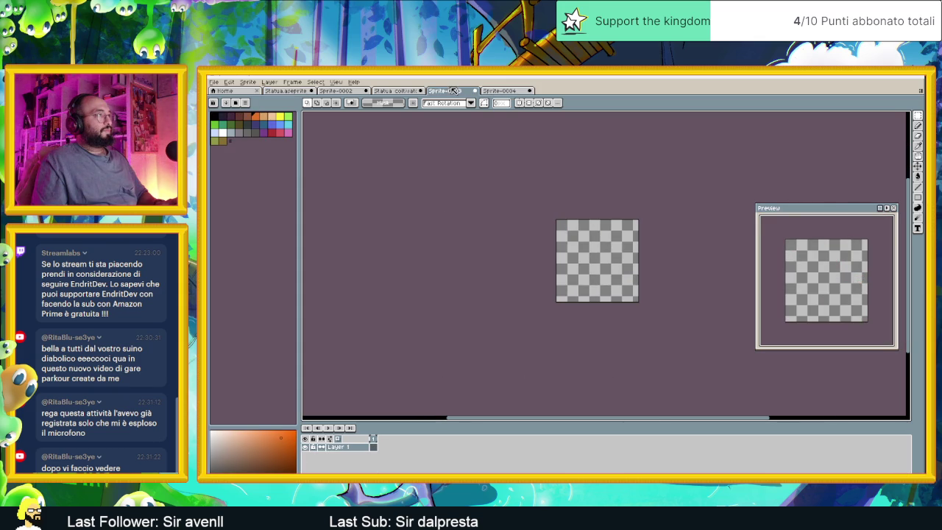
{"action": "key", "text": "ctrl+v"}
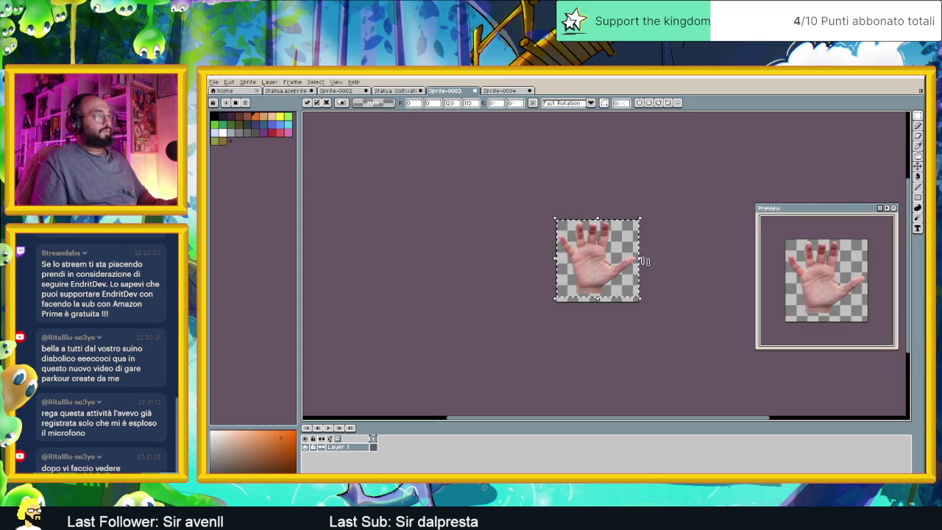
{"action": "scroll", "coordinate": [543, 282], "scroll_direction": "up", "scroll_amount": 2}
{"action": "scroll", "coordinate": [543, 282], "scroll_direction": "down", "scroll_amount": 1}
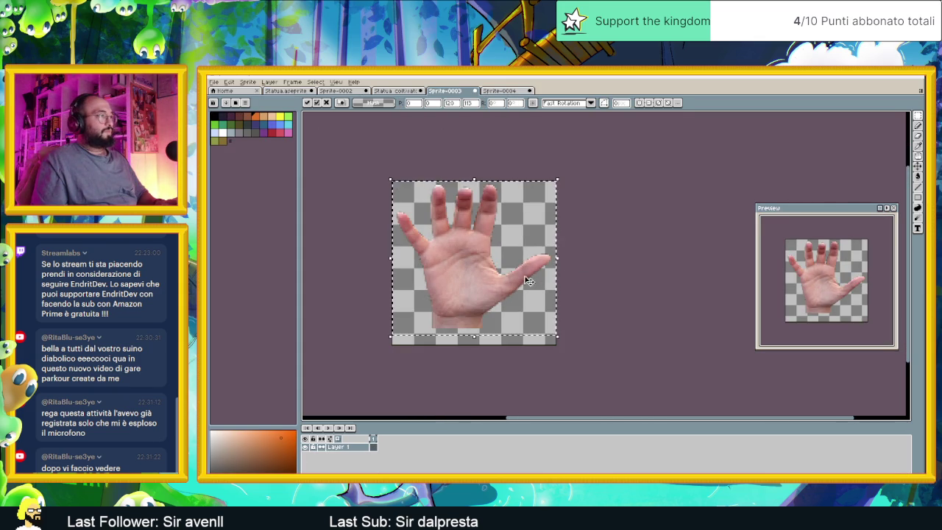
{"action": "left_click_drag", "start_coordinate": [479, 273], "coordinate": [488, 292]}
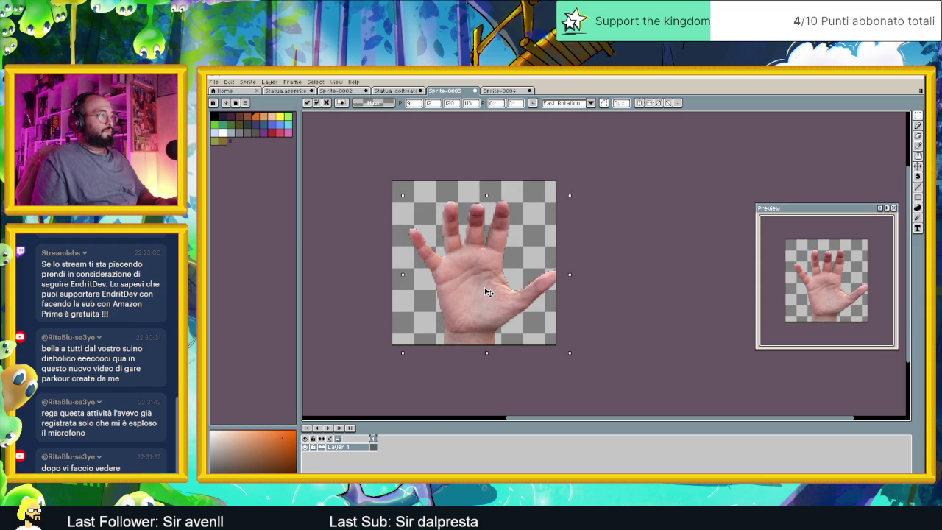
{"action": "left_click_drag", "start_coordinate": [487, 292], "coordinate": [487, 292]}
Drop the pasted hand onto Layer 1 and fade that layer to about one-third opacity.
{"action": "left_click", "coordinate": [620, 230]}
{"action": "double_click", "coordinate": [338, 446]}
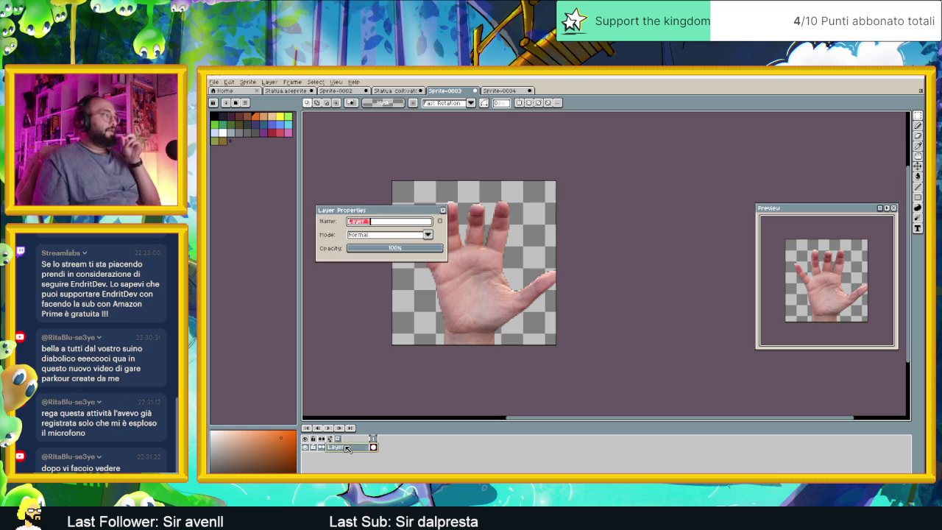
{"action": "left_click", "coordinate": [381, 249]}
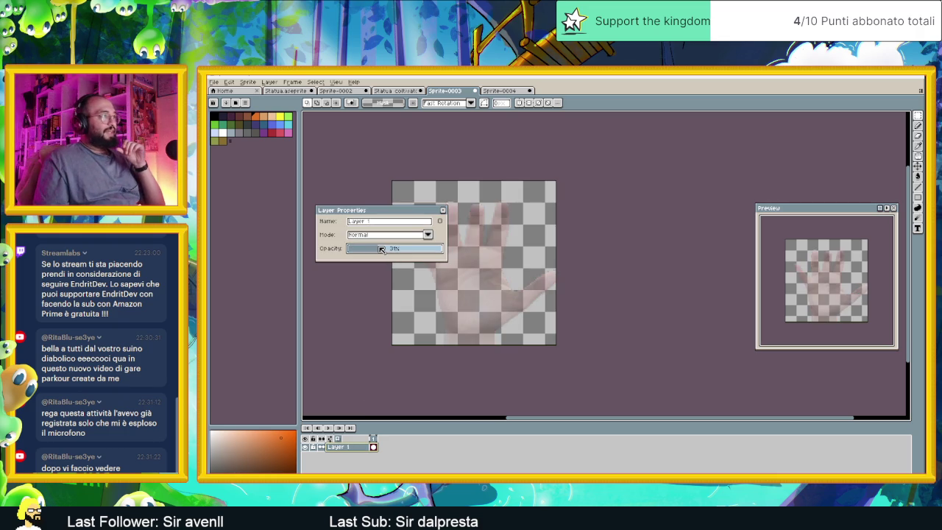
{"action": "left_click", "coordinate": [434, 211]}
{"action": "scroll", "coordinate": [475, 265], "scroll_direction": "up", "scroll_amount": 1}
{"action": "left_click", "coordinate": [245, 102]}
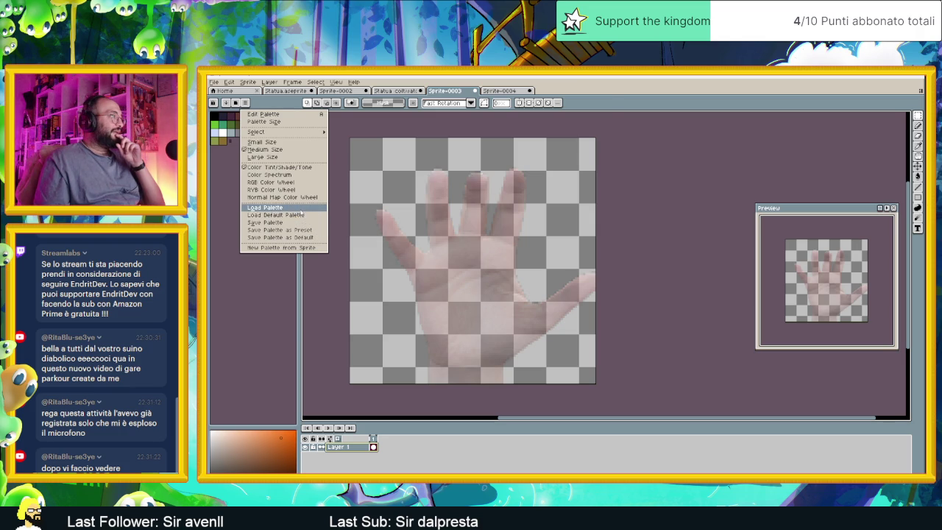
Load the Statue preset palette of browns, greys and whites in place of the default colours.
{"action": "left_click", "coordinate": [301, 210]}
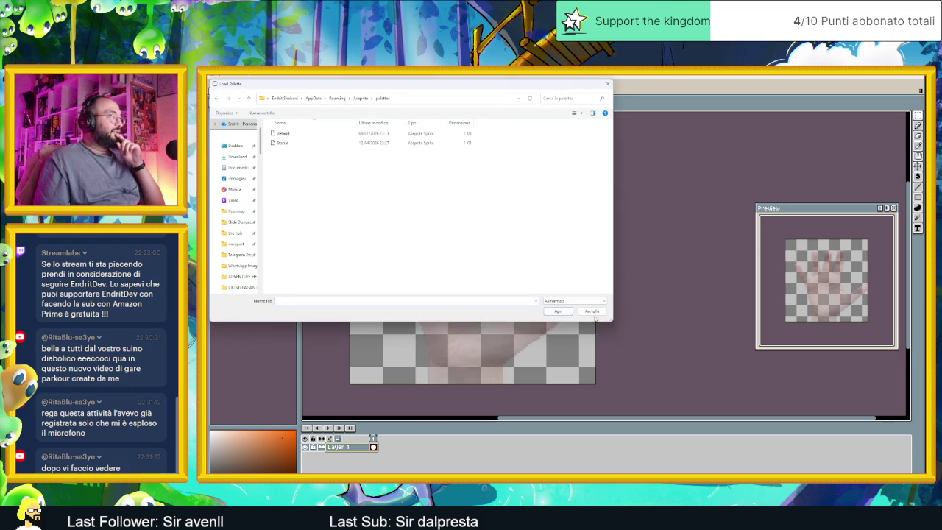
{"action": "left_click", "coordinate": [590, 312]}
{"action": "left_click", "coordinate": [226, 104]}
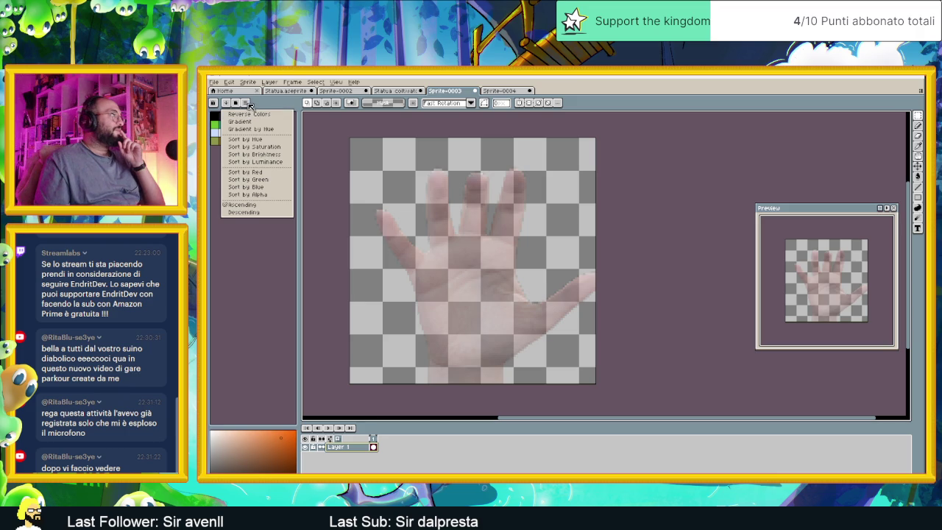
{"action": "left_click", "coordinate": [255, 104]}
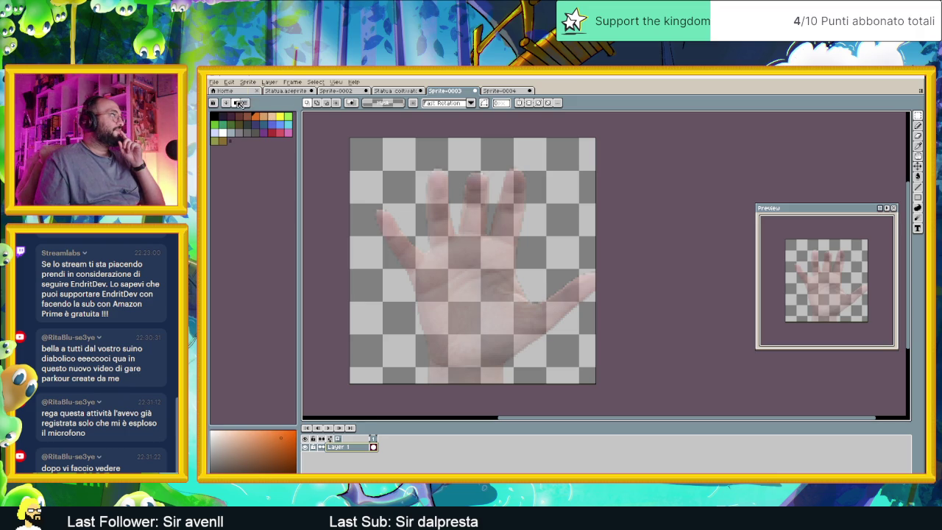
{"action": "left_click", "coordinate": [240, 103]}
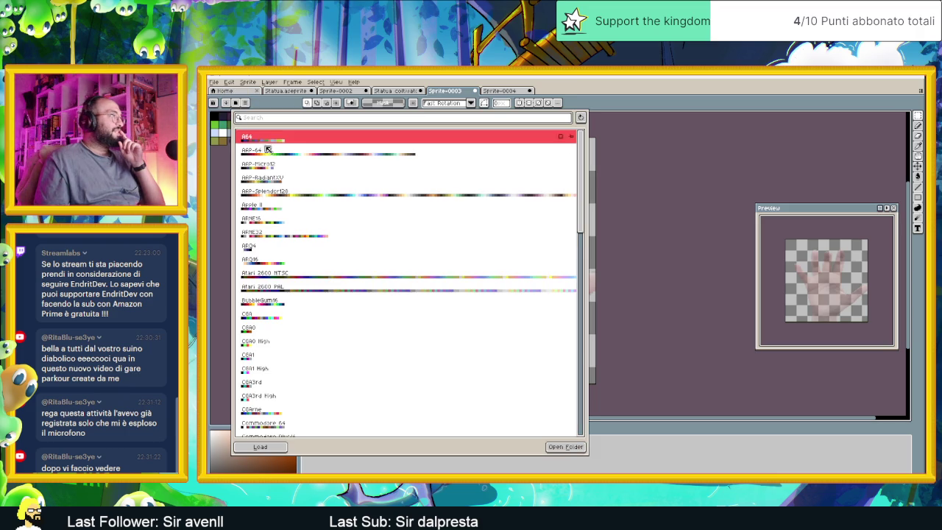
{"action": "scroll", "coordinate": [312, 239], "scroll_direction": "down", "scroll_amount": 2}
{"action": "scroll", "coordinate": [314, 250], "scroll_direction": "down", "scroll_amount": 2}
{"action": "scroll", "coordinate": [314, 252], "scroll_direction": "down", "scroll_amount": 2}
{"action": "scroll", "coordinate": [314, 252], "scroll_direction": "down", "scroll_amount": 2}
{"action": "scroll", "coordinate": [315, 251], "scroll_direction": "down", "scroll_amount": 4}
{"action": "scroll", "coordinate": [314, 252], "scroll_direction": "down", "scroll_amount": 4}
{"action": "scroll", "coordinate": [314, 252], "scroll_direction": "down", "scroll_amount": 4}
{"action": "scroll", "coordinate": [314, 251], "scroll_direction": "down", "scroll_amount": 1}
{"action": "left_click", "coordinate": [259, 311]}
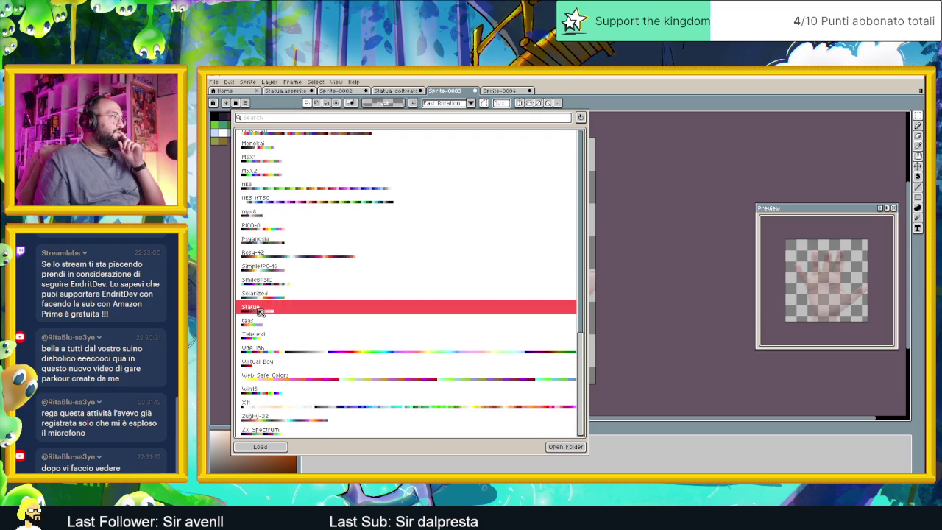
{"action": "double_click", "coordinate": [259, 312]}
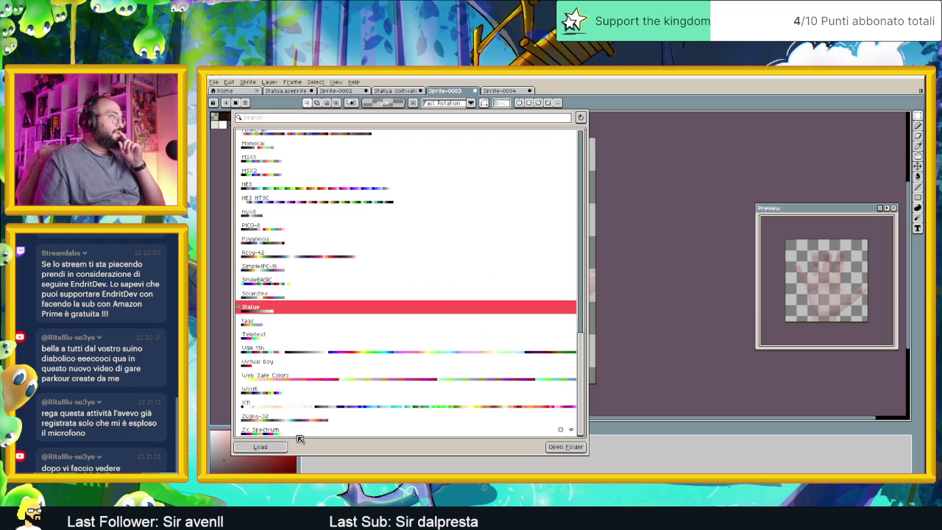
{"action": "left_click", "coordinate": [683, 446]}
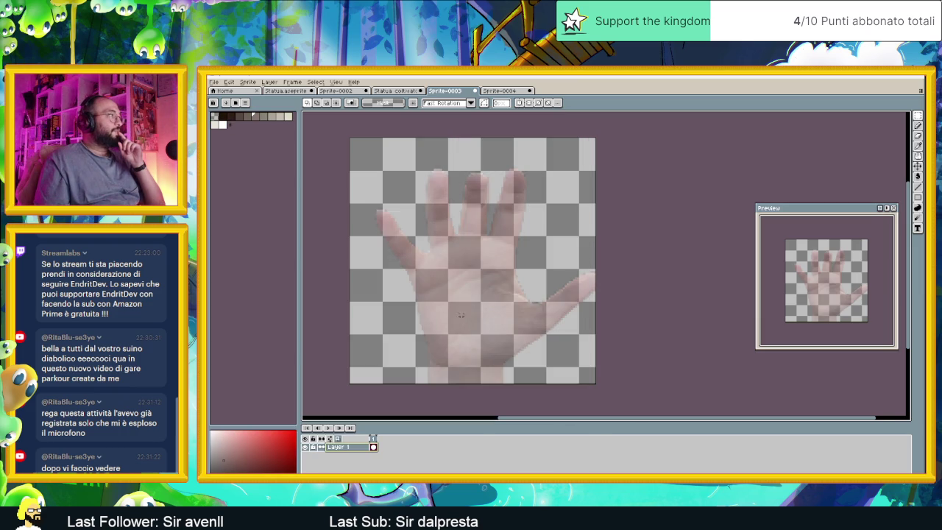
Pick a drawing colour from the Statue palette and select the Pencil tool.
{"action": "scroll", "coordinate": [475, 300], "scroll_direction": "up", "scroll_amount": 1}
{"action": "scroll", "coordinate": [476, 299], "scroll_direction": "down", "scroll_amount": 1}
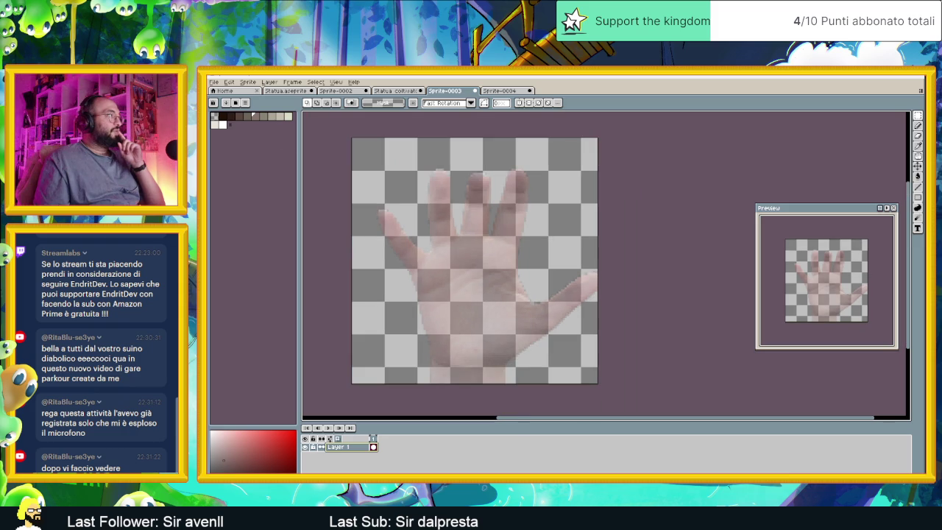
{"action": "left_click", "coordinate": [231, 117]}
{"action": "left_click", "coordinate": [231, 118]}
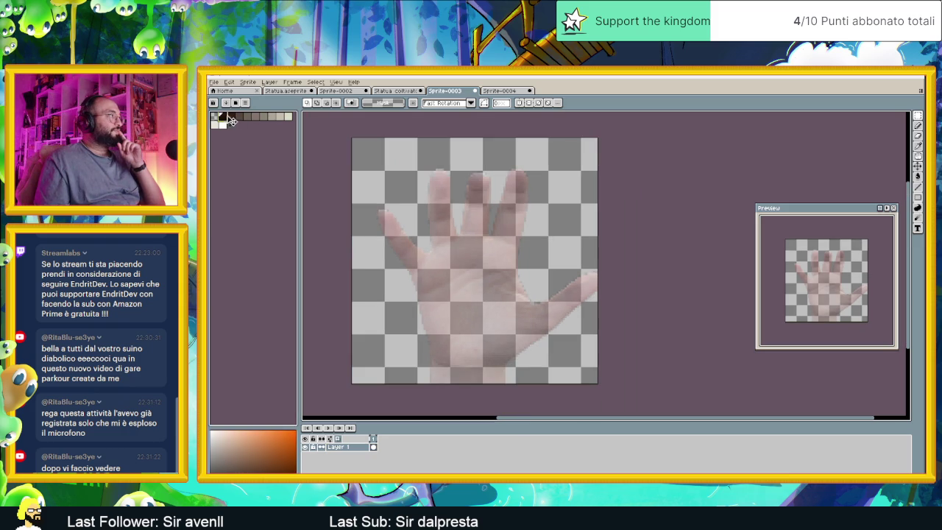
{"action": "scroll", "coordinate": [416, 256], "scroll_direction": "up", "scroll_amount": 1}
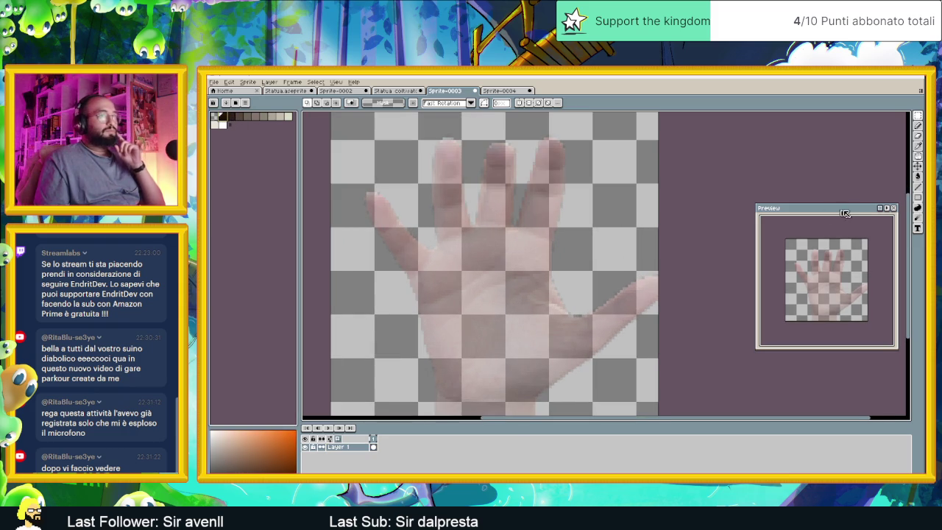
{"action": "left_click", "coordinate": [917, 126]}
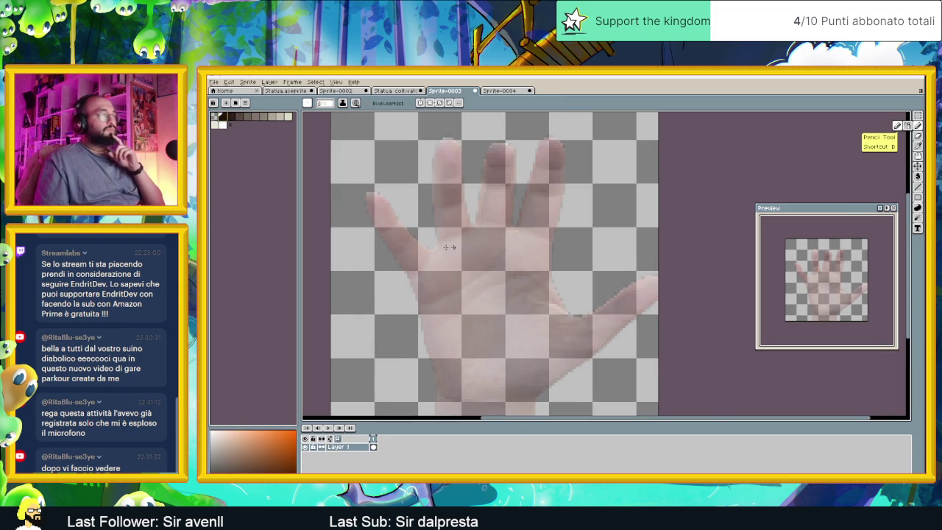
Add a new Layer 2 above the hand reference and zoom in on the fingers.
{"action": "scroll", "coordinate": [413, 248], "scroll_direction": "up", "scroll_amount": 1}
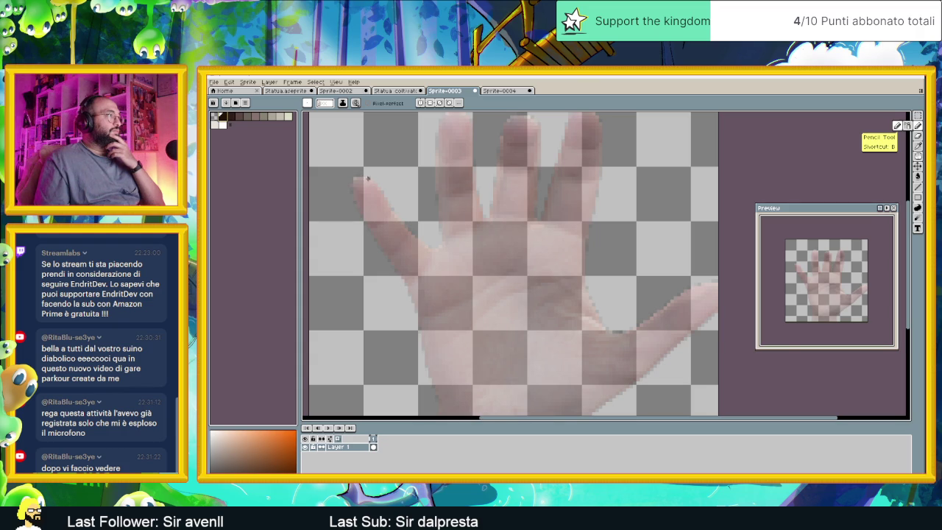
{"action": "scroll", "coordinate": [364, 176], "scroll_direction": "up", "scroll_amount": 2}
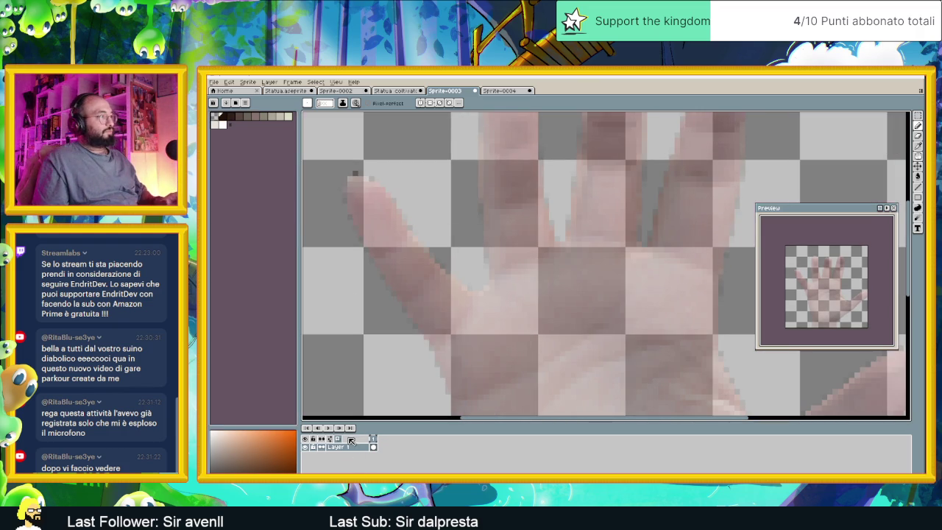
{"action": "key", "text": "shift+n"}
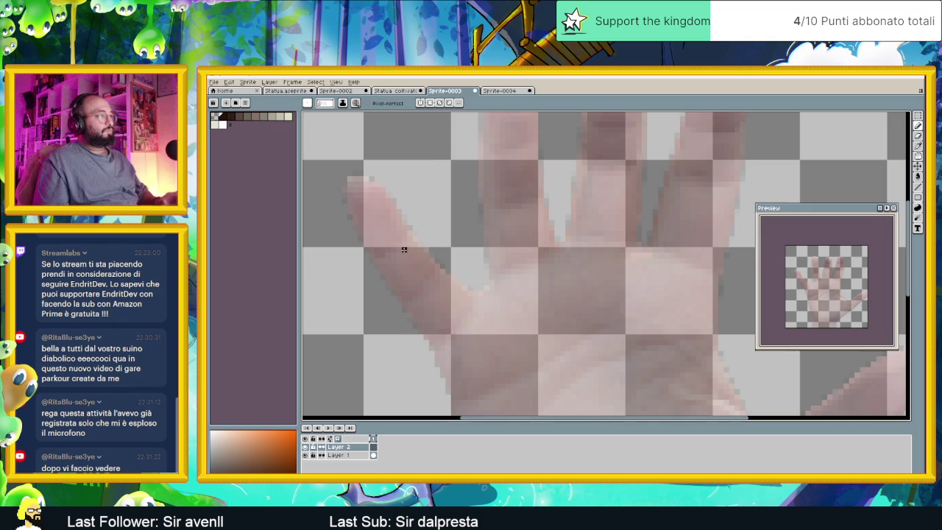
{"action": "scroll", "coordinate": [405, 250], "scroll_direction": "down", "scroll_amount": 2}
{"action": "scroll", "coordinate": [414, 261], "scroll_direction": "down", "scroll_amount": 2}
{"action": "scroll", "coordinate": [475, 328], "scroll_direction": "up", "scroll_amount": 1}
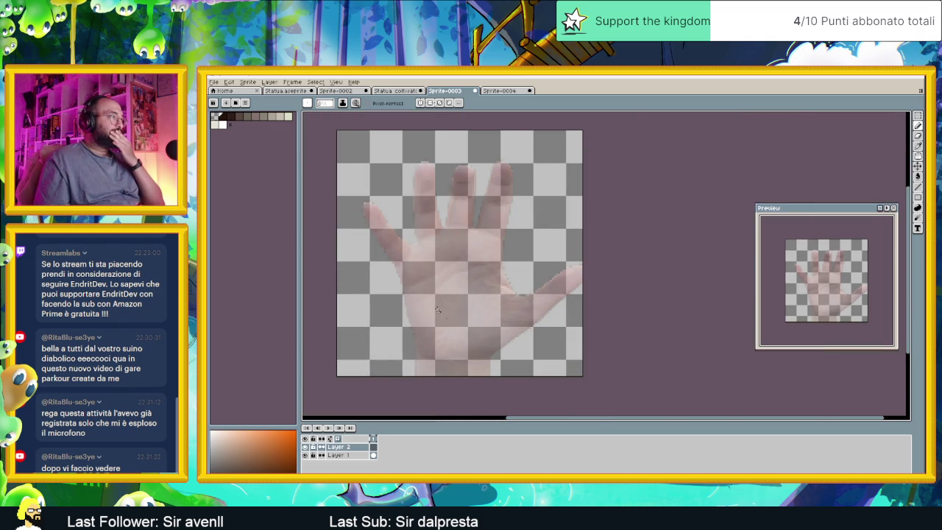
{"action": "scroll", "coordinate": [421, 298], "scroll_direction": "up", "scroll_amount": 1}
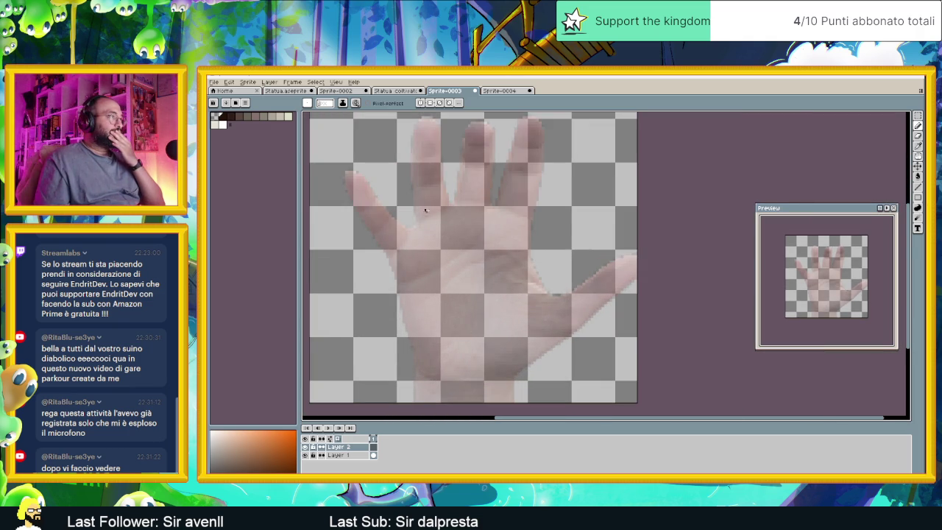
{"action": "scroll", "coordinate": [442, 198], "scroll_direction": "up", "scroll_amount": 1}
{"action": "scroll", "coordinate": [447, 187], "scroll_direction": "up", "scroll_amount": 1}
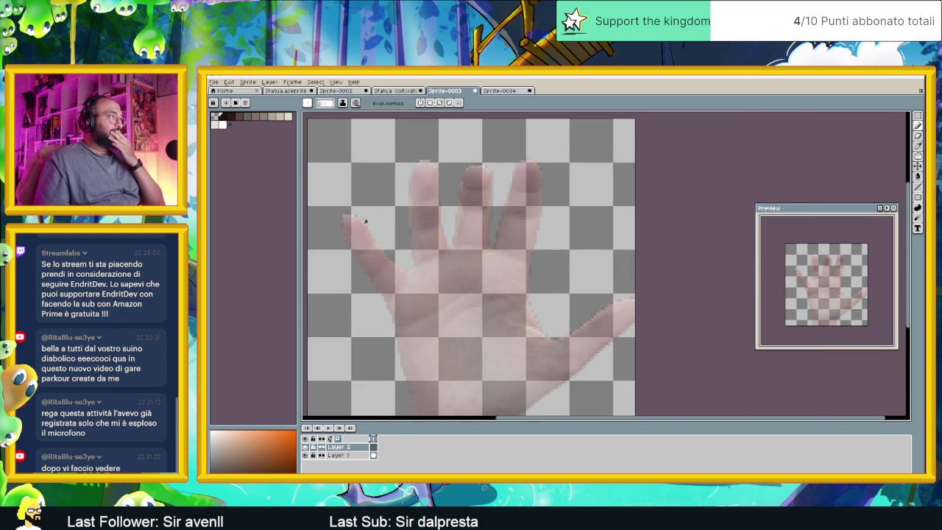
{"action": "scroll", "coordinate": [360, 223], "scroll_direction": "up", "scroll_amount": 1}
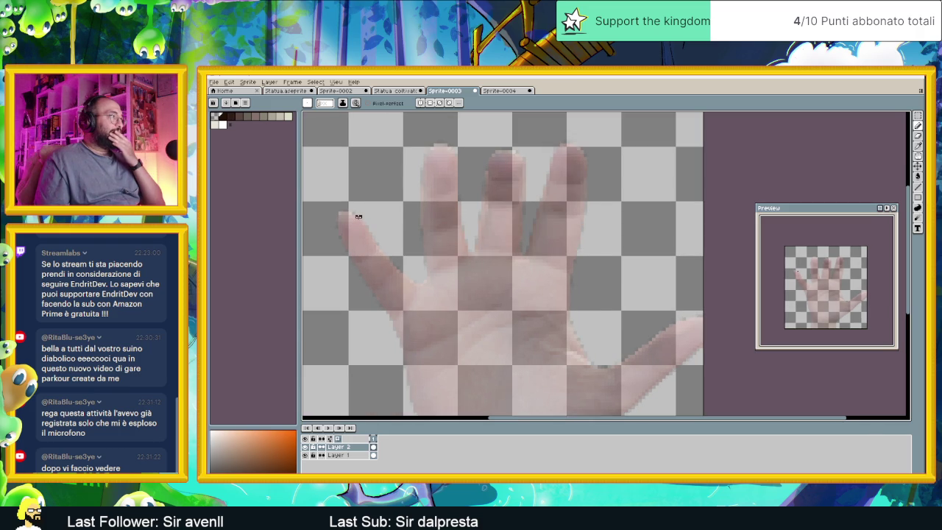
{"action": "scroll", "coordinate": [360, 216], "scroll_direction": "up", "scroll_amount": 1}
{"action": "scroll", "coordinate": [360, 216], "scroll_direction": "up", "scroll_amount": 1}
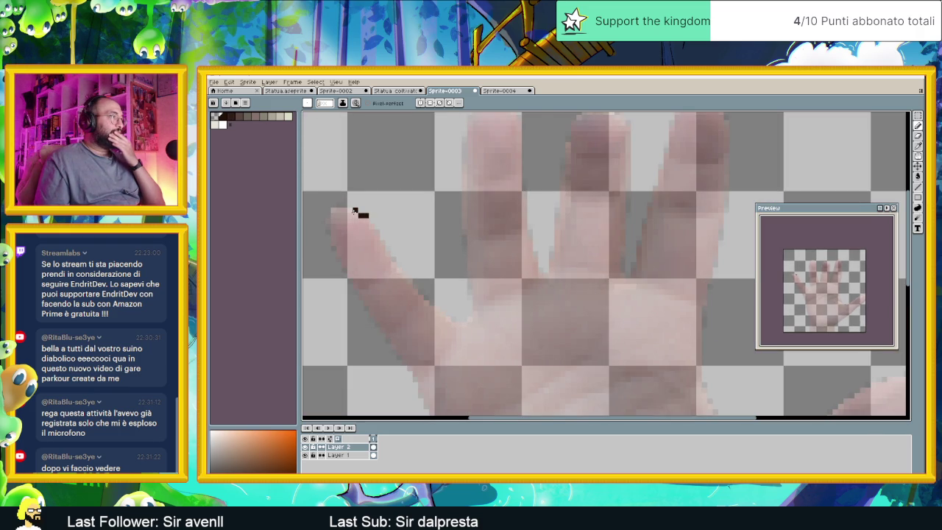
Pencil the leftmost fingertip's outline pixels and a small diagonal crease near its tip.
{"action": "left_click", "coordinate": [351, 212]}
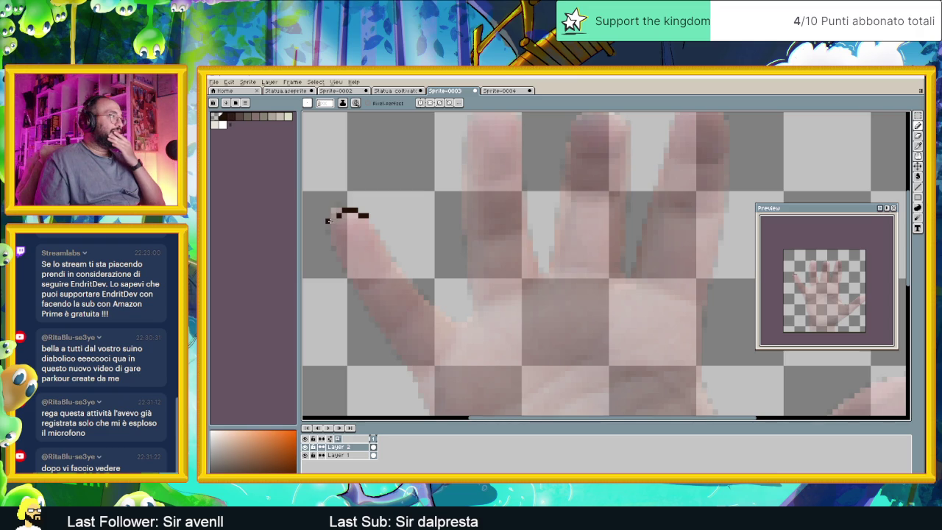
{"action": "left_click", "coordinate": [331, 220]}
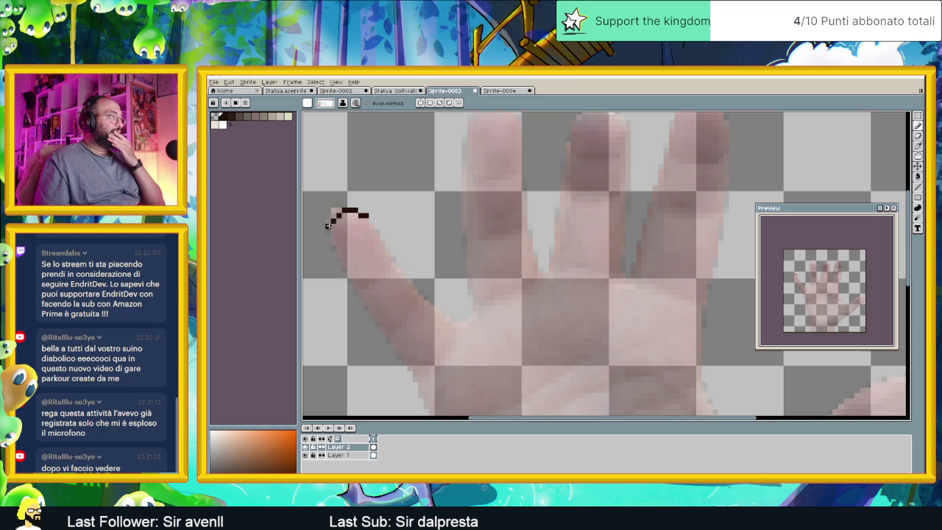
{"action": "left_click", "coordinate": [328, 228]}
{"action": "left_click_drag", "start_coordinate": [333, 226], "coordinate": [333, 249]}
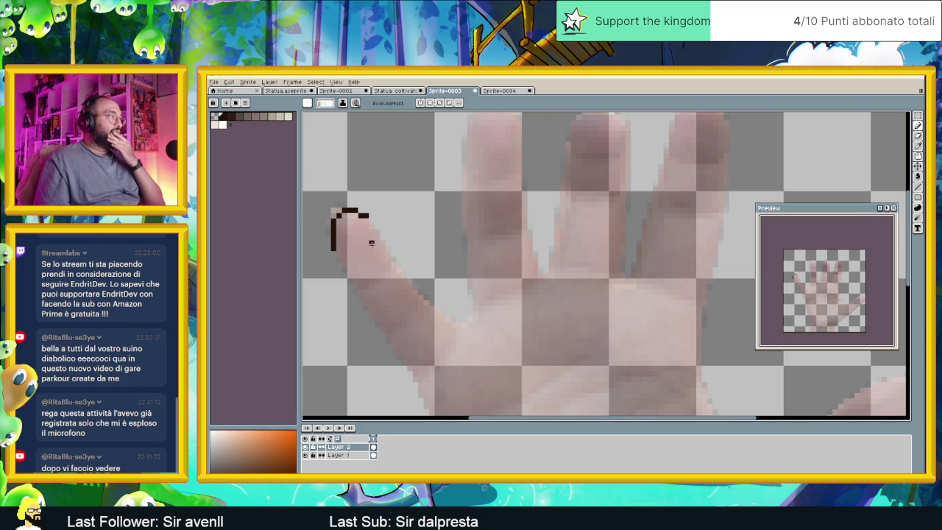
{"action": "left_click_drag", "start_coordinate": [365, 248], "coordinate": [366, 248]}
{"action": "key", "text": "ctrl+z"}
{"action": "left_click_drag", "start_coordinate": [365, 248], "coordinate": [372, 243]}
Draw straight lines for the leftmost finger's sides and the next finger's left edge.
{"action": "left_click_drag", "start_coordinate": [434, 307], "coordinate": [401, 282]}
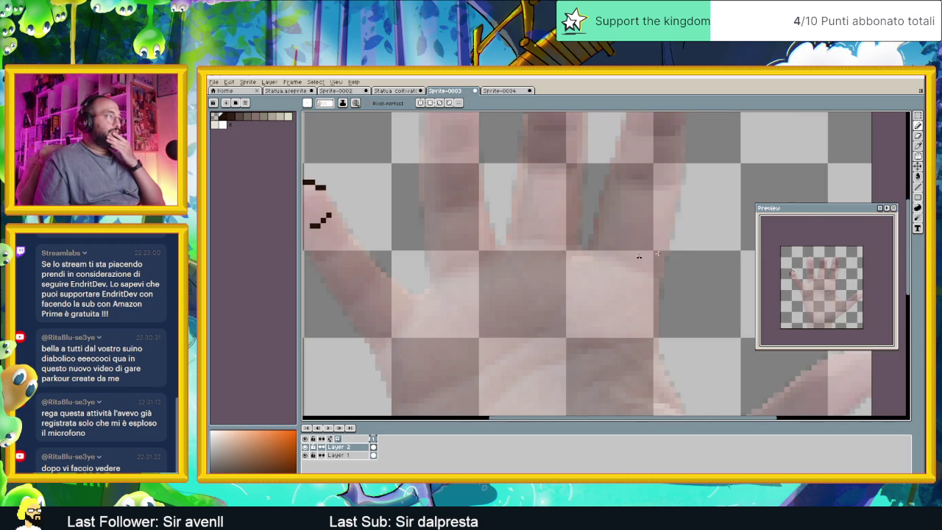
{"action": "key", "text": "l"}
{"action": "left_click_drag", "start_coordinate": [442, 236], "coordinate": [497, 241]}
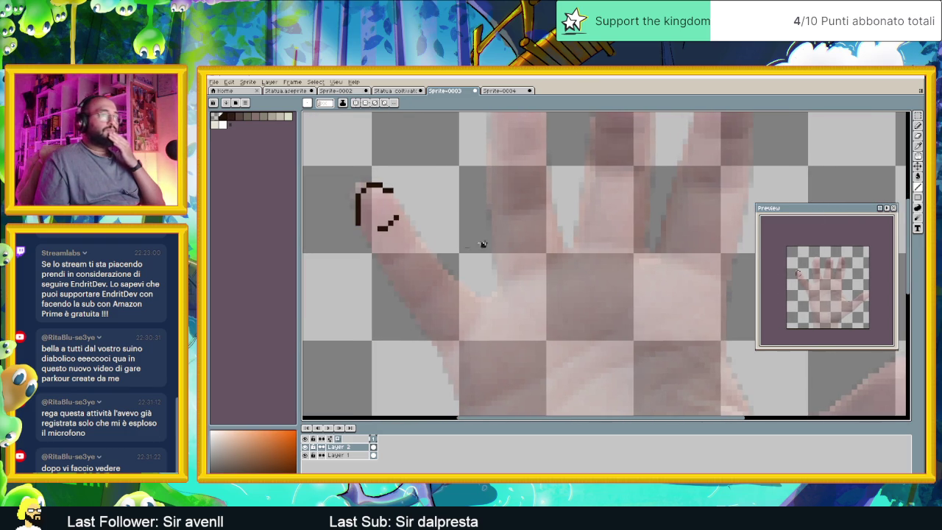
{"action": "left_click_drag", "start_coordinate": [358, 229], "coordinate": [440, 354]}
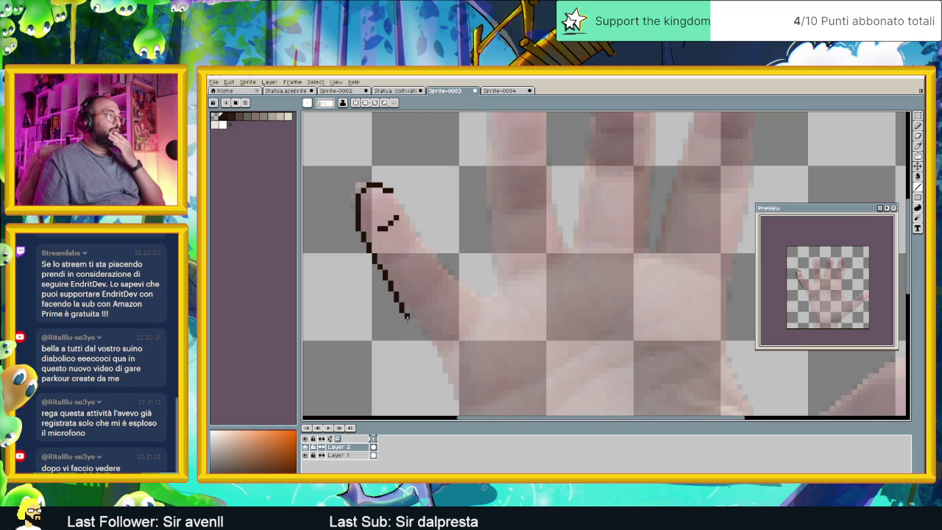
{"action": "left_click_drag", "start_coordinate": [390, 190], "coordinate": [416, 234]}
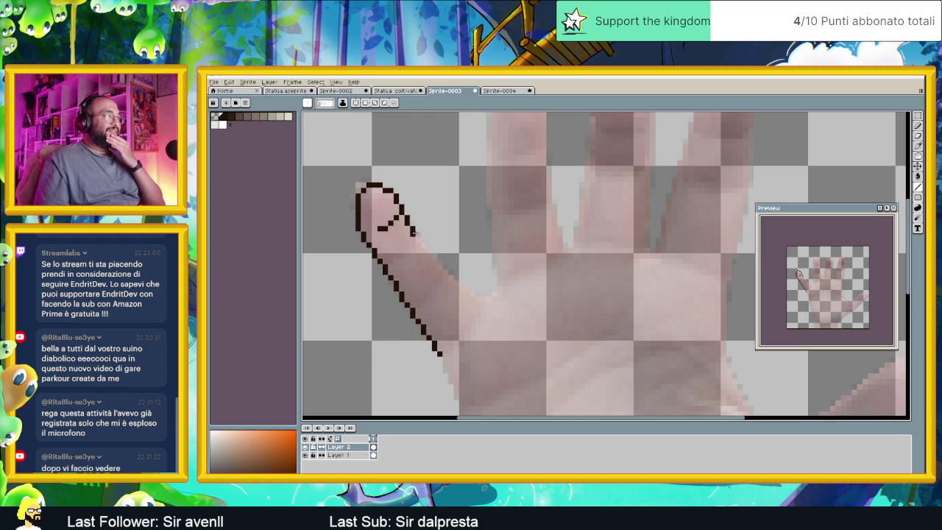
{"action": "left_click_drag", "start_coordinate": [417, 237], "coordinate": [488, 298]}
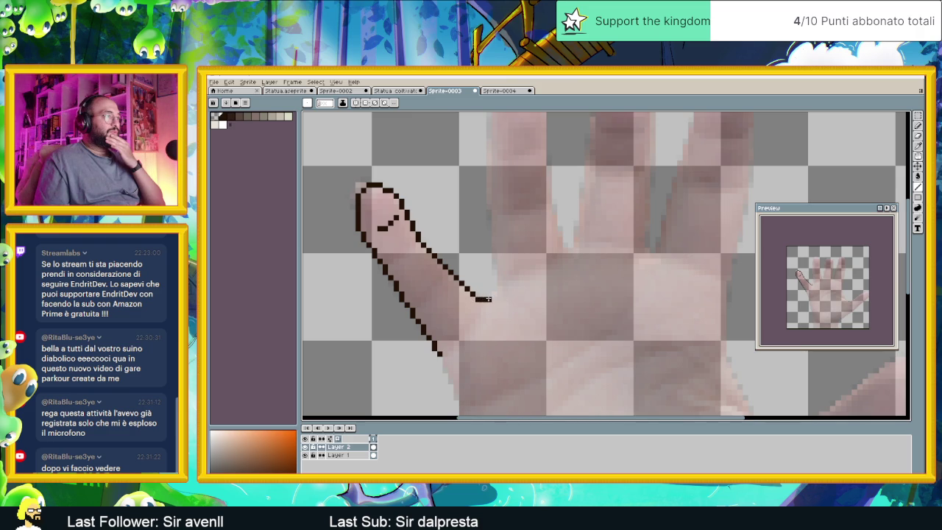
{"action": "scroll", "coordinate": [498, 291], "scroll_direction": "up", "scroll_amount": 3}
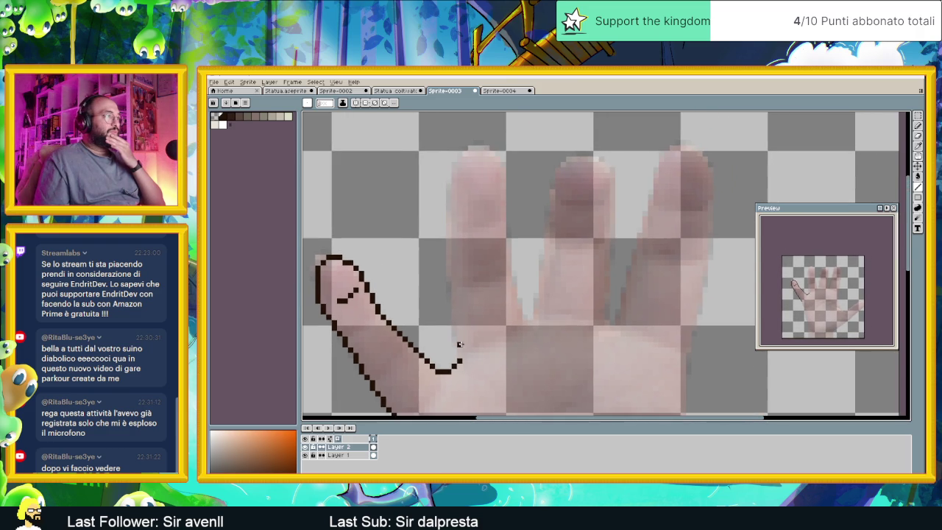
{"action": "mouse_move", "coordinate": [459, 350]}
{"action": "left_mouse_down"}
{"action": "mouse_move", "coordinate": [448, 215]}
{"action": "mouse_move", "coordinate": [464, 152]}
{"action": "mouse_move", "coordinate": [487, 149]}
{"action": "mouse_move", "coordinate": [497, 160]}
{"action": "mouse_move", "coordinate": [518, 315]}
{"action": "mouse_move", "coordinate": [539, 294]}
{"action": "mouse_move", "coordinate": [559, 167]}
{"action": "mouse_move", "coordinate": [589, 157]}
{"action": "mouse_move", "coordinate": [610, 217]}
{"action": "mouse_move", "coordinate": [612, 328]}
{"action": "mouse_move", "coordinate": [656, 189]}
{"action": "left_mouse_up"}
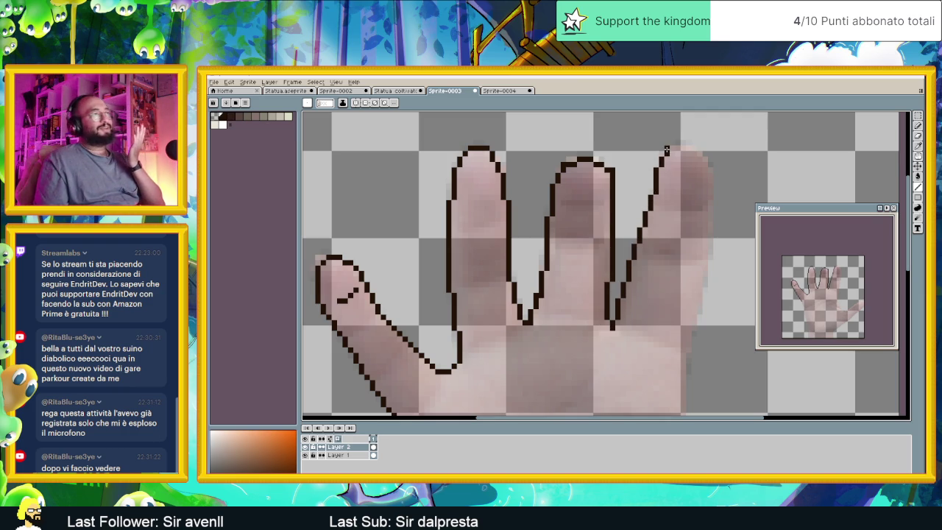
Arc the outline over the right finger's top, undoing the stray fingertip pixels.
{"action": "mouse_move", "coordinate": [661, 156]}
{"action": "left_mouse_down"}
{"action": "mouse_move", "coordinate": [677, 144]}
{"action": "mouse_move", "coordinate": [699, 152]}
{"action": "mouse_move", "coordinate": [709, 169]}
{"action": "left_mouse_up"}
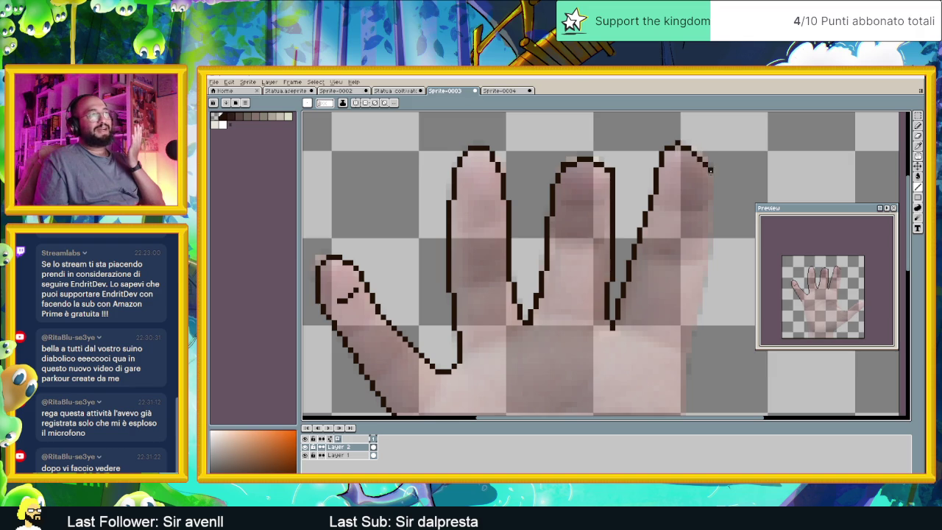
{"action": "key", "text": "ctrl+z"}
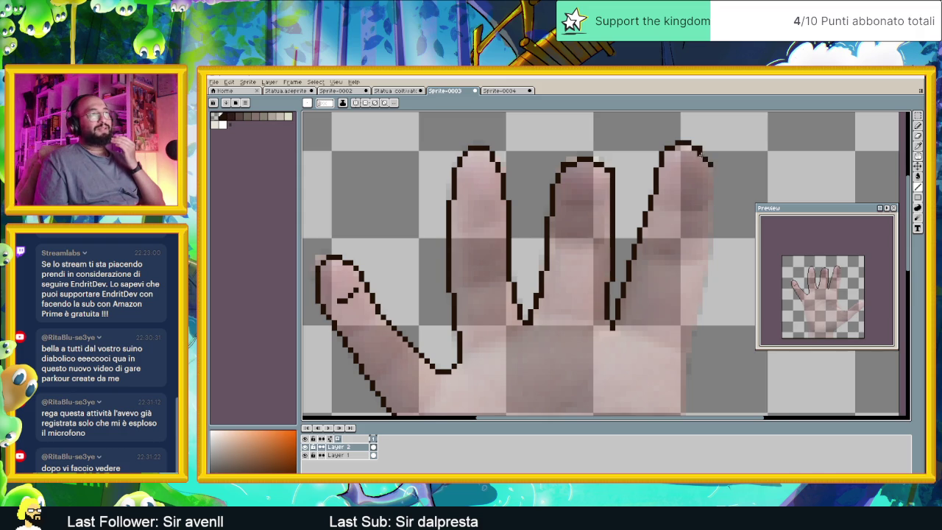
Trace the right finger's outer side down toward the thumb crease.
{"action": "scroll", "coordinate": [707, 162], "scroll_direction": "down", "scroll_amount": 3}
{"action": "scroll", "coordinate": [707, 160], "scroll_direction": "up", "scroll_amount": 1}
{"action": "scroll", "coordinate": [704, 158], "scroll_direction": "up", "scroll_amount": 1}
{"action": "mouse_move", "coordinate": [704, 158]}
{"action": "left_mouse_down"}
{"action": "mouse_move", "coordinate": [708, 209]}
{"action": "mouse_move", "coordinate": [692, 278]}
{"action": "left_mouse_up"}
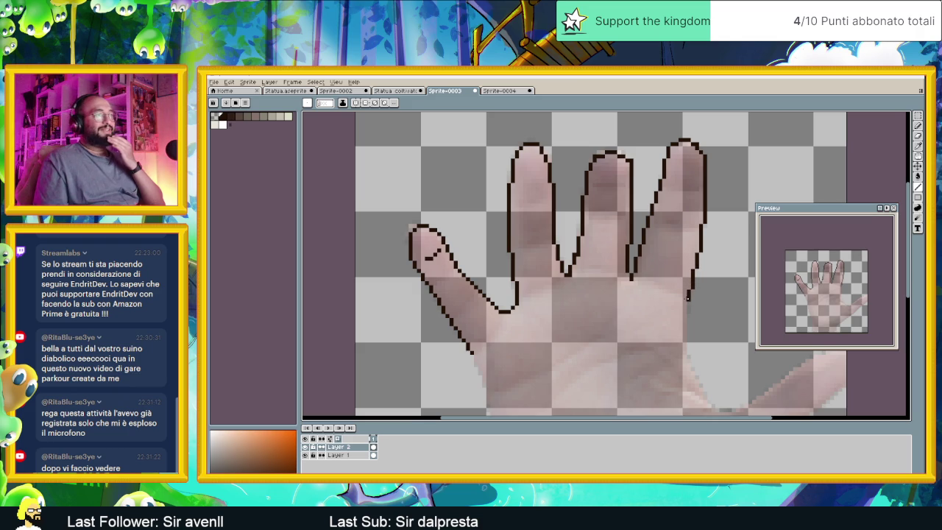
{"action": "mouse_move", "coordinate": [686, 313]}
{"action": "left_mouse_down"}
{"action": "mouse_move", "coordinate": [669, 254]}
{"action": "mouse_move", "coordinate": [670, 302]}
{"action": "mouse_move", "coordinate": [614, 245]}
{"action": "left_mouse_up"}
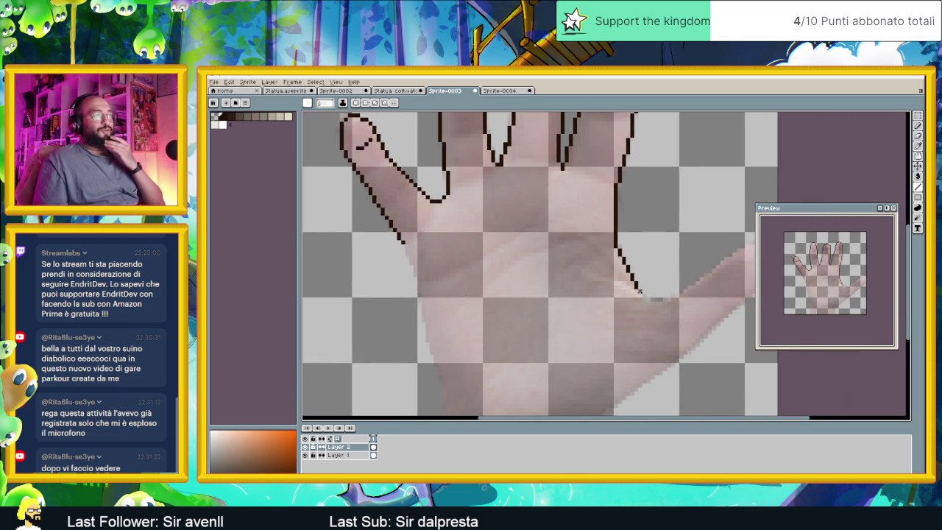
{"action": "mouse_move", "coordinate": [639, 292]}
{"action": "left_mouse_down"}
{"action": "mouse_move", "coordinate": [656, 303]}
{"action": "mouse_move", "coordinate": [726, 261]}
{"action": "mouse_move", "coordinate": [639, 254]}
{"action": "mouse_move", "coordinate": [655, 270]}
{"action": "left_mouse_up"}
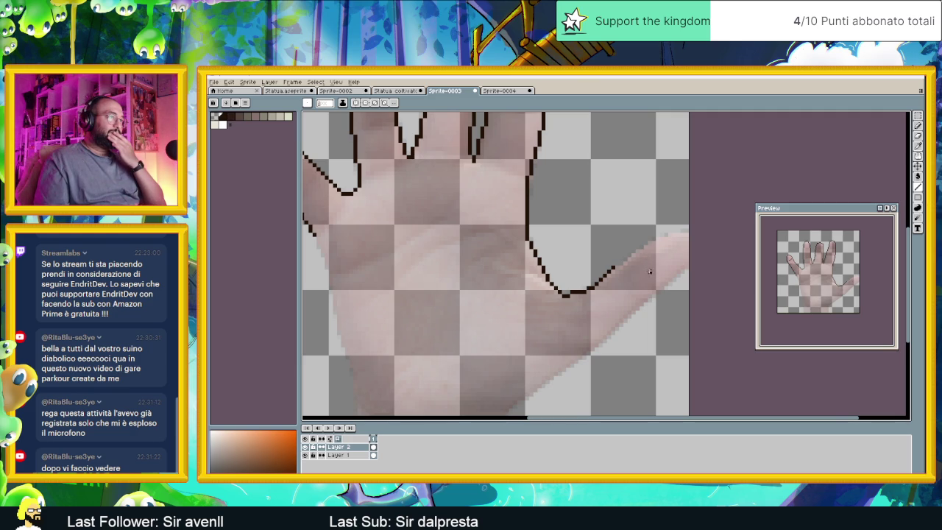
Draw the palm's left edge down toward the wrist.
{"action": "left_click_drag", "start_coordinate": [649, 265], "coordinate": [563, 279]}
{"action": "scroll", "coordinate": [629, 298], "scroll_direction": "down", "scroll_amount": 1}
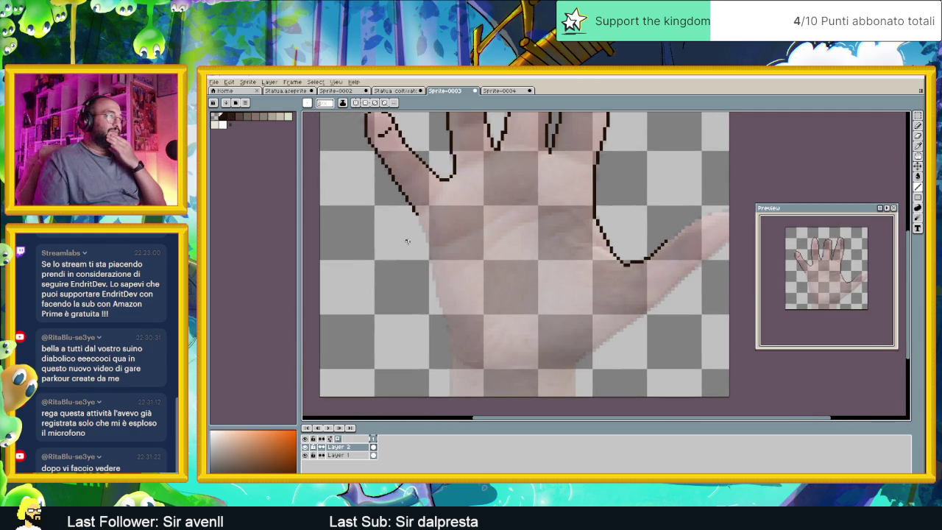
{"action": "mouse_move", "coordinate": [430, 247]}
{"action": "left_mouse_down"}
{"action": "mouse_move", "coordinate": [461, 358]}
{"action": "mouse_move", "coordinate": [504, 366]}
{"action": "left_mouse_up"}
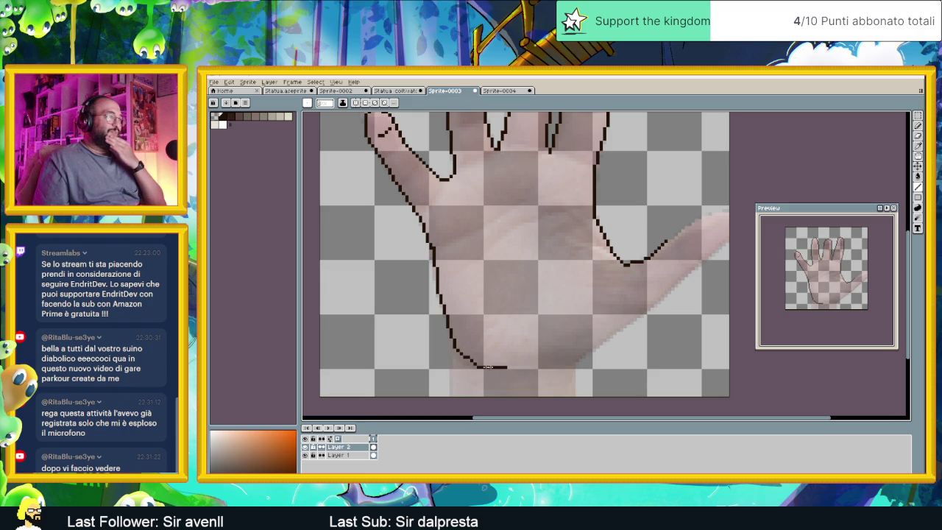
{"action": "scroll", "coordinate": [448, 364], "scroll_direction": "down", "scroll_amount": 1}
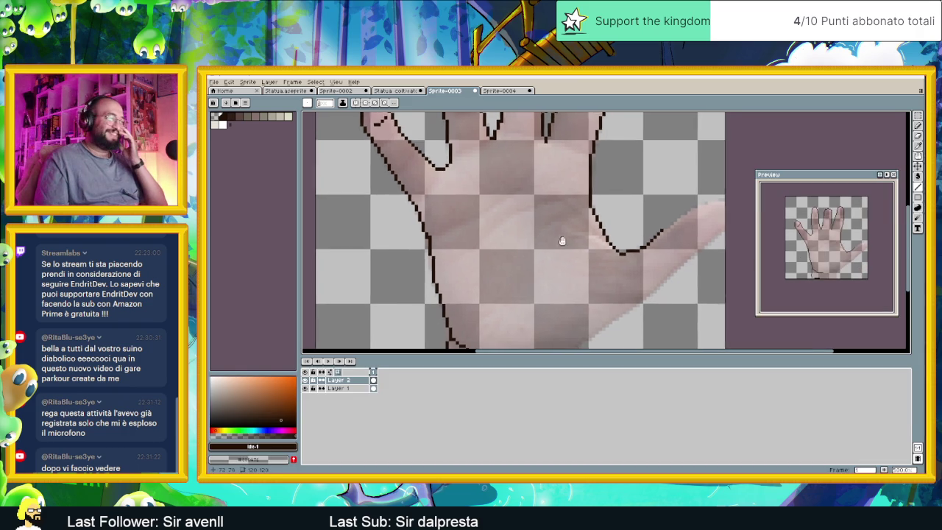
Reshape the outline's lower-left corner into a pixel staircase.
{"action": "scroll", "coordinate": [532, 284], "scroll_direction": "down", "scroll_amount": 1}
{"action": "scroll", "coordinate": [551, 265], "scroll_direction": "up", "scroll_amount": 1}
{"action": "scroll", "coordinate": [559, 272], "scroll_direction": "down", "scroll_amount": 1}
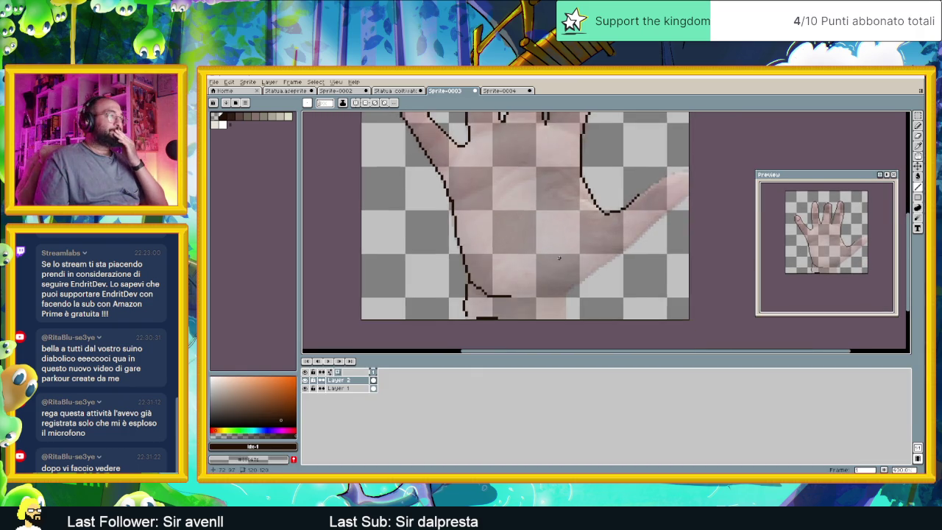
{"action": "scroll", "coordinate": [456, 302], "scroll_direction": "up", "scroll_amount": 1}
{"action": "scroll", "coordinate": [434, 313], "scroll_direction": "up", "scroll_amount": 1}
{"action": "scroll", "coordinate": [426, 315], "scroll_direction": "up", "scroll_amount": 1}
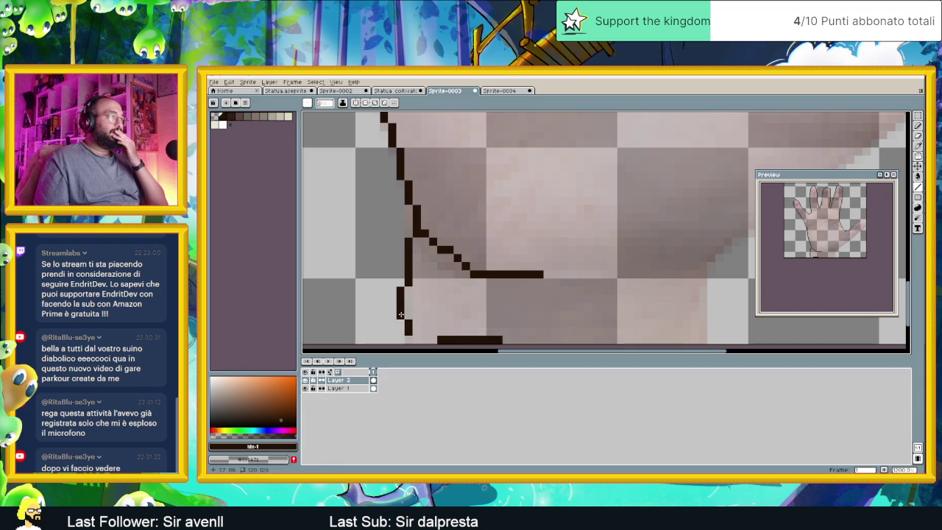
{"action": "left_click_drag", "start_coordinate": [408, 324], "coordinate": [408, 334]}
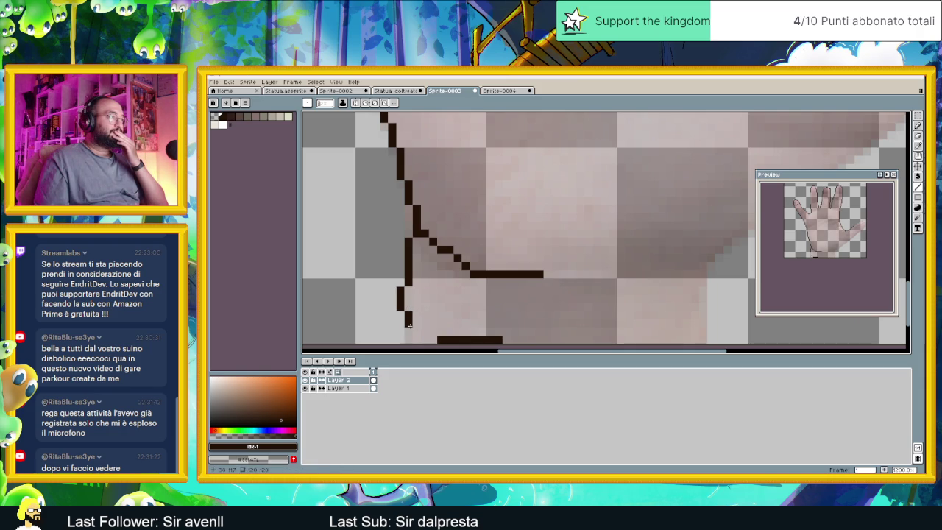
{"action": "mouse_move", "coordinate": [417, 331]}
{"action": "left_mouse_down"}
{"action": "mouse_move", "coordinate": [435, 339]}
{"action": "mouse_move", "coordinate": [459, 325]}
{"action": "mouse_move", "coordinate": [382, 324]}
{"action": "left_mouse_up"}
{"action": "left_click", "coordinate": [369, 266]}
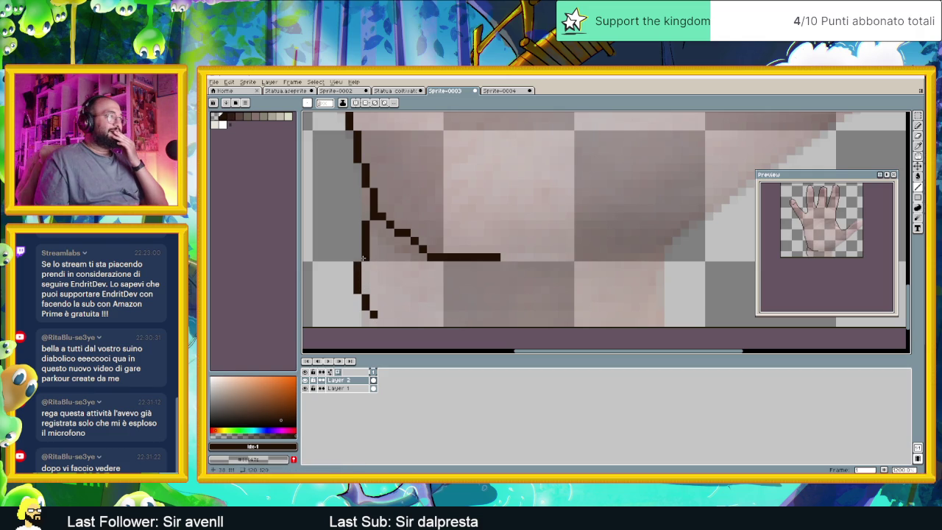
{"action": "left_click", "coordinate": [358, 257]}
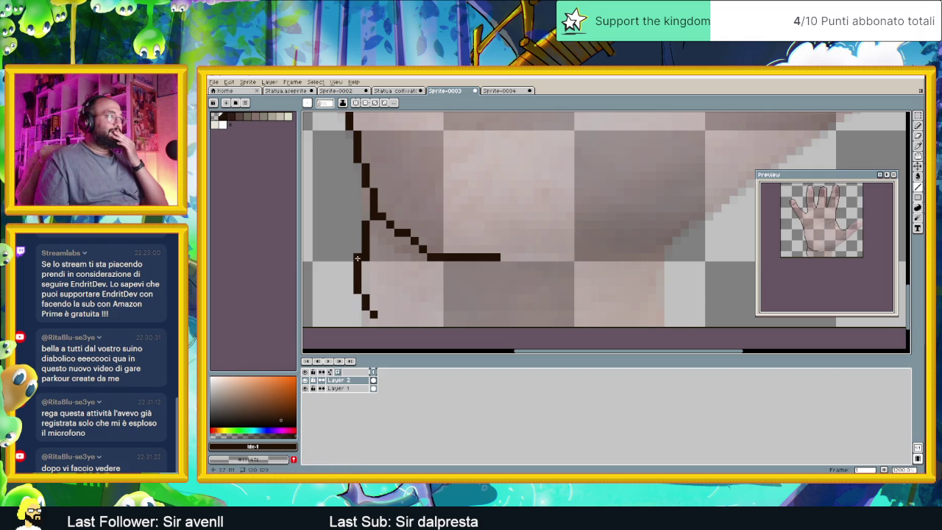
{"action": "left_click", "coordinate": [373, 306]}
Draw the wrist's bottom edge and curve it up the lower-right side.
{"action": "mouse_move", "coordinate": [390, 314]}
{"action": "left_mouse_down"}
{"action": "mouse_move", "coordinate": [380, 314]}
{"action": "mouse_move", "coordinate": [546, 324]}
{"action": "left_mouse_up"}
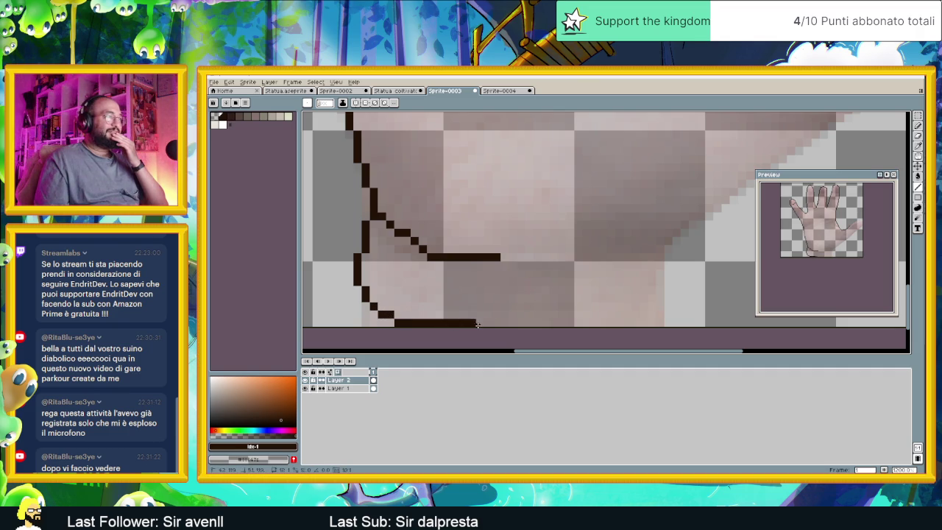
{"action": "left_click_drag", "start_coordinate": [547, 325], "coordinate": [610, 315]}
{"action": "left_click", "coordinate": [619, 306]}
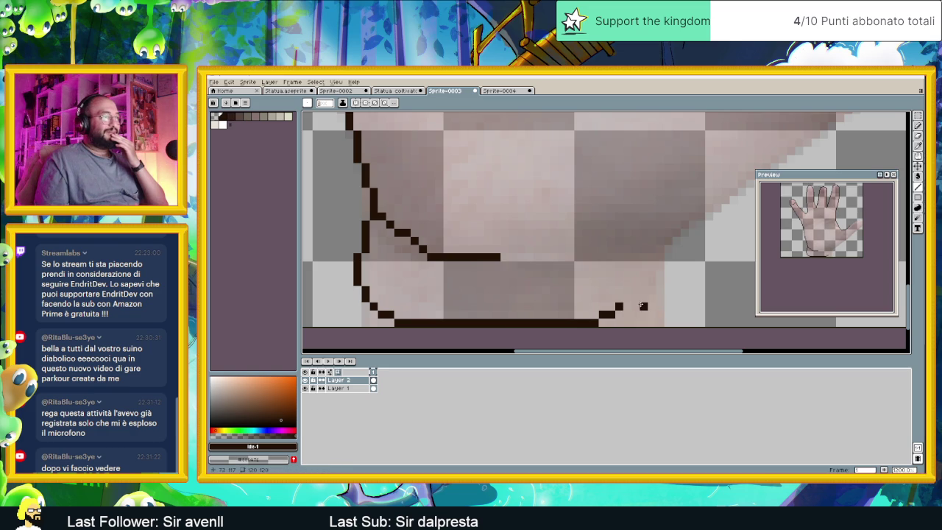
{"action": "left_click", "coordinate": [627, 298]}
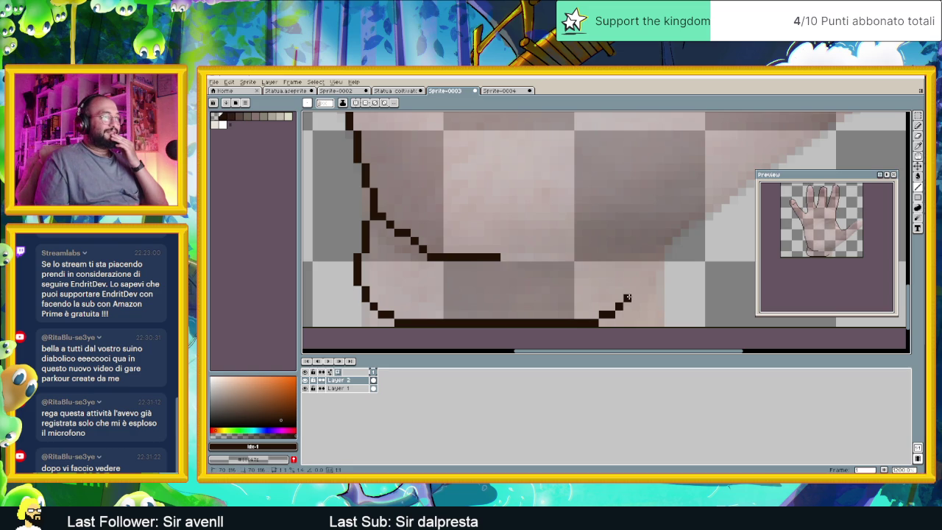
{"action": "left_click", "coordinate": [627, 290]}
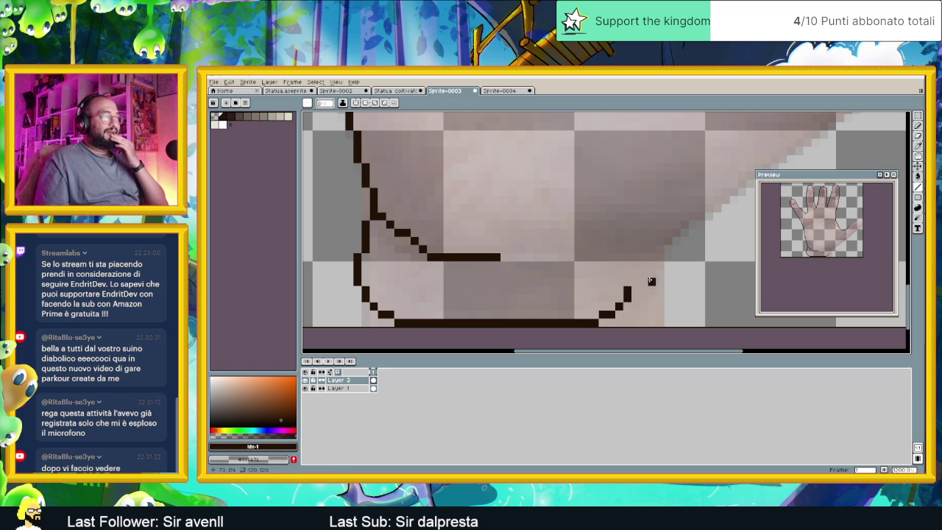
{"action": "left_click_drag", "start_coordinate": [635, 281], "coordinate": [635, 265]}
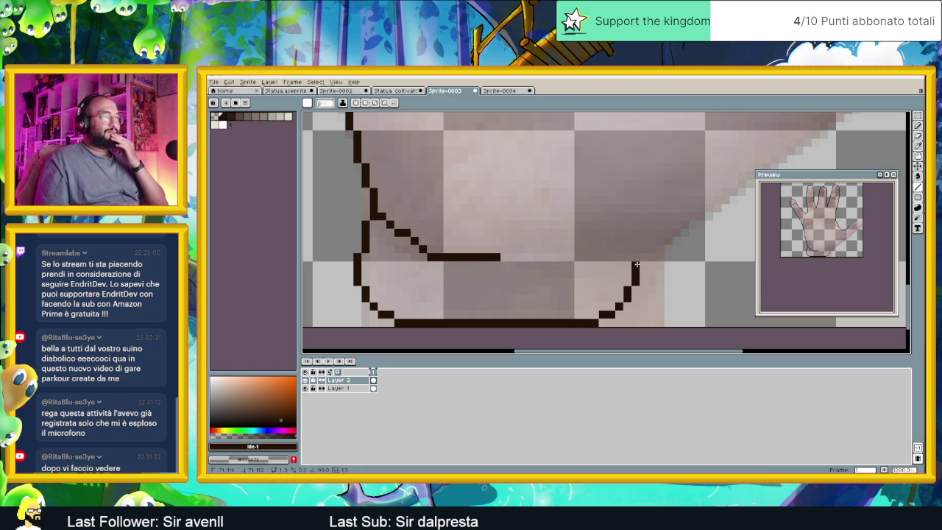
Select the lower-right curve with Rectangular Marquee and shift it right.
{"action": "left_click", "coordinate": [917, 117]}
{"action": "left_click_drag", "start_coordinate": [565, 226], "coordinate": [682, 328]}
{"action": "left_click_drag", "start_coordinate": [599, 309], "coordinate": [624, 309]}
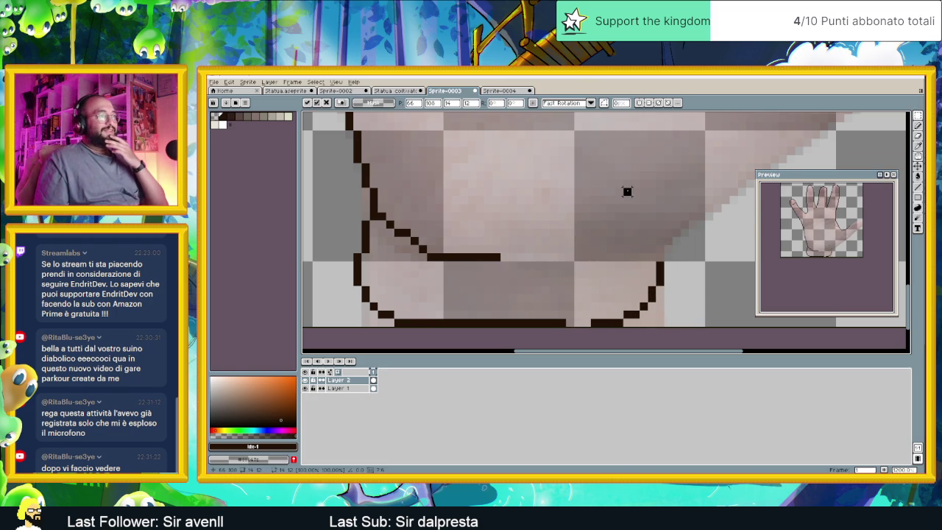
Deselect, then pencil over the gaps so the wrist's bottom outline joins the right curve.
{"action": "key", "text": "ctrl+d"}
{"action": "scroll", "coordinate": [578, 270], "scroll_direction": "down", "scroll_amount": 3}
{"action": "scroll", "coordinate": [578, 270], "scroll_direction": "down", "scroll_amount": 1}
{"action": "scroll", "coordinate": [579, 270], "scroll_direction": "up", "scroll_amount": 1}
{"action": "scroll", "coordinate": [461, 297], "scroll_direction": "up", "scroll_amount": 1}
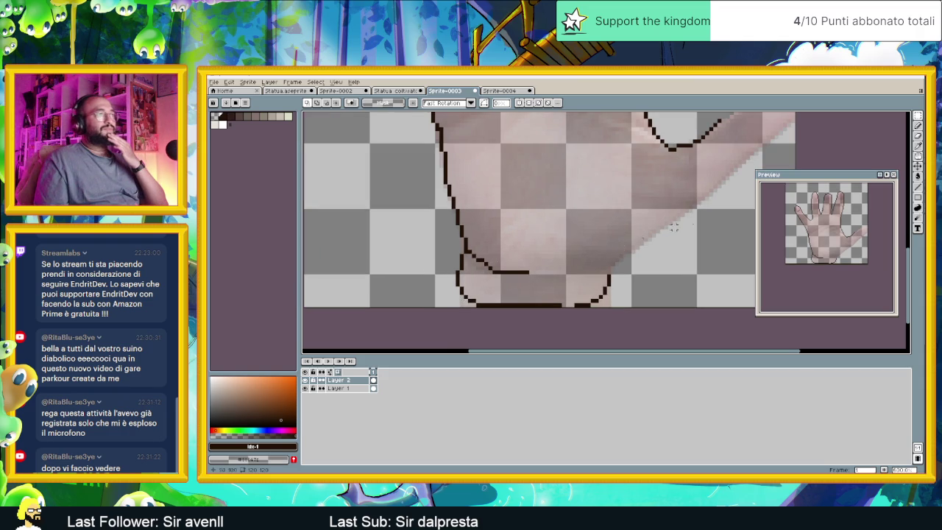
{"action": "left_click", "coordinate": [917, 185]}
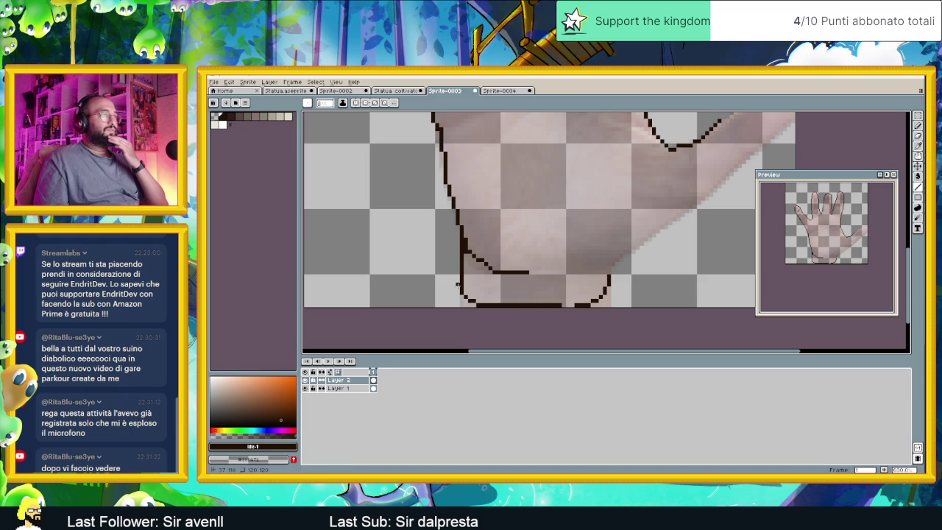
{"action": "scroll", "coordinate": [500, 286], "scroll_direction": "right", "scroll_amount": 2}
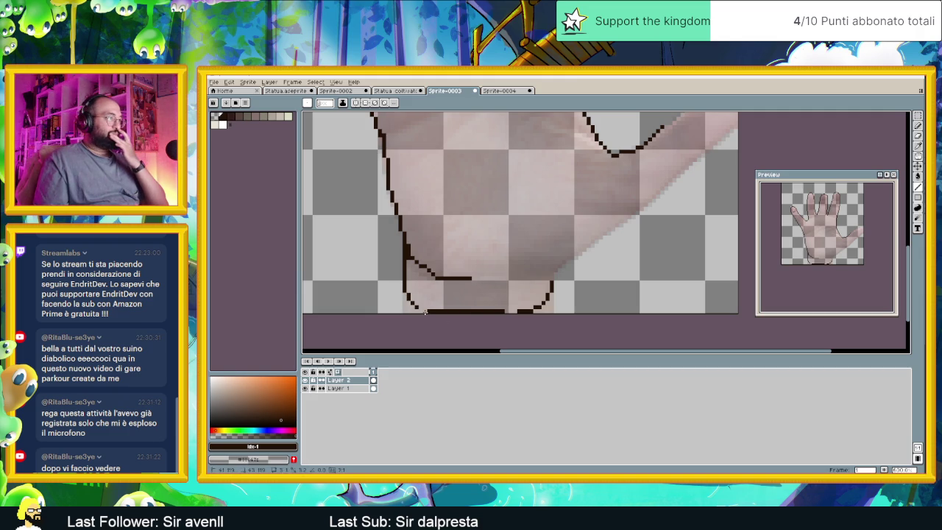
{"action": "left_click", "coordinate": [416, 311]}
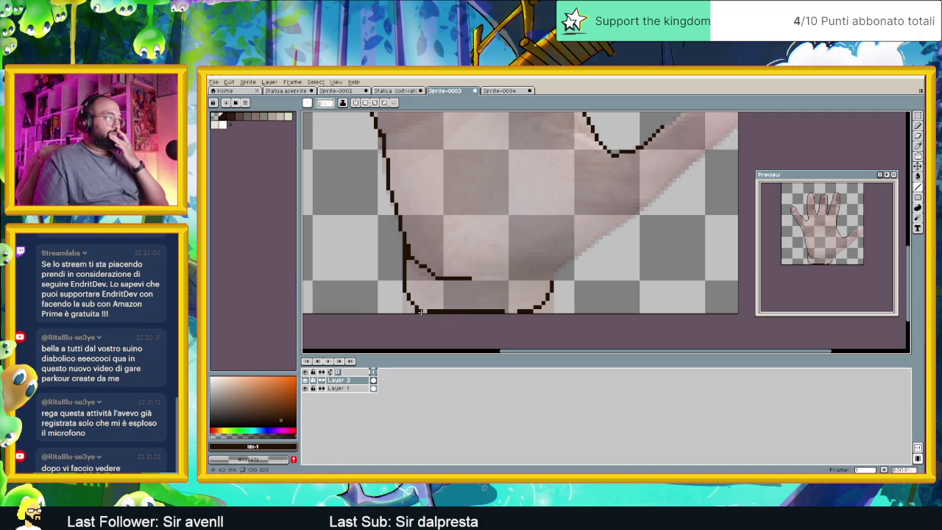
{"action": "left_click_drag", "start_coordinate": [503, 311], "coordinate": [544, 311]}
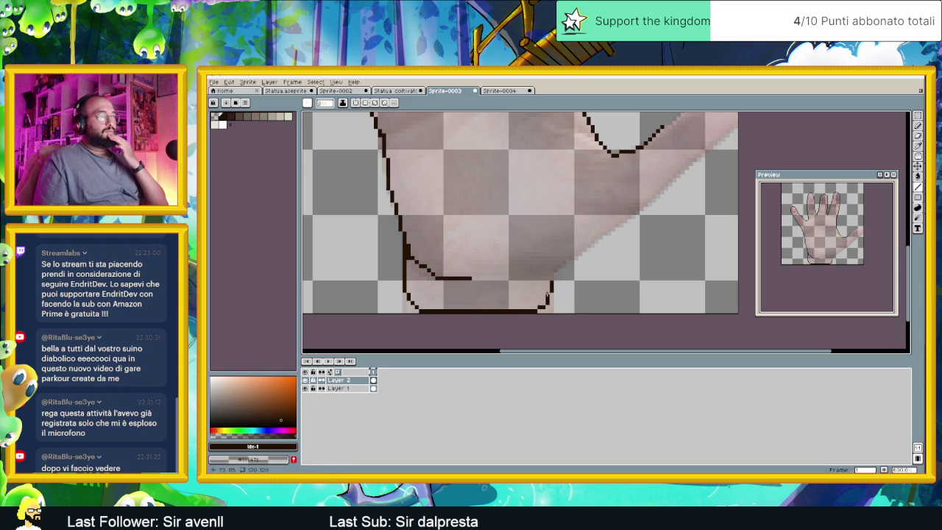
{"action": "scroll", "coordinate": [547, 300], "scroll_direction": "down", "scroll_amount": 1}
Extend the bottom outline rightward and draw the palm edge up toward the thumb.
{"action": "scroll", "coordinate": [544, 300], "scroll_direction": "down", "scroll_amount": 1}
{"action": "scroll", "coordinate": [536, 301], "scroll_direction": "up", "scroll_amount": 2}
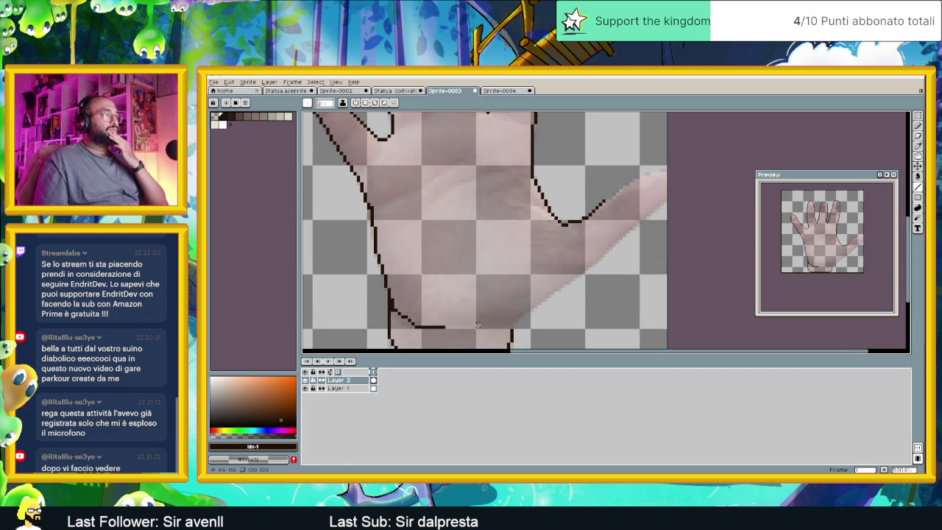
{"action": "mouse_move", "coordinate": [490, 324]}
{"action": "left_mouse_down"}
{"action": "mouse_move", "coordinate": [517, 323]}
{"action": "mouse_move", "coordinate": [545, 302]}
{"action": "left_mouse_up"}
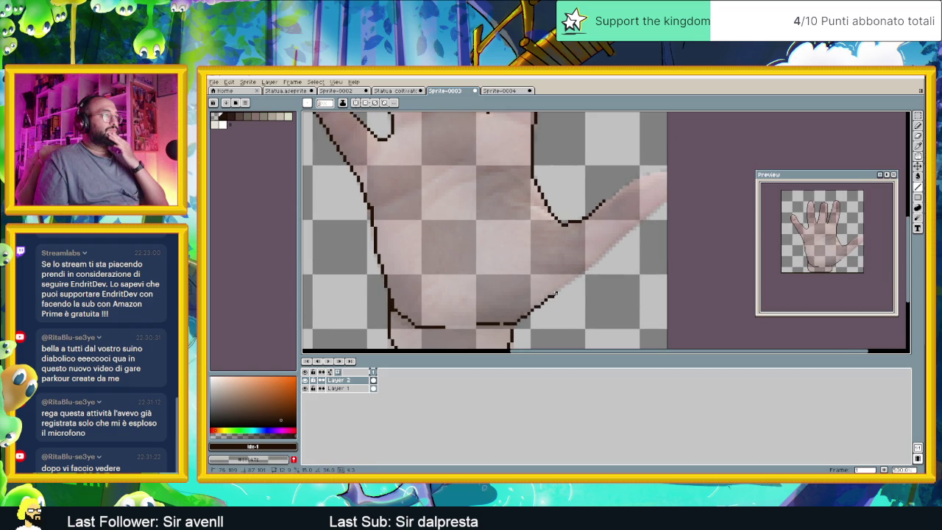
{"action": "mouse_move", "coordinate": [558, 290]}
{"action": "left_mouse_down"}
{"action": "mouse_move", "coordinate": [622, 234]}
{"action": "mouse_move", "coordinate": [627, 184]}
{"action": "left_mouse_up"}
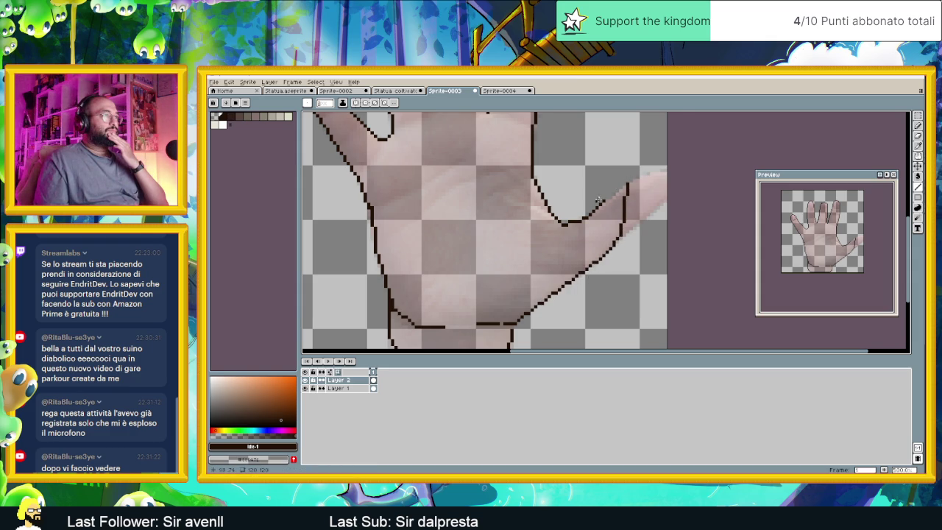
Draw the thumb's inner edge and close off its rounded tip.
{"action": "scroll", "coordinate": [596, 202], "scroll_direction": "down", "scroll_amount": 1}
{"action": "scroll", "coordinate": [602, 259], "scroll_direction": "up", "scroll_amount": 1}
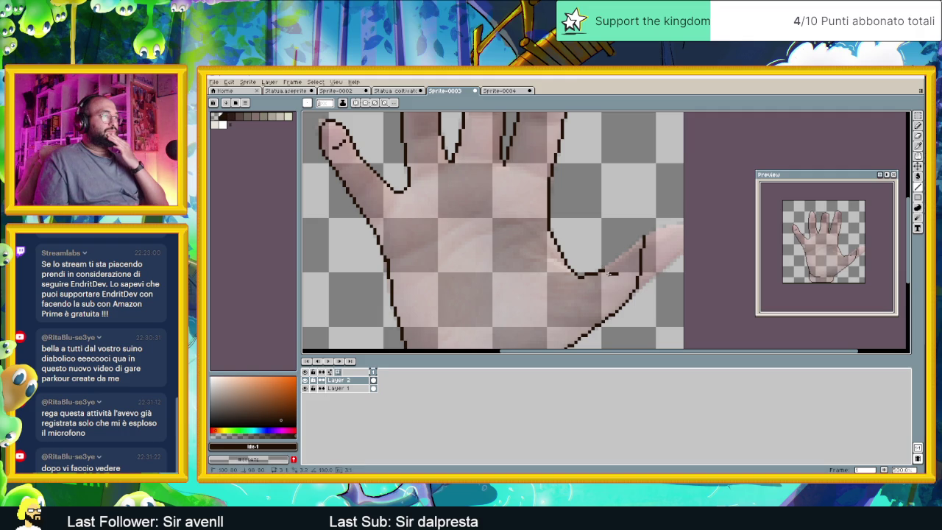
{"action": "left_click_drag", "start_coordinate": [602, 268], "coordinate": [599, 245]}
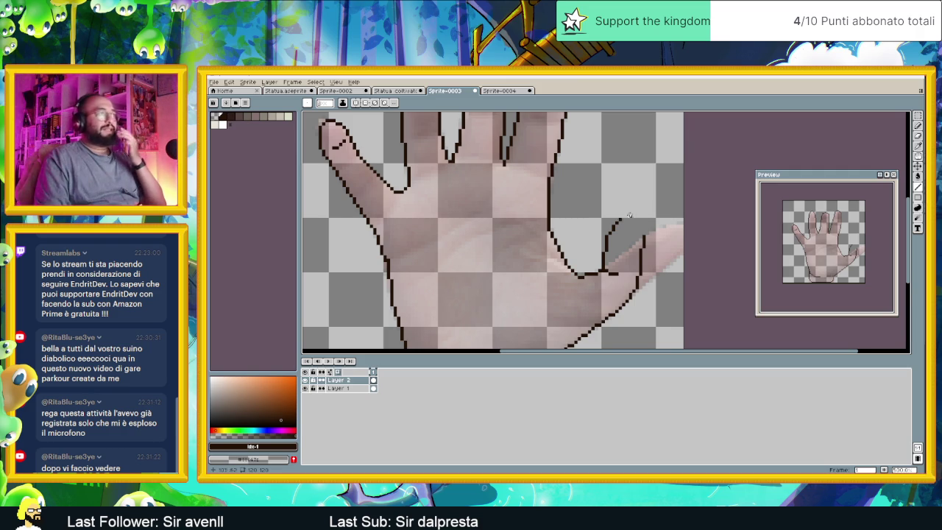
{"action": "scroll", "coordinate": [620, 220], "scroll_direction": "down", "scroll_amount": 2}
{"action": "scroll", "coordinate": [638, 231], "scroll_direction": "up", "scroll_amount": 1}
{"action": "scroll", "coordinate": [625, 220], "scroll_direction": "up", "scroll_amount": 1}
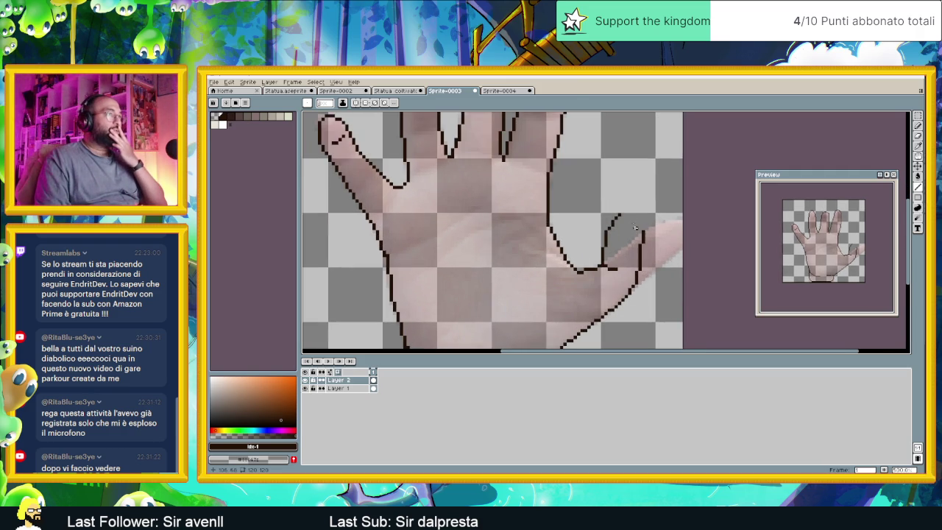
{"action": "left_click_drag", "start_coordinate": [621, 212], "coordinate": [645, 229]}
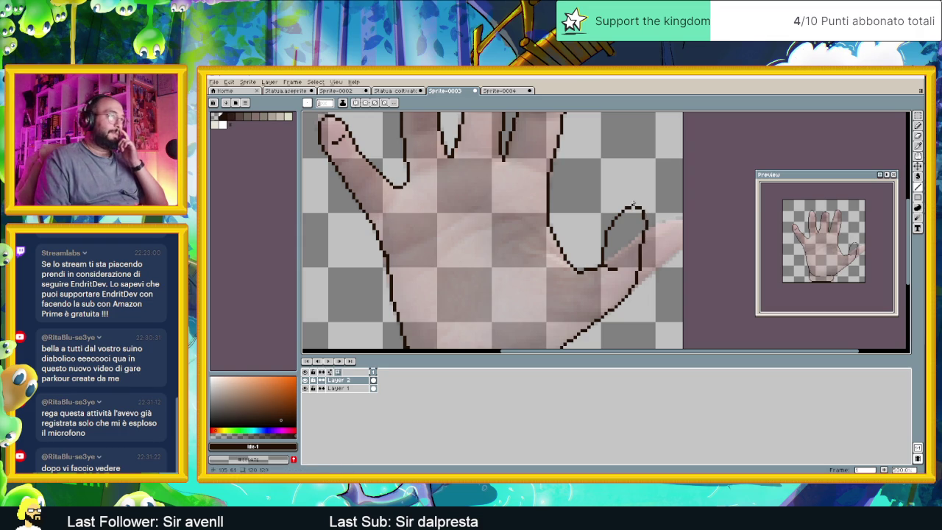
{"action": "scroll", "coordinate": [541, 256], "scroll_direction": "down", "scroll_amount": 1}
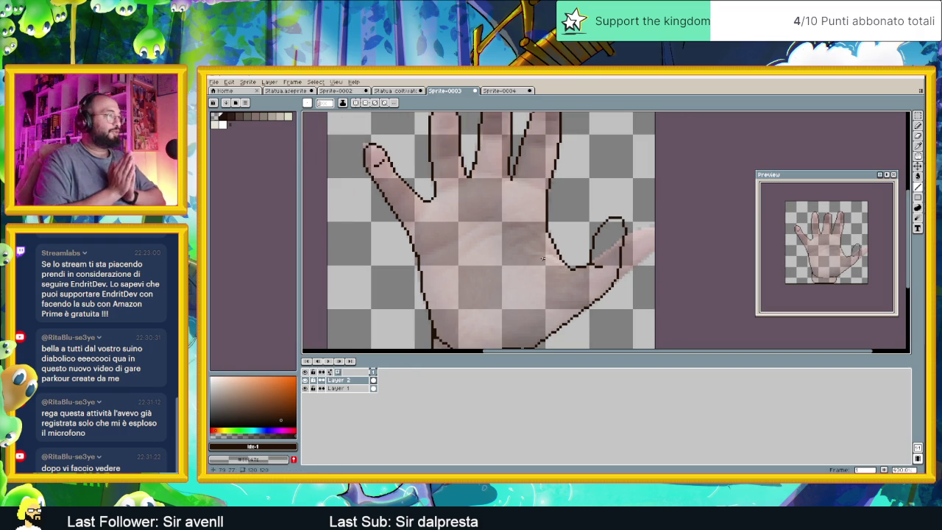
{"action": "scroll", "coordinate": [543, 257], "scroll_direction": "down", "scroll_amount": 2}
{"action": "scroll", "coordinate": [555, 262], "scroll_direction": "up", "scroll_amount": 2}
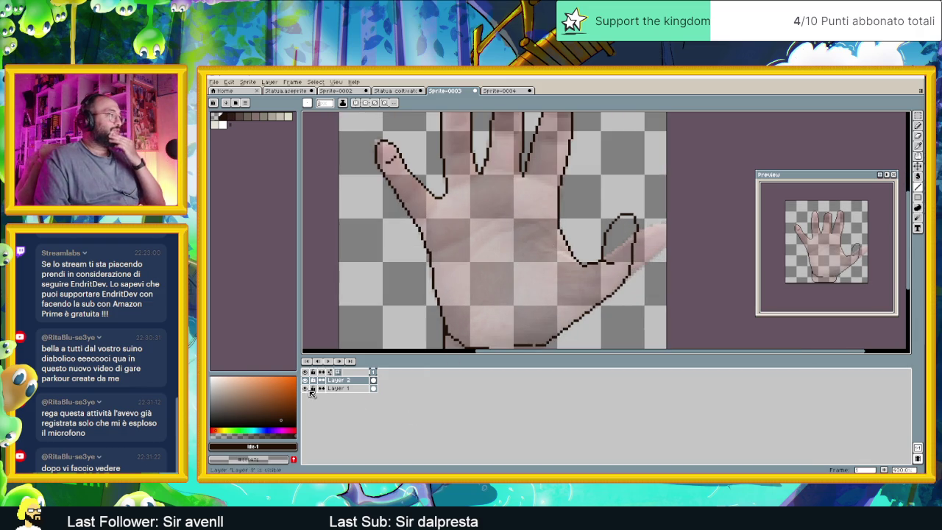
Check the outline with Layer 1 hidden, restore it, and draw a short finger crease.
{"action": "left_click", "coordinate": [309, 390]}
{"action": "scroll", "coordinate": [483, 241], "scroll_direction": "down", "scroll_amount": 1}
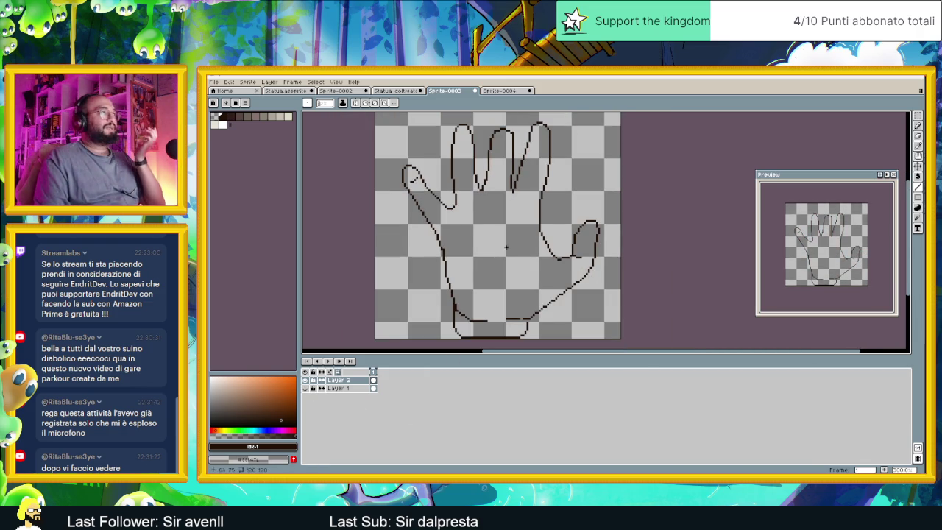
{"action": "left_click", "coordinate": [307, 391]}
{"action": "scroll", "coordinate": [486, 215], "scroll_direction": "up", "scroll_amount": 2}
{"action": "left_click_drag", "start_coordinate": [468, 225], "coordinate": [487, 225]}
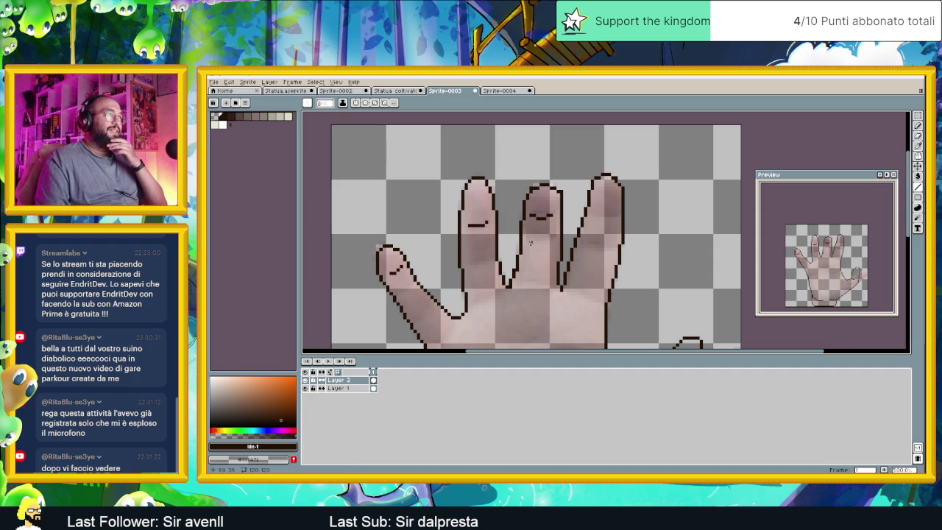
Add knuckle crease lines across the middle and next finger, then recentre the whole hand.
{"action": "left_click_drag", "start_coordinate": [529, 239], "coordinate": [551, 240]}
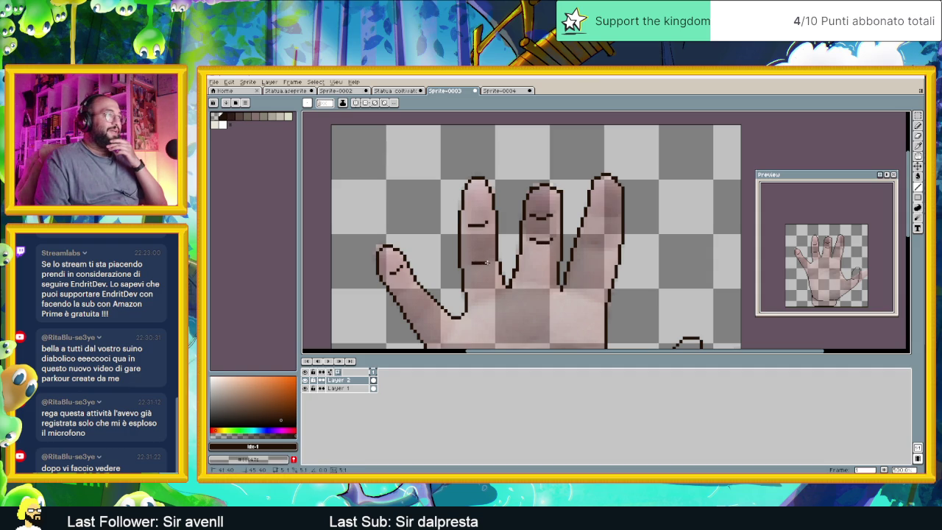
{"action": "left_click_drag", "start_coordinate": [585, 242], "coordinate": [609, 248]}
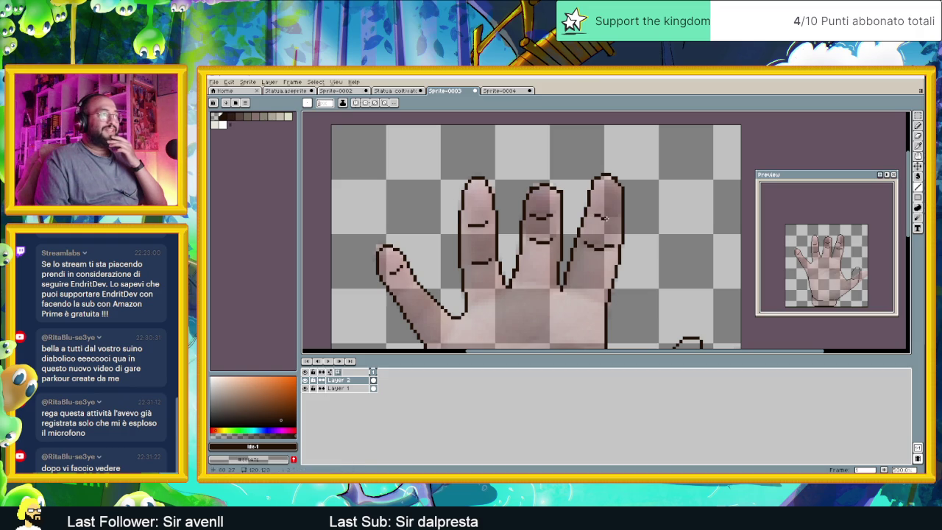
{"action": "scroll", "coordinate": [410, 298], "scroll_direction": "down", "scroll_amount": 1}
{"action": "scroll", "coordinate": [410, 299], "scroll_direction": "up", "scroll_amount": 1}
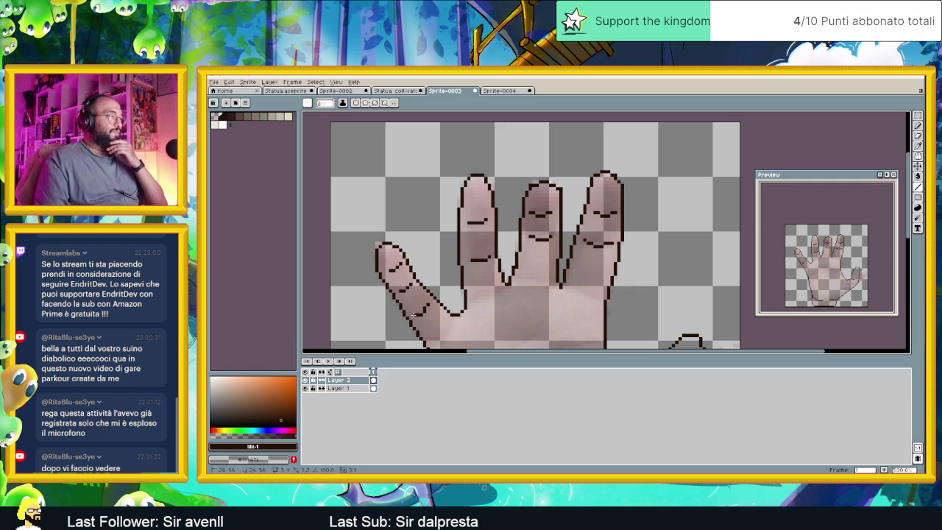
{"action": "scroll", "coordinate": [456, 313], "scroll_direction": "down", "scroll_amount": 2}
{"action": "scroll", "coordinate": [491, 310], "scroll_direction": "down", "scroll_amount": 1}
{"action": "left_click_drag", "start_coordinate": [490, 310], "coordinate": [473, 267]}
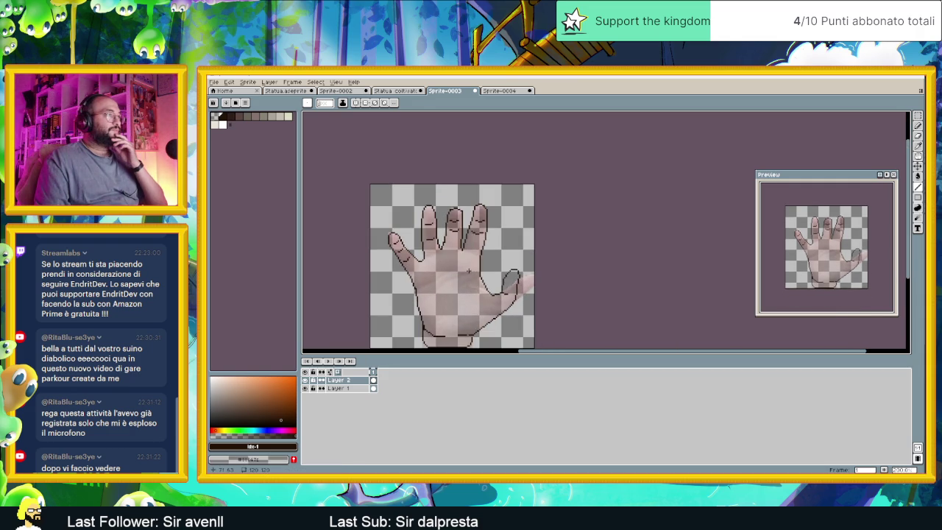
{"action": "left_click", "coordinate": [305, 388]}
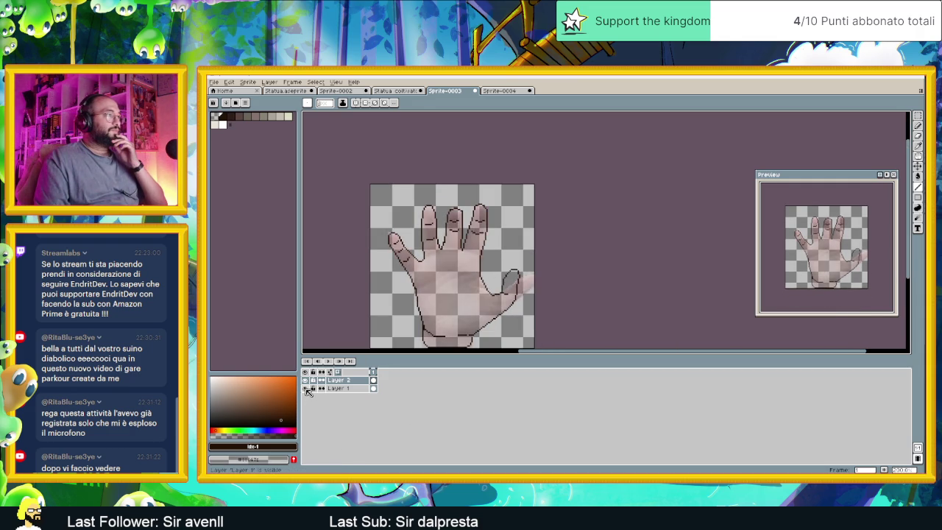
{"action": "scroll", "coordinate": [438, 283], "scroll_direction": "up", "scroll_amount": 1}
{"action": "scroll", "coordinate": [439, 283], "scroll_direction": "up", "scroll_amount": 2}
{"action": "scroll", "coordinate": [373, 223], "scroll_direction": "up", "scroll_amount": 2}
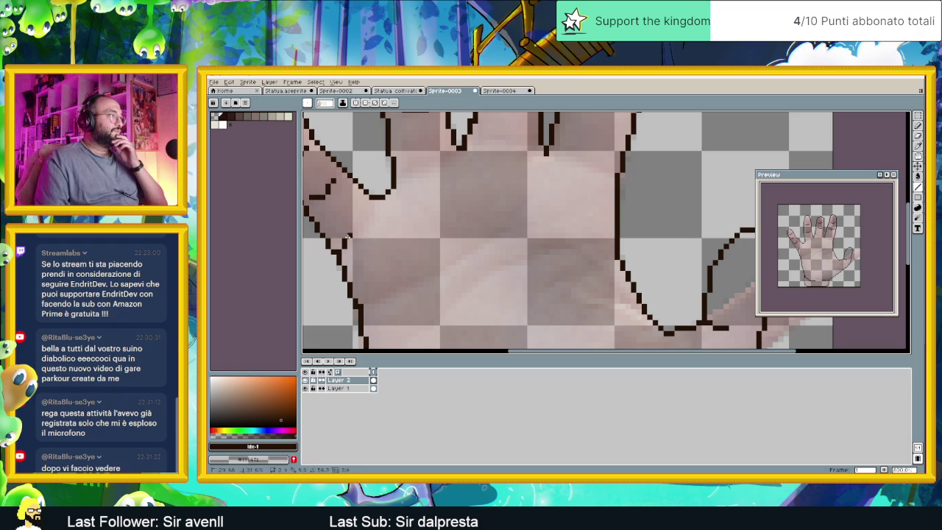
Draw a diagonal crease along the finger bases and start a short line on the lower-left palm.
{"action": "scroll", "coordinate": [471, 229], "scroll_direction": "up", "scroll_amount": 2}
{"action": "scroll", "coordinate": [455, 212], "scroll_direction": "up", "scroll_amount": 1}
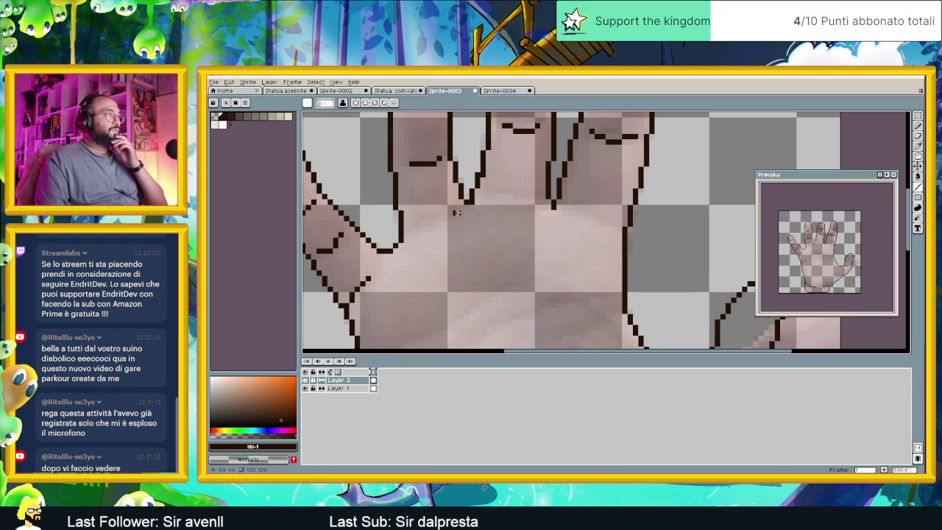
{"action": "left_click_drag", "start_coordinate": [509, 196], "coordinate": [606, 228]}
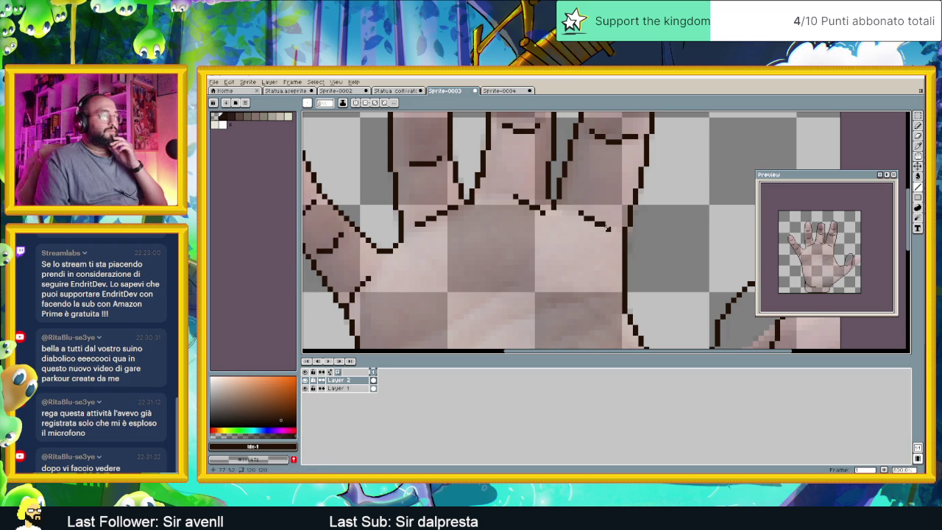
{"action": "left_click_drag", "start_coordinate": [514, 197], "coordinate": [487, 196]}
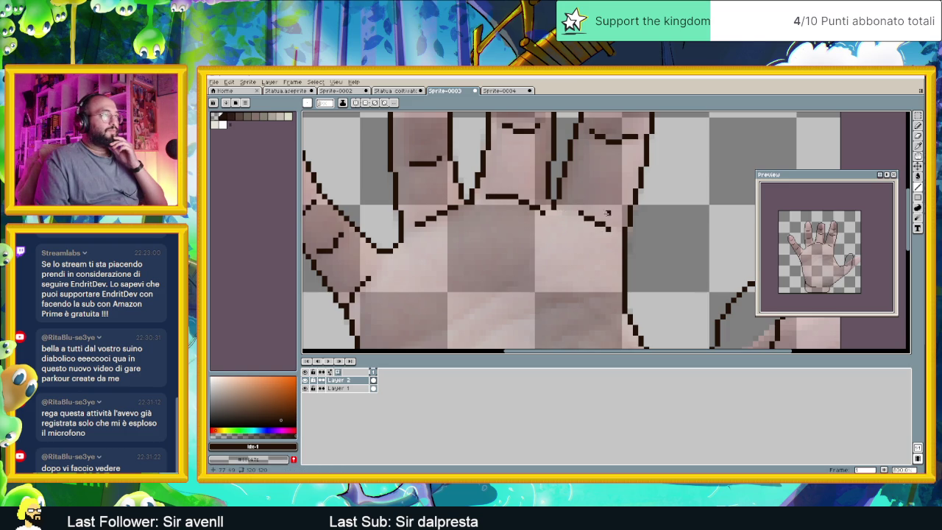
{"action": "scroll", "coordinate": [581, 217], "scroll_direction": "down", "scroll_amount": 3}
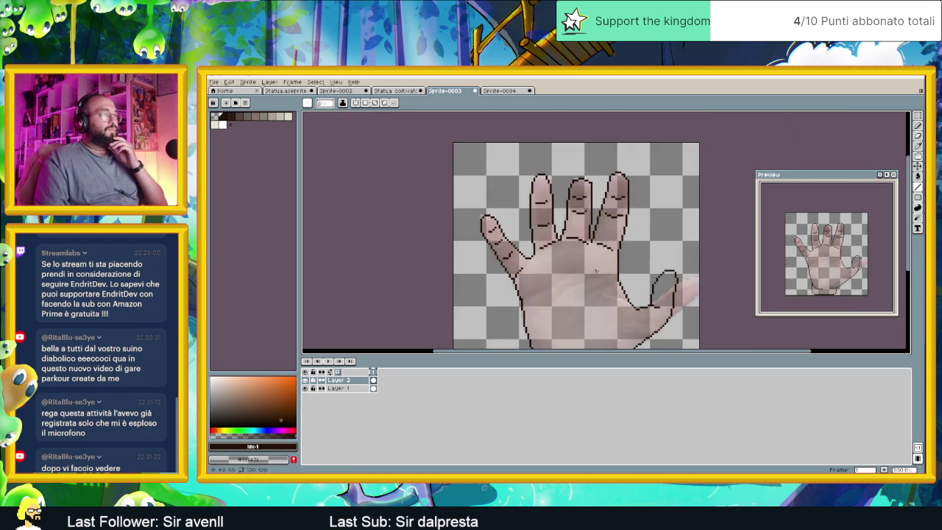
{"action": "scroll", "coordinate": [558, 220], "scroll_direction": "up", "scroll_amount": 3}
{"action": "left_click", "coordinate": [551, 203]}
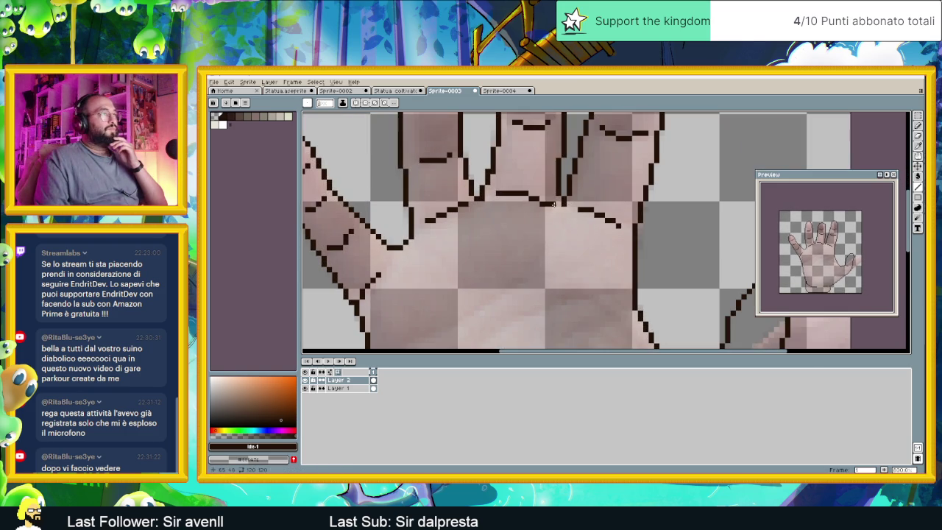
{"action": "scroll", "coordinate": [537, 208], "scroll_direction": "down", "scroll_amount": 1}
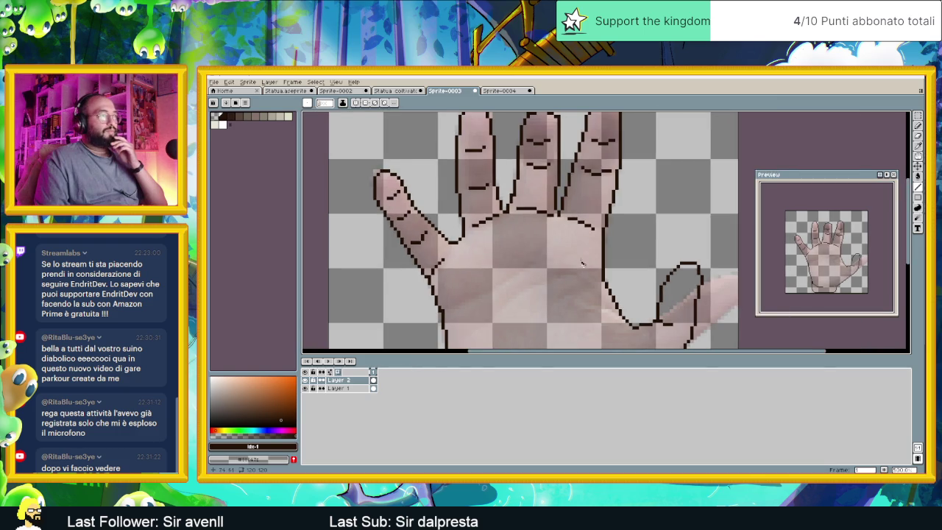
{"action": "scroll", "coordinate": [486, 248], "scroll_direction": "up", "scroll_amount": 2}
{"action": "left_click_drag", "start_coordinate": [410, 287], "coordinate": [427, 281]}
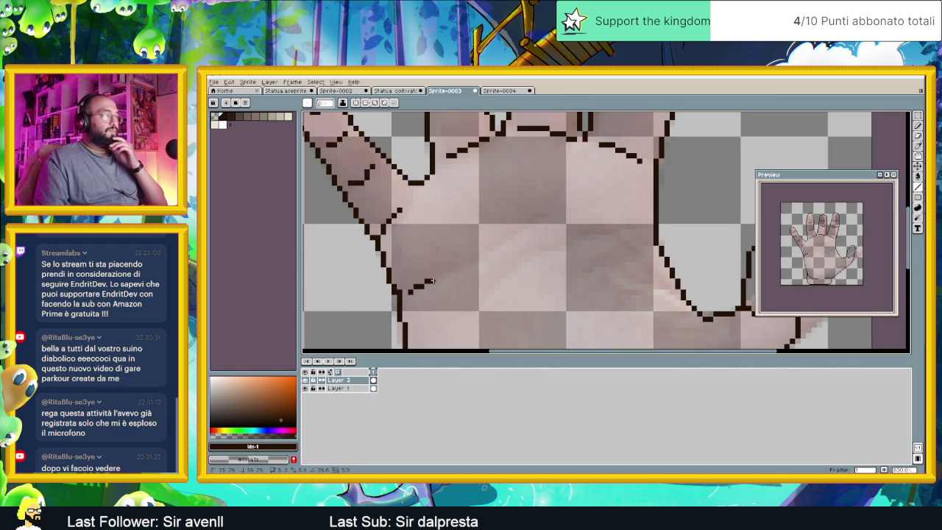
Extend the lower crease and add diagonal, horizontal and long crease lines across the palm.
{"action": "left_click", "coordinate": [437, 280]}
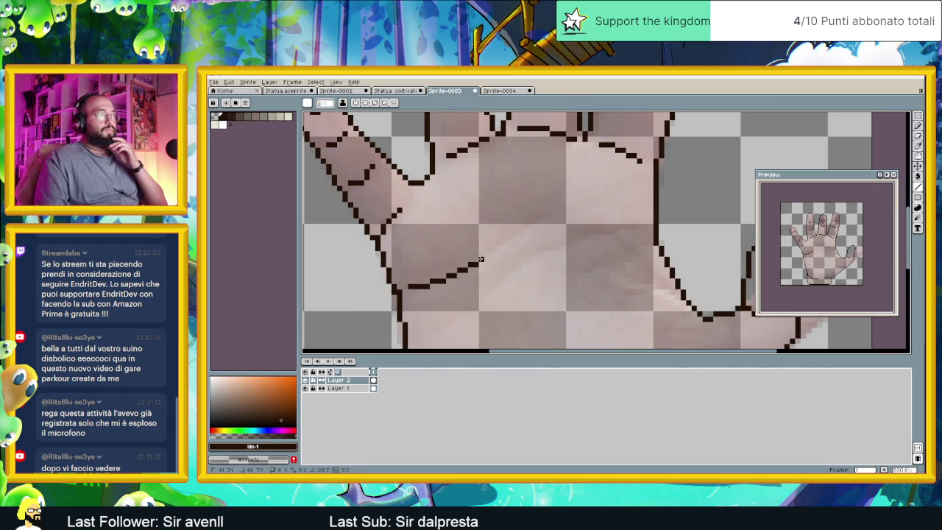
{"action": "left_click_drag", "start_coordinate": [475, 263], "coordinate": [559, 199]}
{"action": "mouse_move", "coordinate": [579, 232]}
{"action": "left_mouse_down"}
{"action": "mouse_move", "coordinate": [617, 192]}
{"action": "mouse_move", "coordinate": [505, 270]}
{"action": "left_mouse_up"}
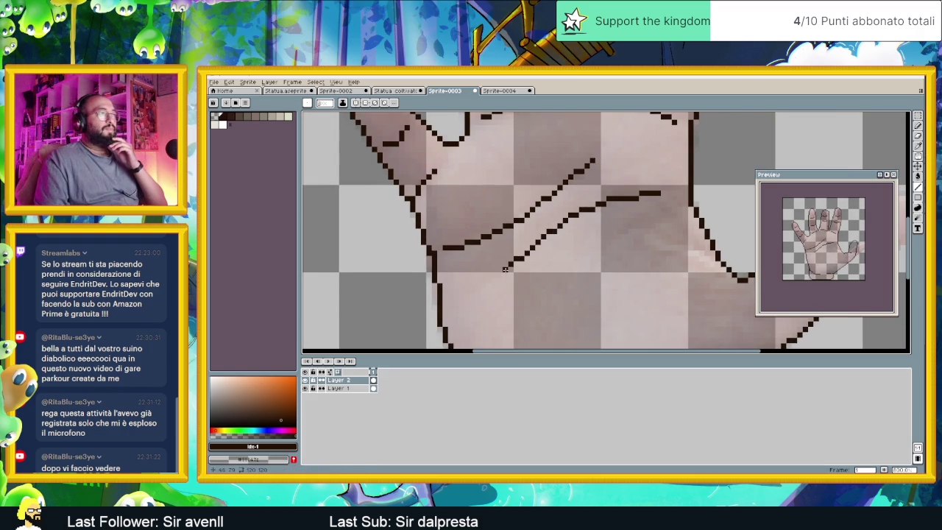
{"action": "scroll", "coordinate": [566, 271], "scroll_direction": "down", "scroll_amount": 1}
{"action": "left_click_drag", "start_coordinate": [625, 209], "coordinate": [514, 326]}
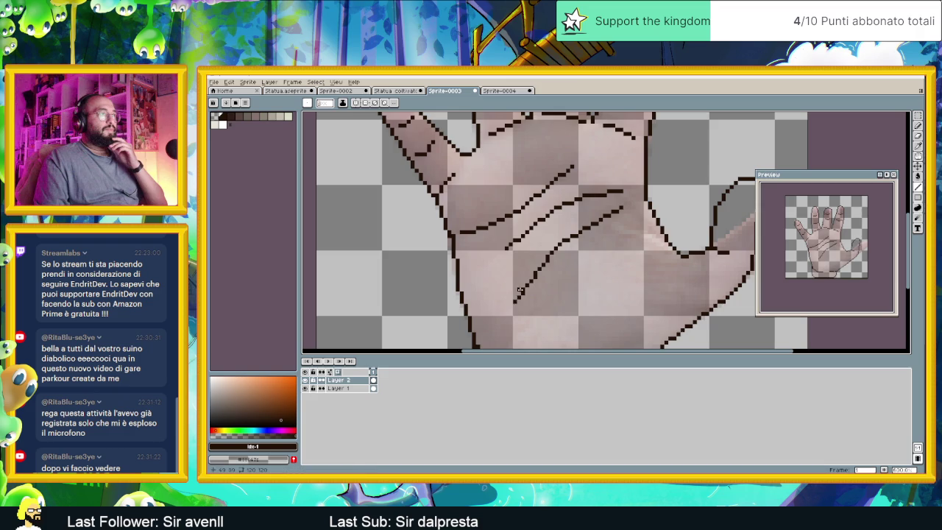
{"action": "scroll", "coordinate": [521, 293], "scroll_direction": "down", "scroll_amount": 2}
{"action": "scroll", "coordinate": [552, 265], "scroll_direction": "up", "scroll_amount": 1}
{"action": "scroll", "coordinate": [561, 257], "scroll_direction": "up", "scroll_amount": 1}
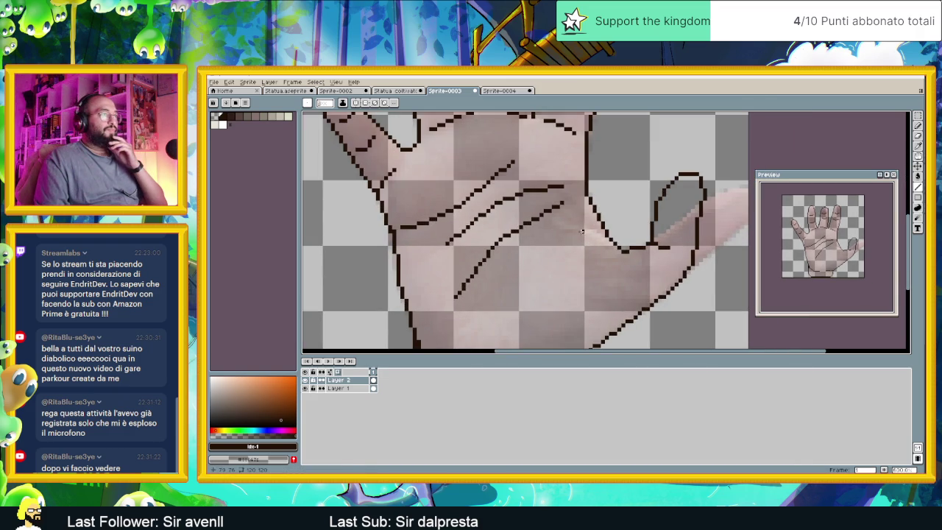
{"action": "left_click_drag", "start_coordinate": [581, 228], "coordinate": [544, 242]}
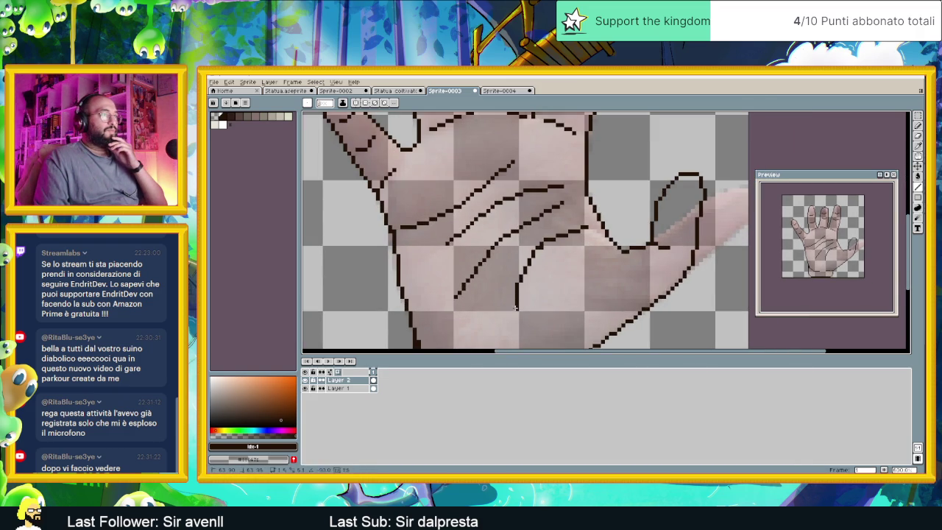
{"action": "scroll", "coordinate": [517, 313], "scroll_direction": "down", "scroll_amount": 1}
{"action": "scroll", "coordinate": [516, 313], "scroll_direction": "down", "scroll_amount": 1}
{"action": "scroll", "coordinate": [517, 324], "scroll_direction": "up", "scroll_amount": 2}
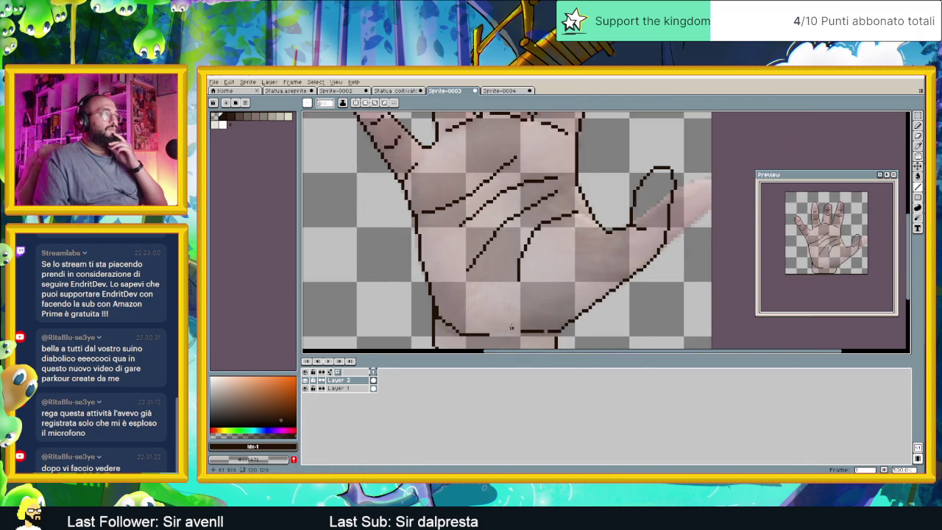
{"action": "scroll", "coordinate": [510, 317], "scroll_direction": "down", "scroll_amount": 2}
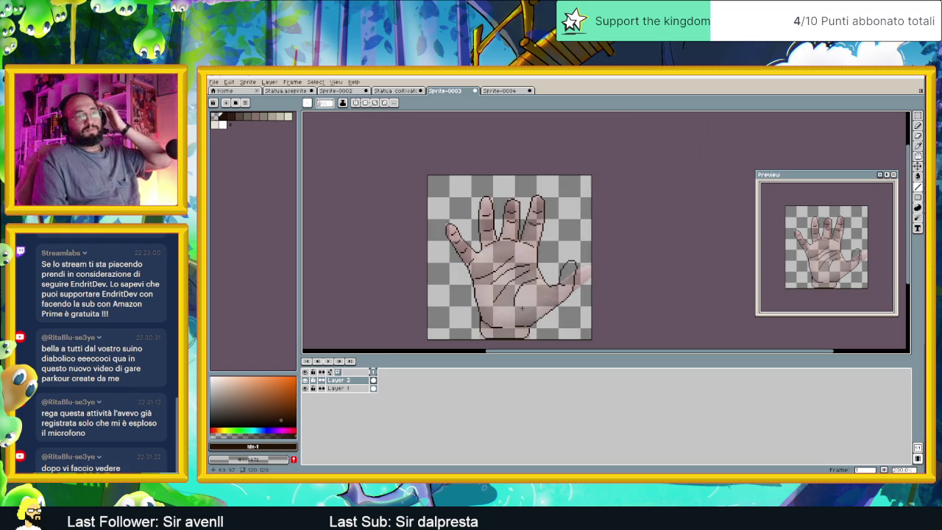
Hide reference Layer 1 so only the creased outline shows.
{"action": "scroll", "coordinate": [521, 306], "scroll_direction": "down", "scroll_amount": 1}
{"action": "scroll", "coordinate": [508, 250], "scroll_direction": "down", "scroll_amount": 1}
{"action": "scroll", "coordinate": [497, 272], "scroll_direction": "up", "scroll_amount": 1}
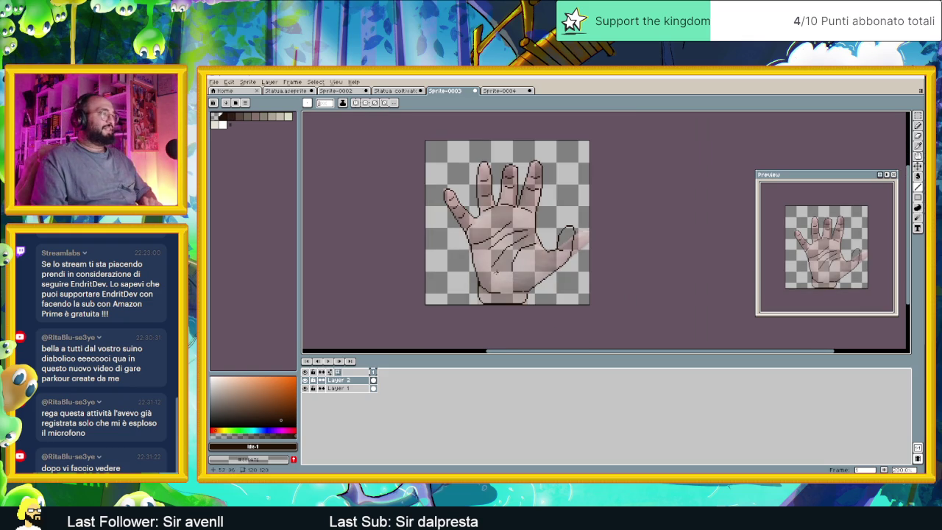
{"action": "left_click", "coordinate": [304, 388]}
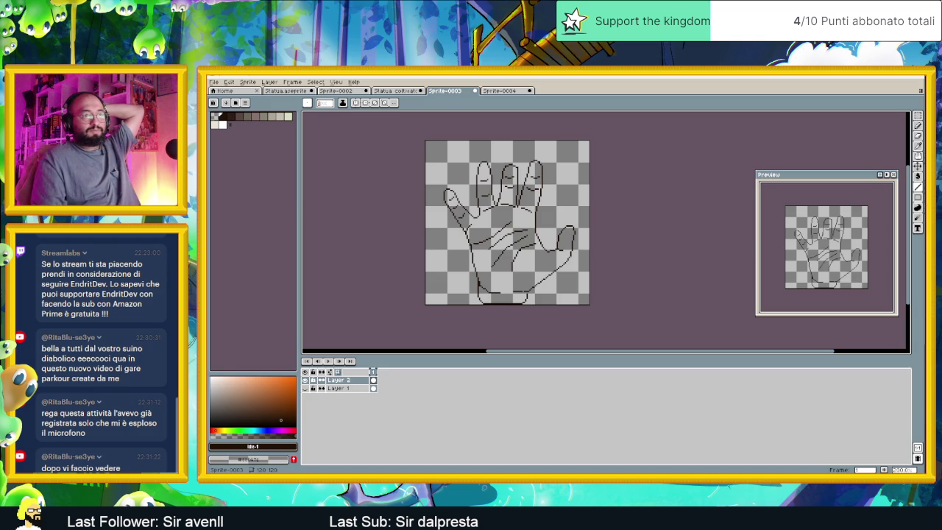
Bring the hand reference photo window in beside the canvas.
{"action": "mouse_move", "coordinate": [941, 155]}
{"action": "left_mouse_down"}
{"action": "mouse_move", "coordinate": [810, 155]}
{"action": "mouse_move", "coordinate": [817, 144]}
{"action": "left_mouse_up"}
{"action": "scroll", "coordinate": [838, 228], "scroll_direction": "down", "scroll_amount": 1}
{"action": "scroll", "coordinate": [838, 228], "scroll_direction": "down", "scroll_amount": 1}
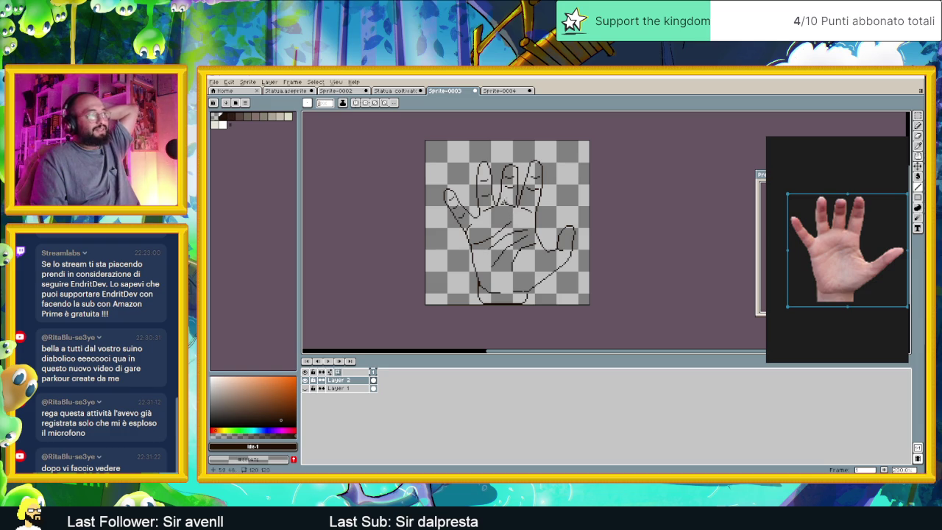
Trial-select the top of the index finger, then clear the selection and return to the Pencil.
{"action": "scroll", "coordinate": [490, 166], "scroll_direction": "up", "scroll_amount": 1}
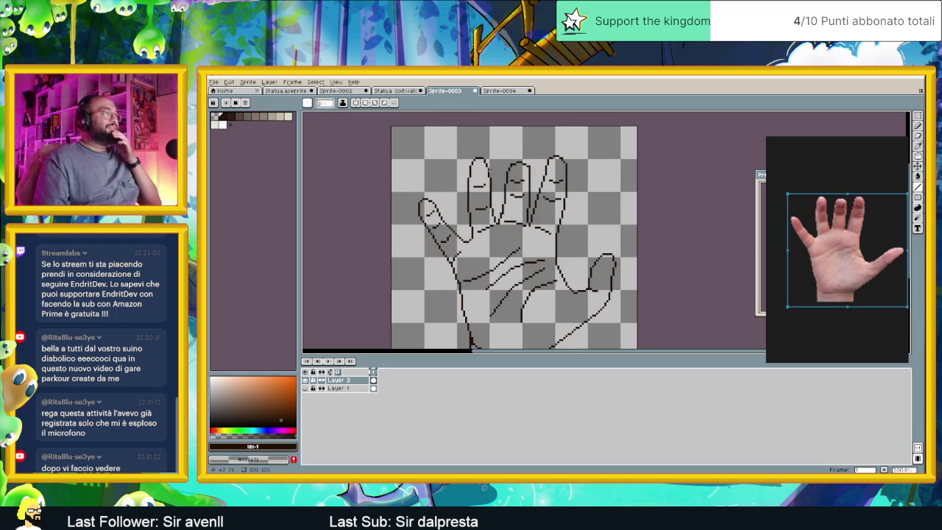
{"action": "scroll", "coordinate": [490, 167], "scroll_direction": "up", "scroll_amount": 1}
{"action": "scroll", "coordinate": [467, 160], "scroll_direction": "up", "scroll_amount": 1}
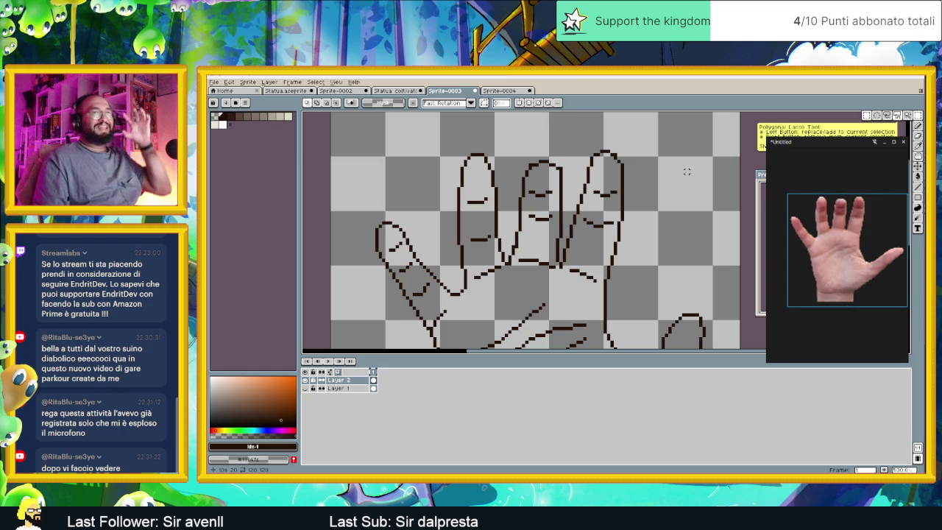
{"action": "left_click_drag", "start_coordinate": [427, 144], "coordinate": [513, 198]}
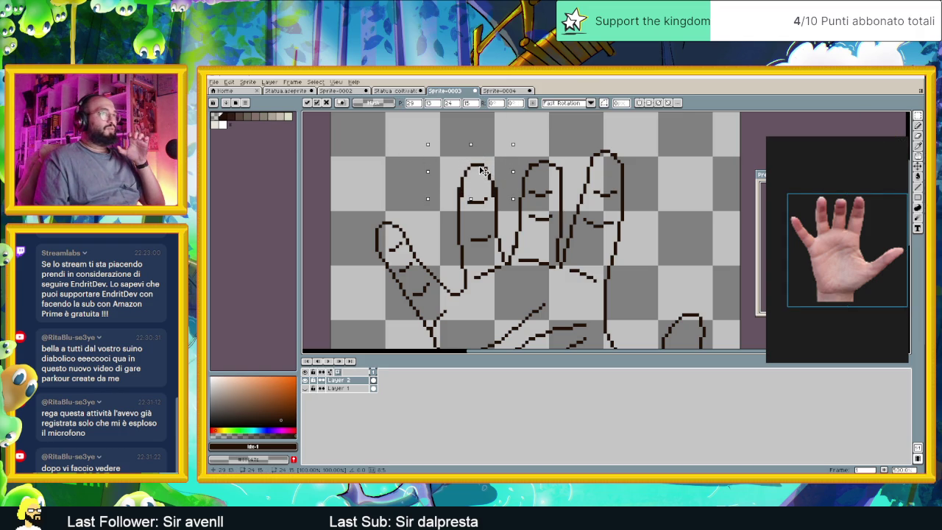
{"action": "key", "text": "ctrl+d"}
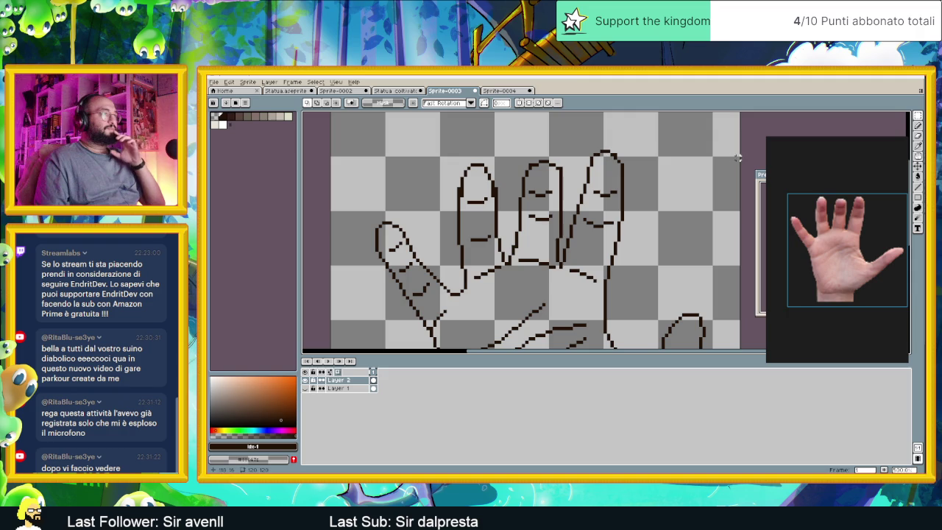
{"action": "left_click", "coordinate": [918, 126]}
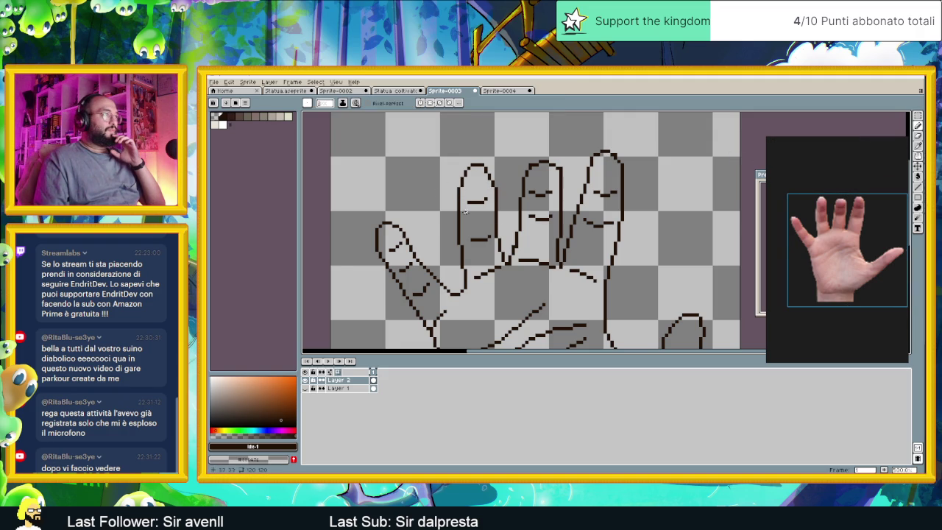
Marquee-select the index fingertip, nudge it a few pixels up, and apply.
{"action": "scroll", "coordinate": [457, 207], "scroll_direction": "down", "scroll_amount": 1}
{"action": "scroll", "coordinate": [456, 207], "scroll_direction": "down", "scroll_amount": 1}
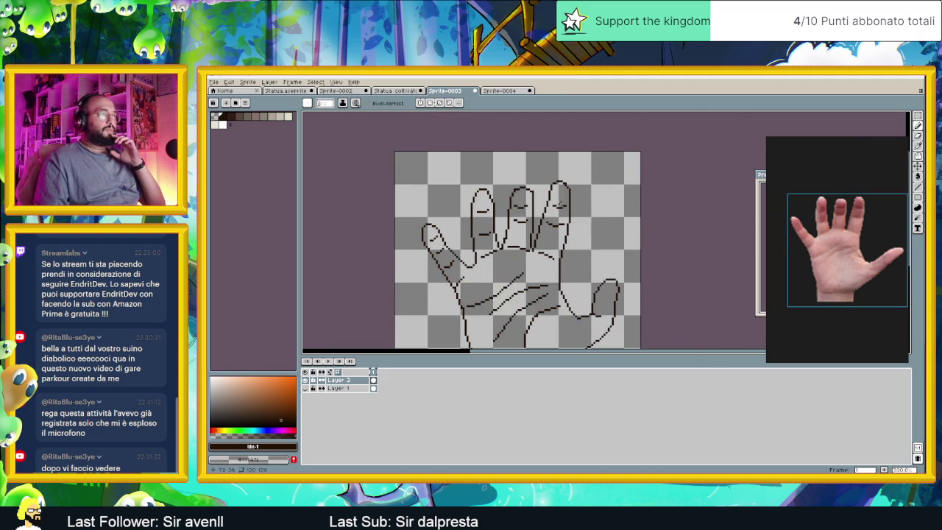
{"action": "scroll", "coordinate": [555, 207], "scroll_direction": "up", "scroll_amount": 1}
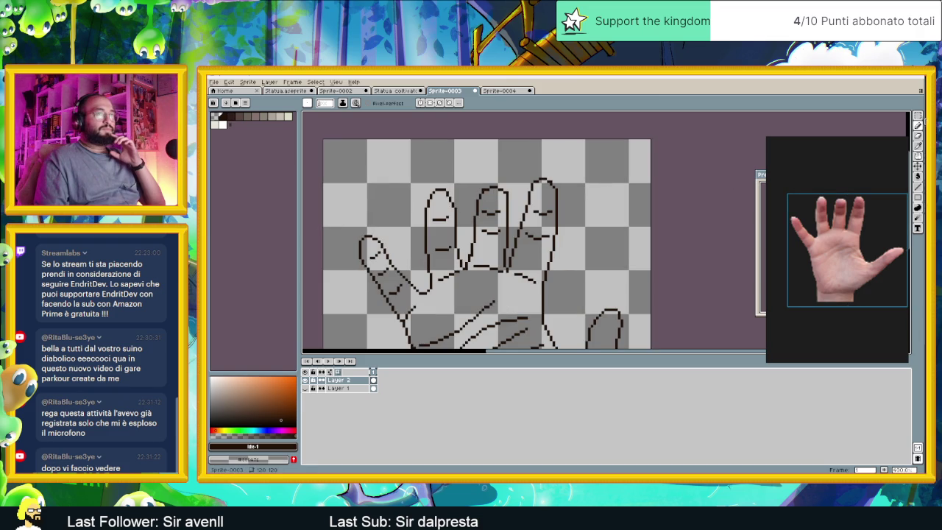
{"action": "key", "text": "m"}
{"action": "mouse_move", "coordinate": [520, 171]}
{"action": "left_mouse_down"}
{"action": "mouse_move", "coordinate": [571, 222]}
{"action": "mouse_move", "coordinate": [555, 219]}
{"action": "left_mouse_up"}
{"action": "key", "text": "ctrl+d"}
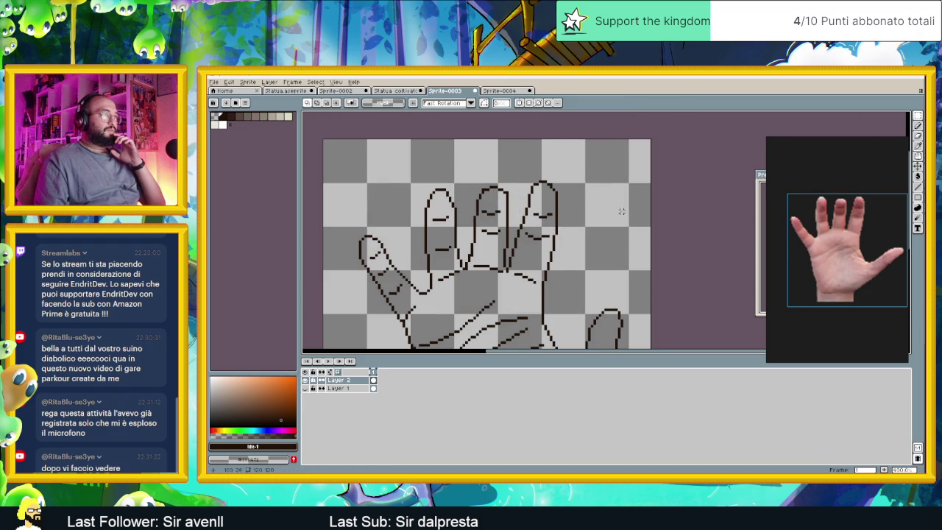
Select the middle fingertip, then drop that selection unchanged.
{"action": "scroll", "coordinate": [621, 212], "scroll_direction": "down", "scroll_amount": 3}
{"action": "scroll", "coordinate": [622, 212], "scroll_direction": "up", "scroll_amount": 2}
{"action": "mouse_move", "coordinate": [563, 187]}
{"action": "left_mouse_down"}
{"action": "mouse_move", "coordinate": [608, 217]}
{"action": "mouse_move", "coordinate": [600, 214]}
{"action": "left_mouse_up"}
{"action": "key", "text": "ctrl+d"}
{"action": "scroll", "coordinate": [640, 215], "scroll_direction": "down", "scroll_amount": 3}
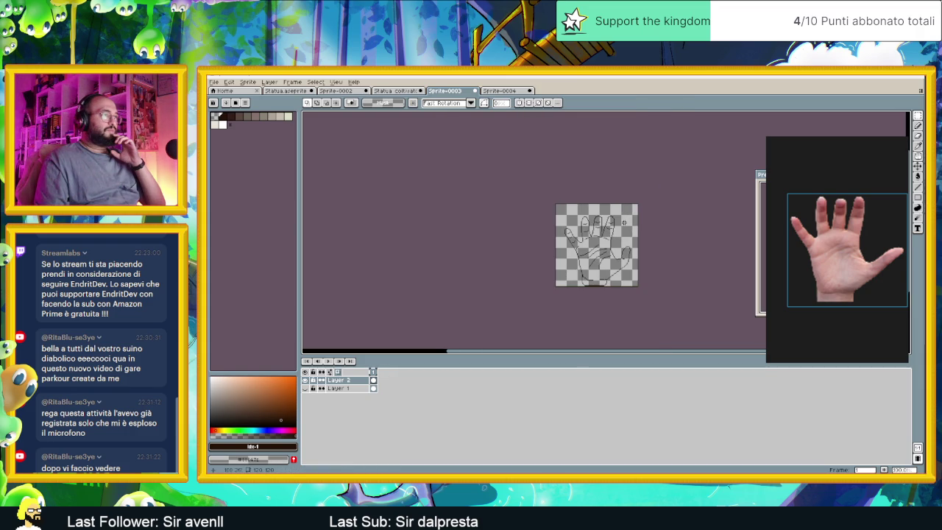
Select the fingers of the outline, move them a few pixels down, and commit.
{"action": "scroll", "coordinate": [614, 221], "scroll_direction": "up", "scroll_amount": 1}
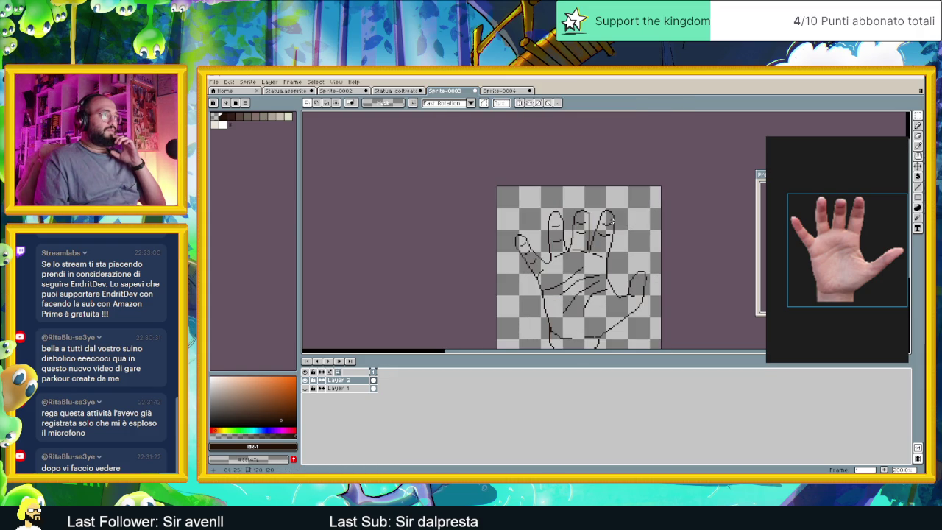
{"action": "left_click_drag", "start_coordinate": [498, 193], "coordinate": [624, 280]}
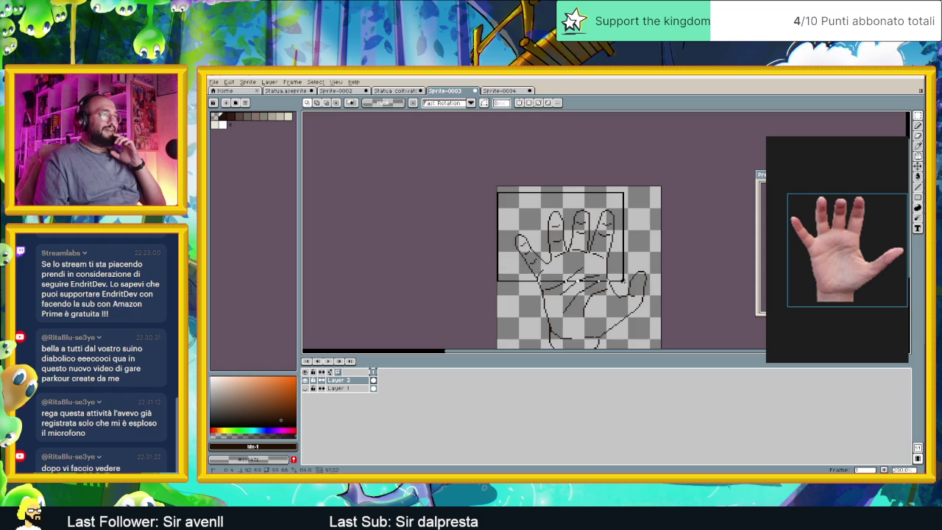
{"action": "left_click_drag", "start_coordinate": [599, 255], "coordinate": [597, 258]}
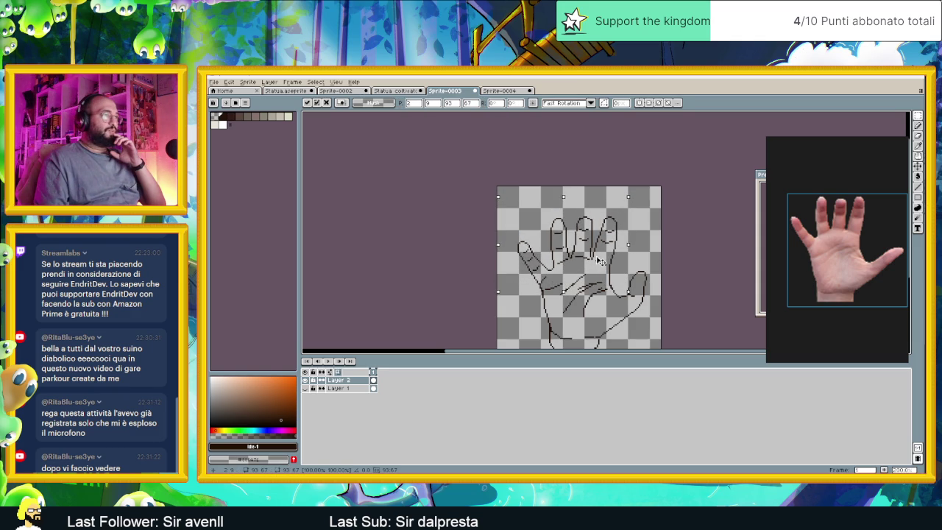
{"action": "left_click", "coordinate": [659, 217]}
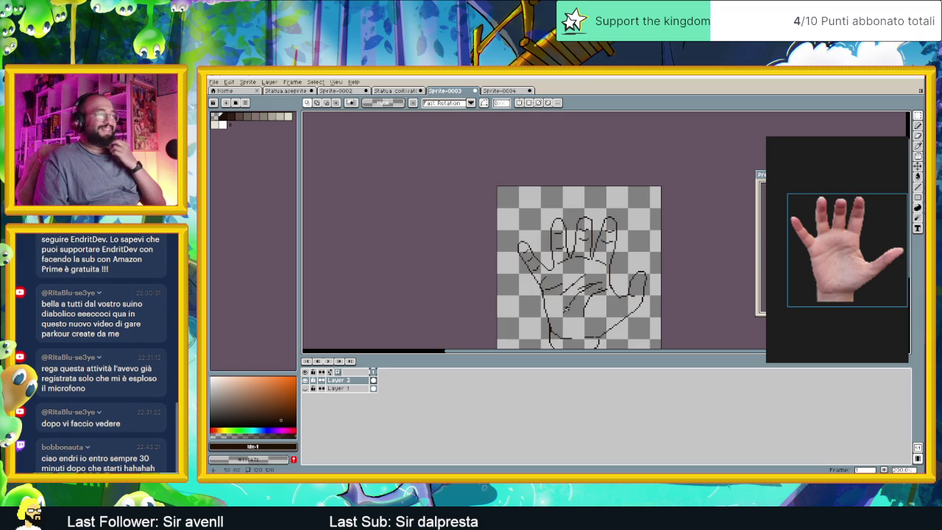
{"action": "scroll", "coordinate": [551, 280], "scroll_direction": "up", "scroll_amount": 1}
{"action": "scroll", "coordinate": [551, 279], "scroll_direction": "up", "scroll_amount": 1}
{"action": "scroll", "coordinate": [550, 279], "scroll_direction": "up", "scroll_amount": 1}
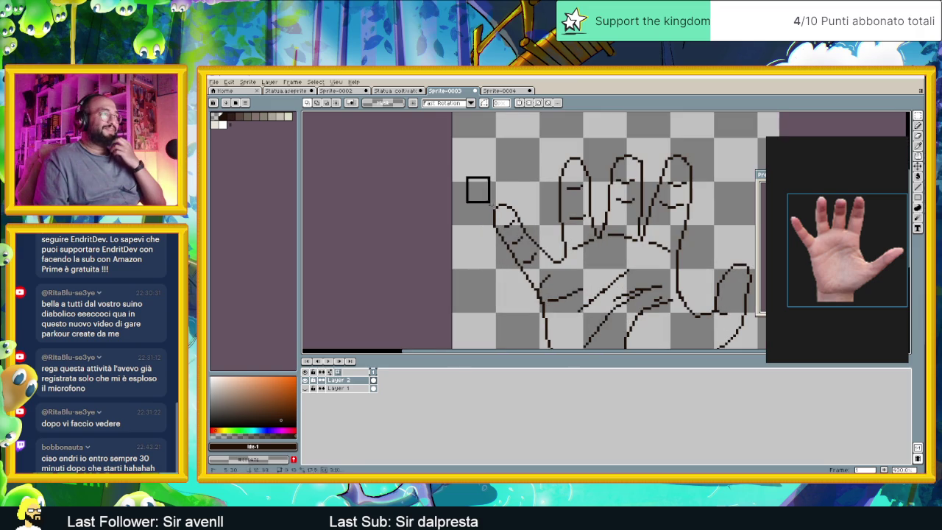
{"action": "mouse_move", "coordinate": [469, 180]}
{"action": "left_mouse_down"}
{"action": "mouse_move", "coordinate": [537, 259]}
{"action": "mouse_move", "coordinate": [522, 245]}
{"action": "left_mouse_up"}
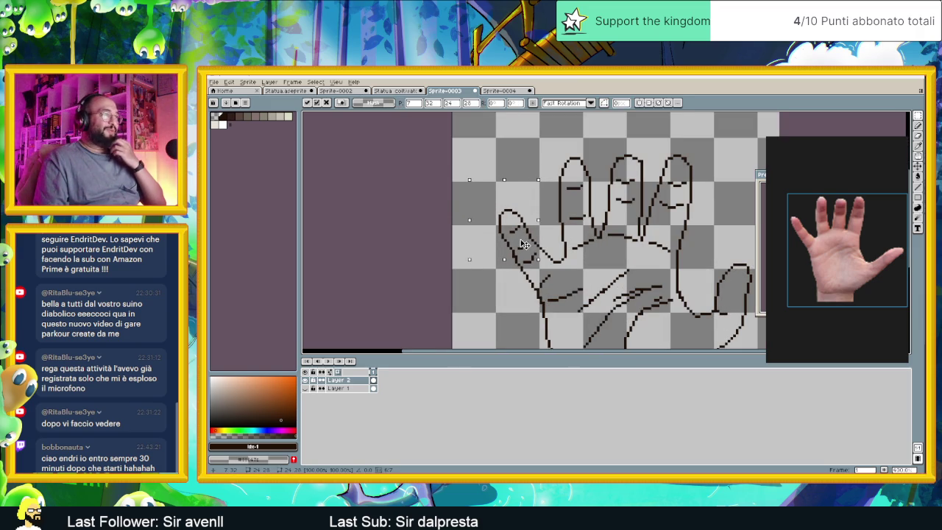
{"action": "key", "text": "ctrl+d"}
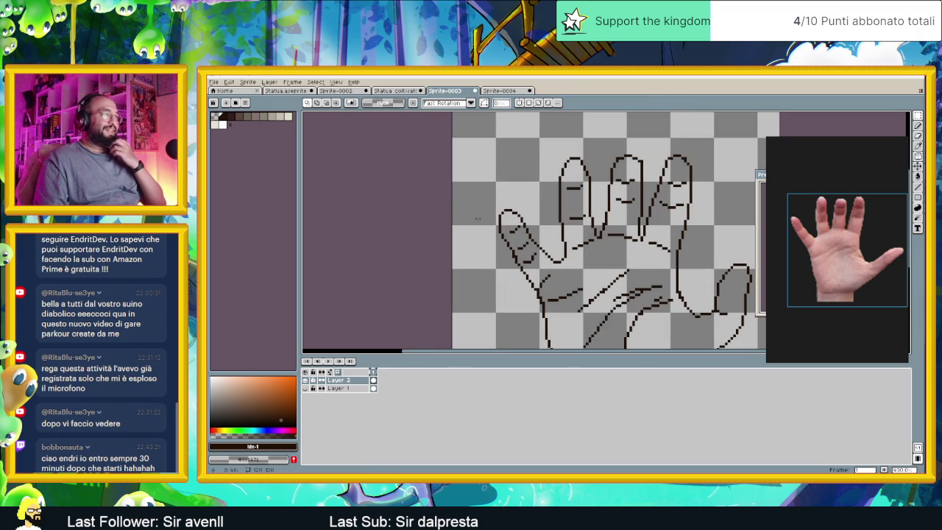
{"action": "mouse_move", "coordinate": [474, 188]}
{"action": "left_mouse_down"}
{"action": "mouse_move", "coordinate": [527, 240]}
{"action": "mouse_move", "coordinate": [518, 237]}
{"action": "left_mouse_up"}
{"action": "key", "text": "Return"}
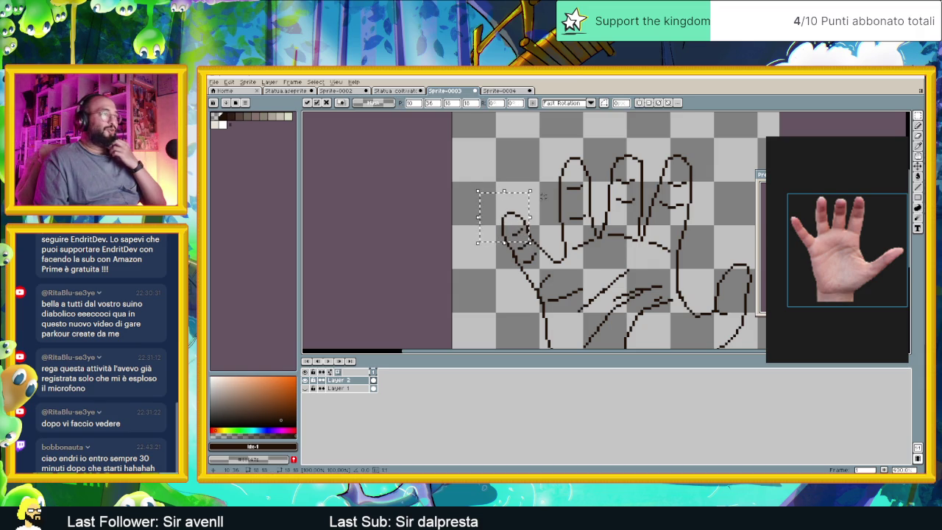
{"action": "key", "text": "ctrl+d"}
{"action": "scroll", "coordinate": [560, 220], "scroll_direction": "down", "scroll_amount": 1}
{"action": "scroll", "coordinate": [506, 221], "scroll_direction": "up", "scroll_amount": 1}
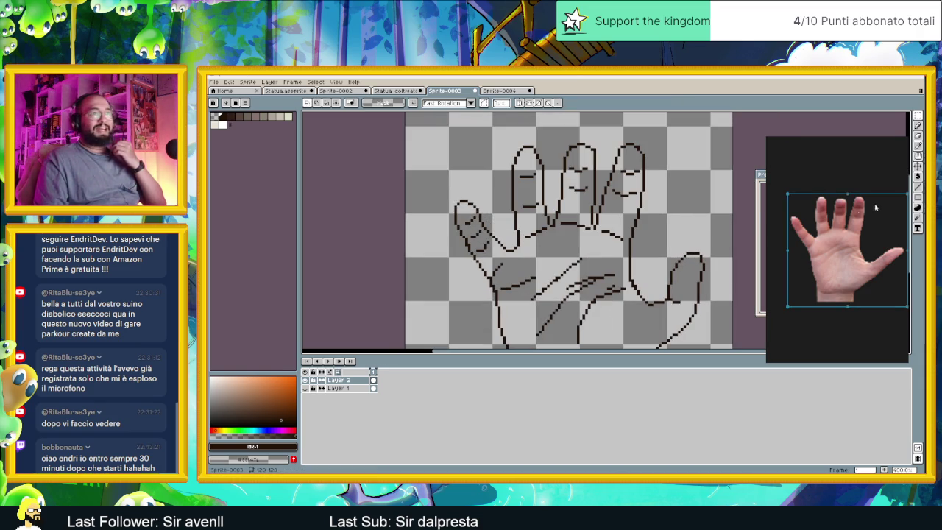
{"action": "key", "text": "b"}
{"action": "scroll", "coordinate": [488, 230], "scroll_direction": "up", "scroll_amount": 1}
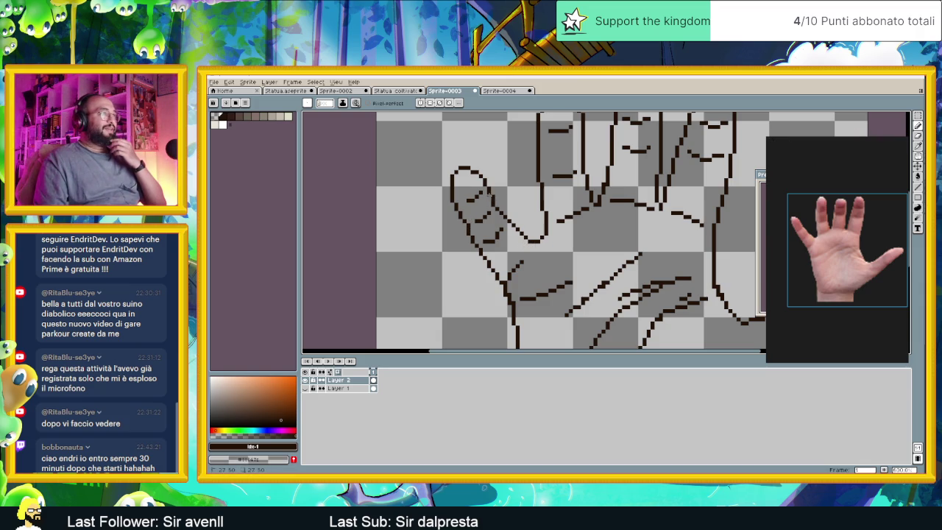
{"action": "scroll", "coordinate": [496, 206], "scroll_direction": "down", "scroll_amount": 1}
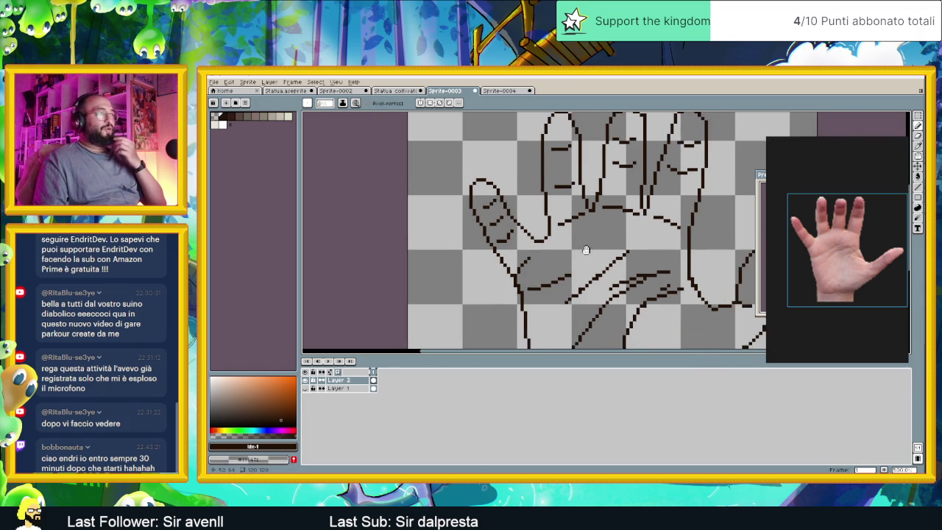
{"action": "scroll", "coordinate": [371, 233], "scroll_direction": "right", "scroll_amount": 2}
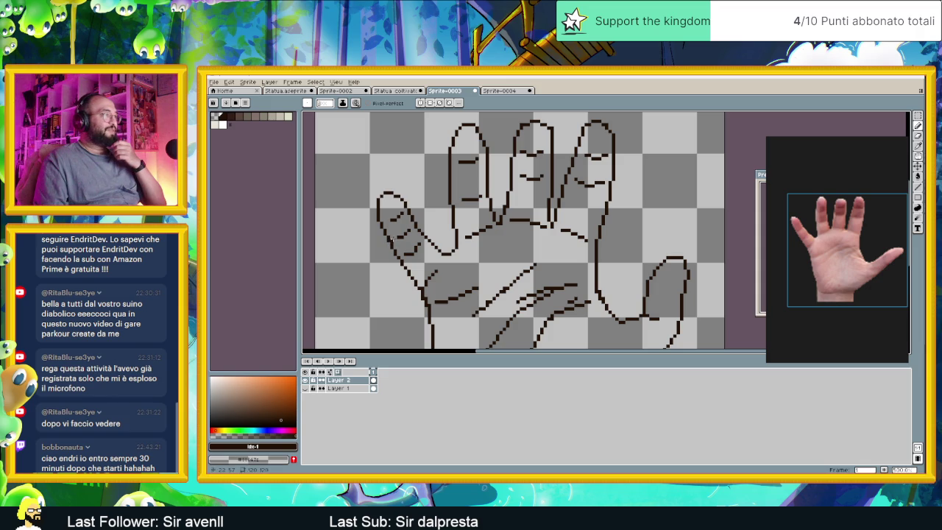
{"action": "scroll", "coordinate": [542, 276], "scroll_direction": "down", "scroll_amount": 2}
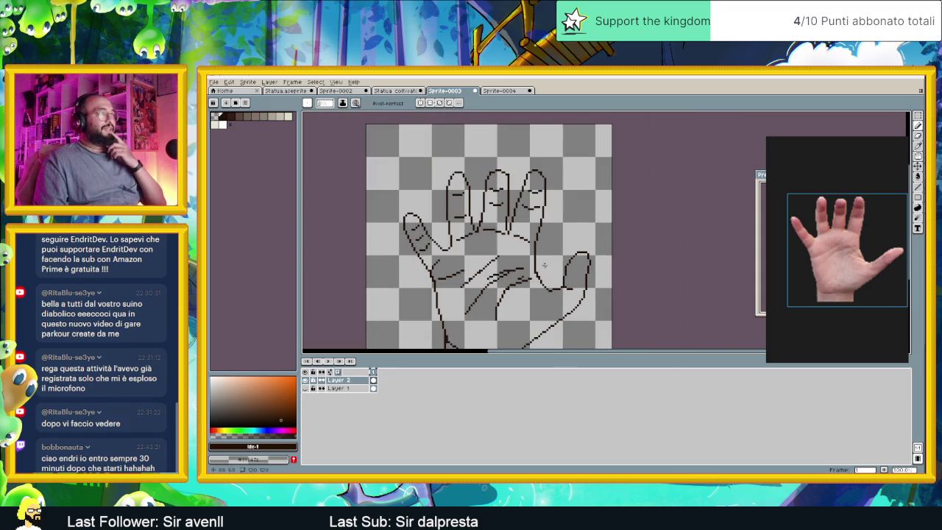
{"action": "scroll", "coordinate": [463, 266], "scroll_direction": "up", "scroll_amount": 2}
{"action": "scroll", "coordinate": [423, 256], "scroll_direction": "down", "scroll_amount": 1}
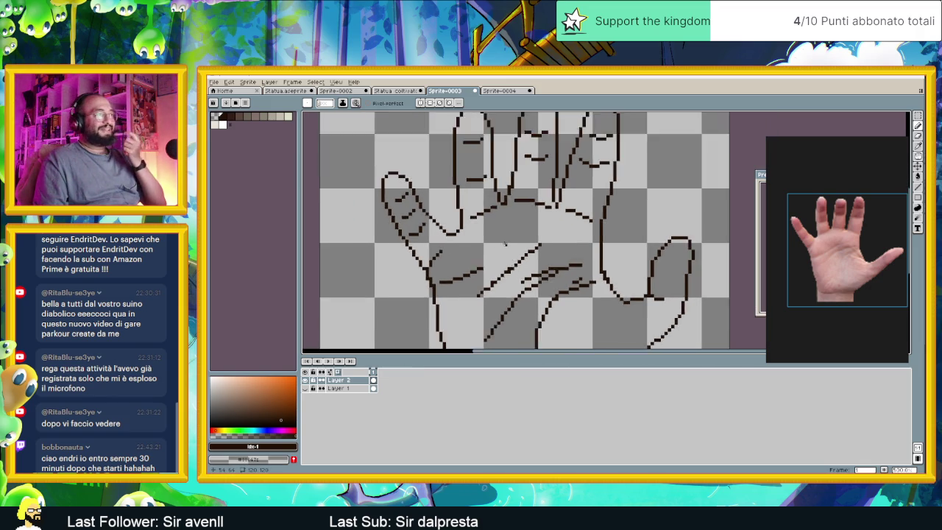
{"action": "scroll", "coordinate": [508, 247], "scroll_direction": "down", "scroll_amount": 1}
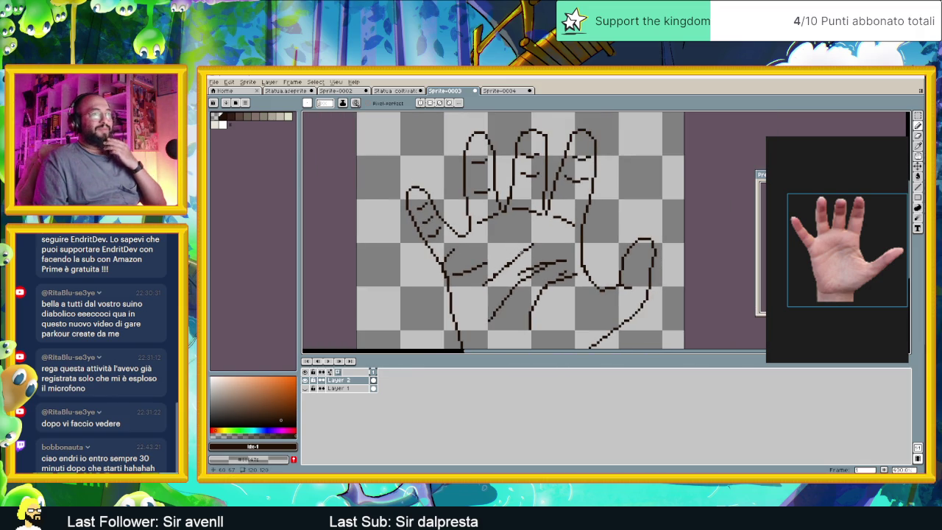
{"action": "left_click_drag", "start_coordinate": [522, 254], "coordinate": [484, 237]}
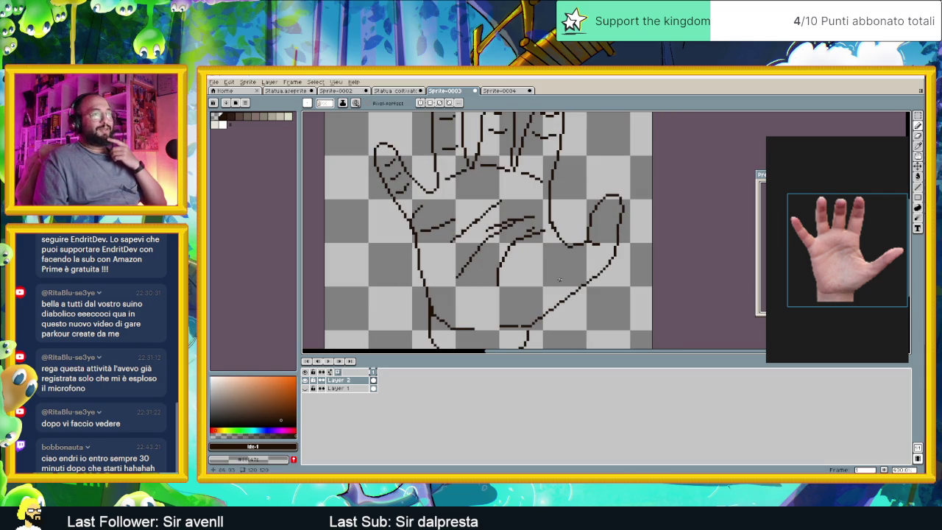
{"action": "scroll", "coordinate": [527, 278], "scroll_direction": "down", "scroll_amount": 1}
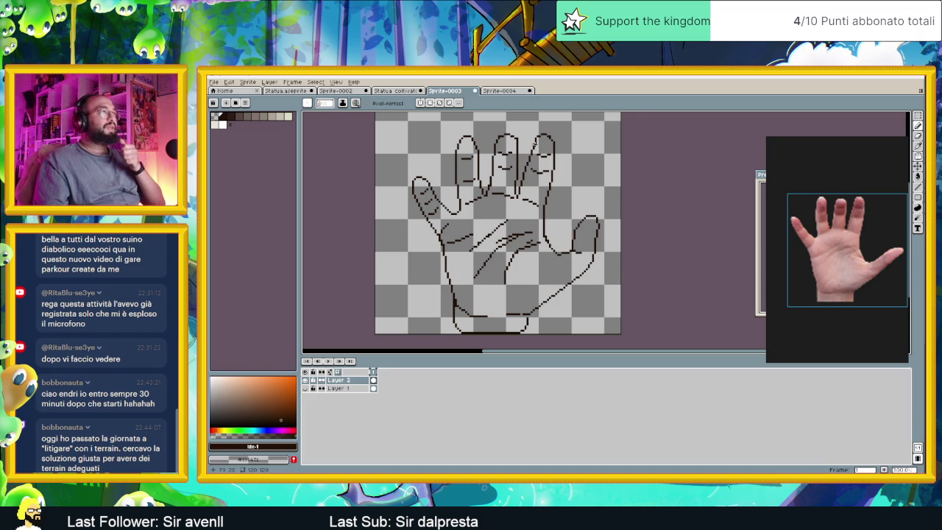
Add a new Layer 3 above Layer 1, then make Layer 2 the working layer again.
{"action": "left_click_drag", "start_coordinate": [523, 165], "coordinate": [572, 190]}
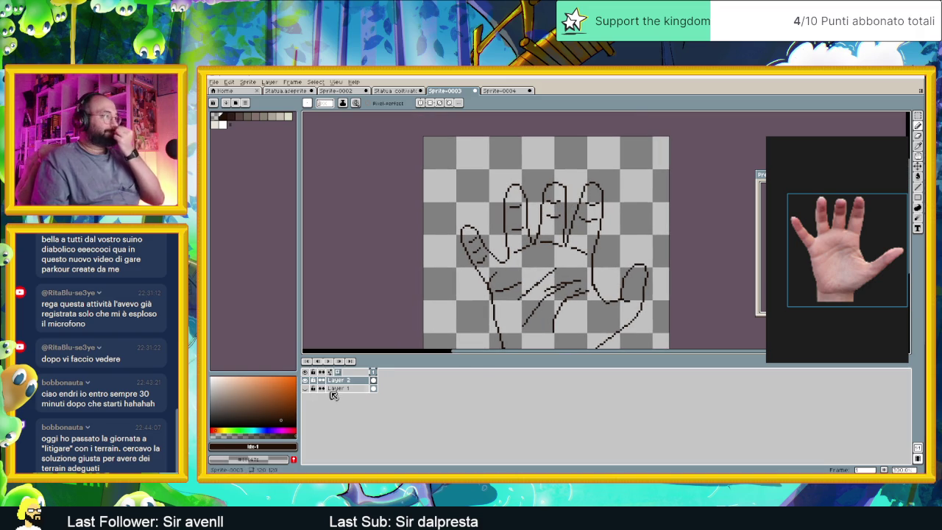
{"action": "right_click", "coordinate": [335, 388]}
{"action": "mouse_move", "coordinate": [347, 403]}
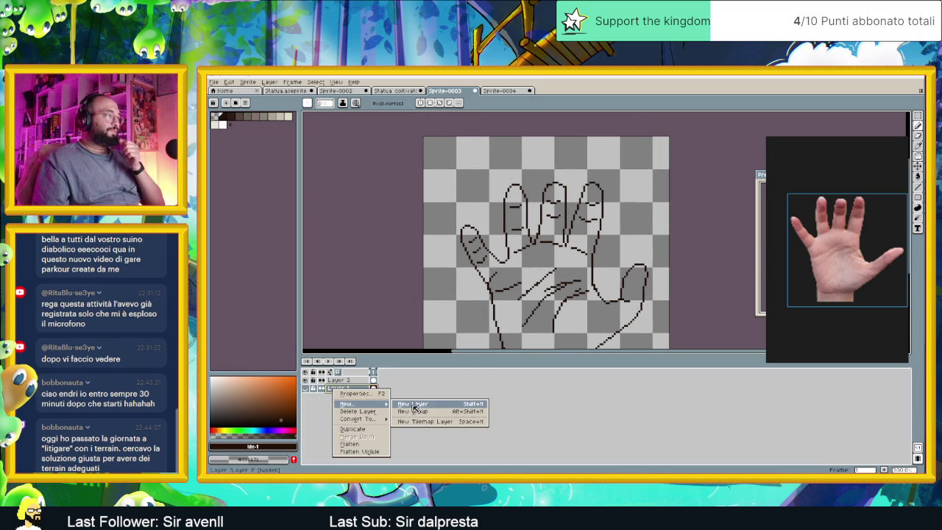
{"action": "left_click", "coordinate": [415, 405]}
{"action": "key", "text": "minus"}
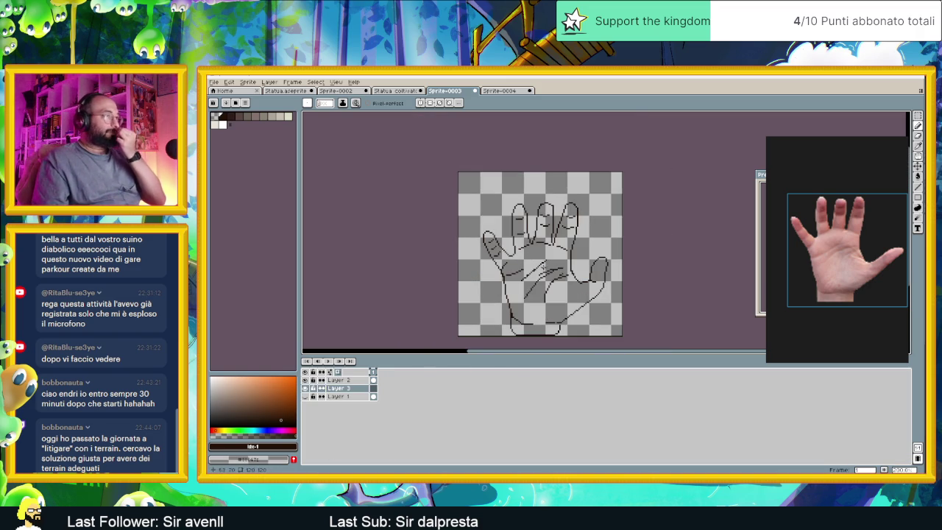
{"action": "key", "text": "plus"}
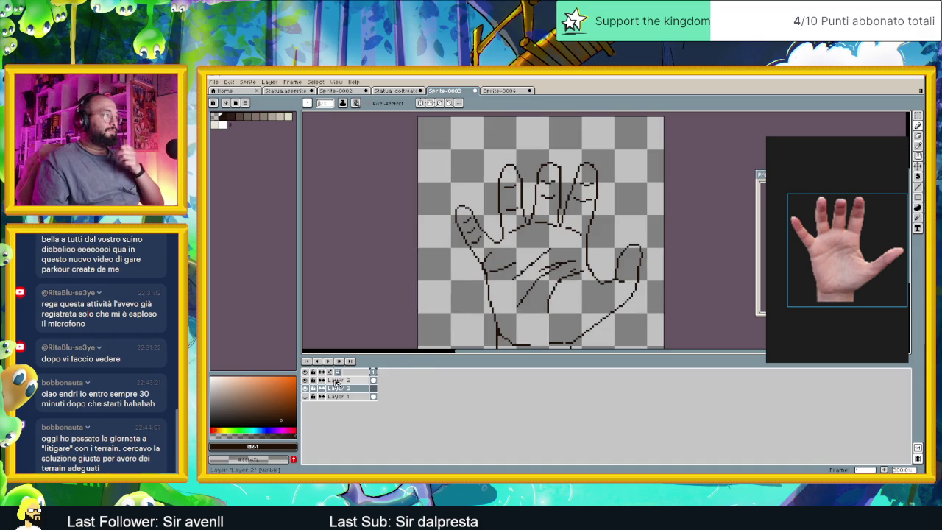
{"action": "left_click", "coordinate": [336, 380]}
{"action": "key", "text": "plus"}
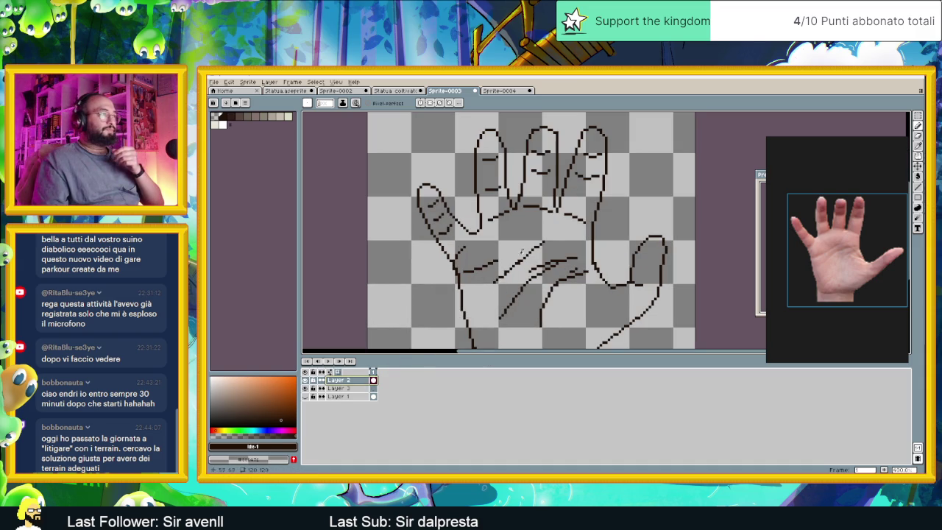
{"action": "key", "text": "minus"}
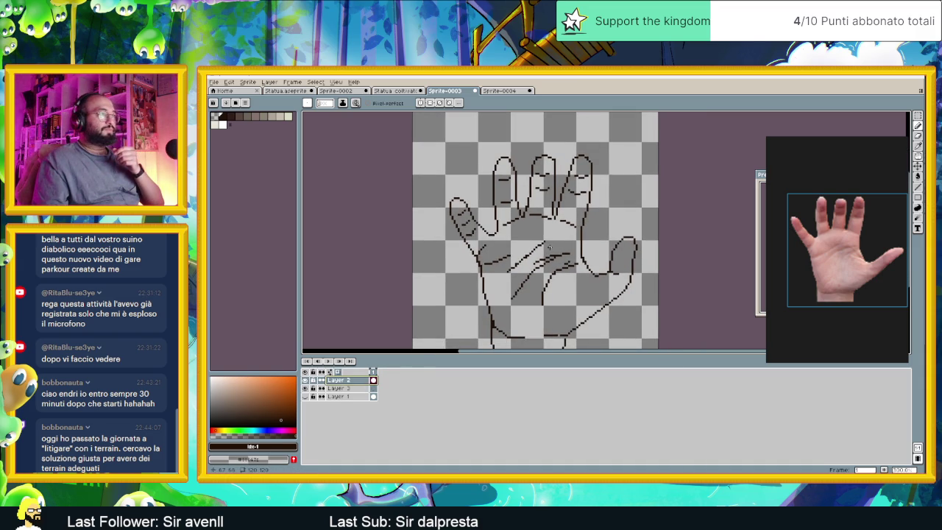
Erase the old palm crease strokes and draw a curved and a short diagonal crease.
{"action": "left_click", "coordinate": [920, 138]}
{"action": "left_click_drag", "start_coordinate": [520, 237], "coordinate": [552, 263]}
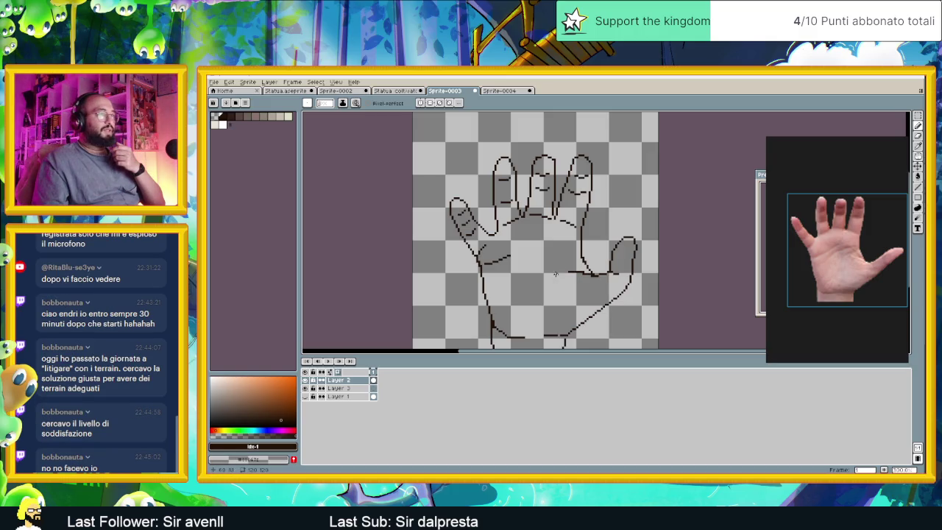
{"action": "left_click_drag", "start_coordinate": [568, 262], "coordinate": [547, 280]}
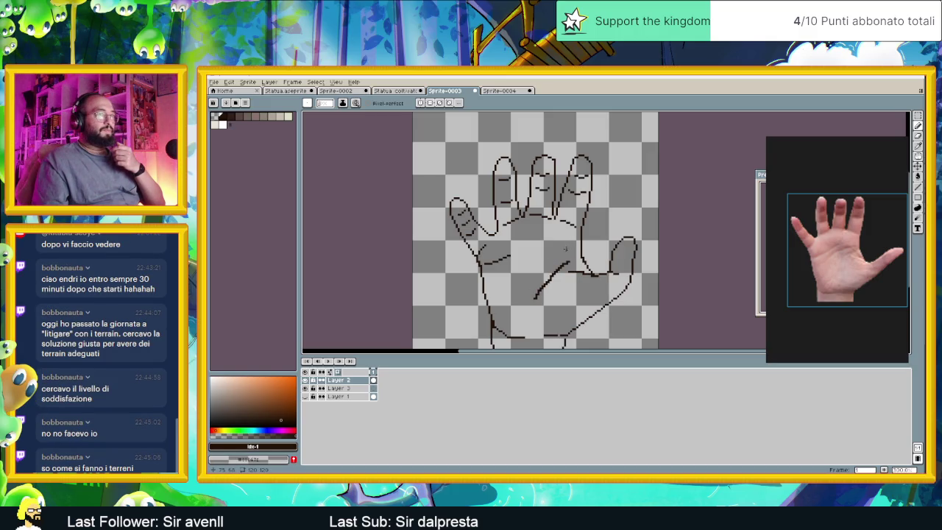
{"action": "left_click_drag", "start_coordinate": [570, 249], "coordinate": [552, 256]}
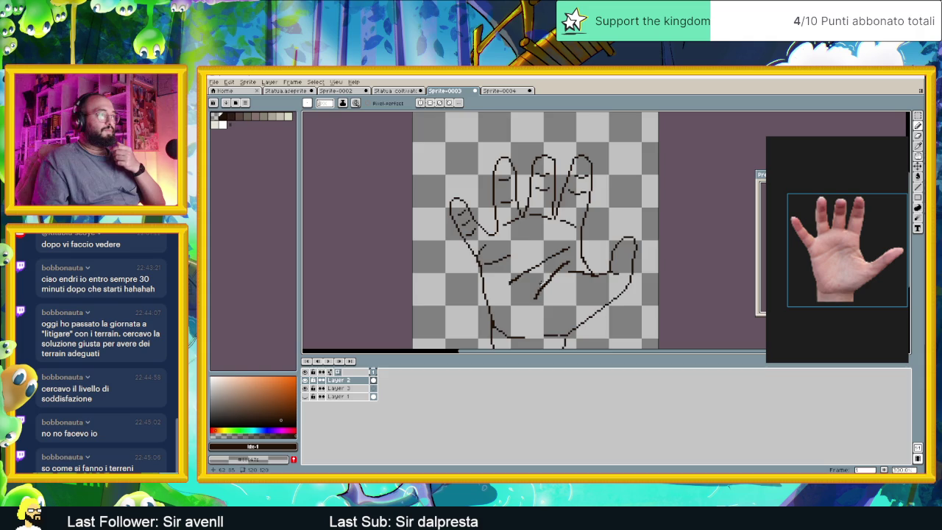
Zoom in and out to review the redrawn palm creases.
{"action": "scroll", "coordinate": [571, 248], "scroll_direction": "up", "scroll_amount": 1}
{"action": "scroll", "coordinate": [572, 246], "scroll_direction": "up", "scroll_amount": 1}
{"action": "scroll", "coordinate": [573, 244], "scroll_direction": "up", "scroll_amount": 1}
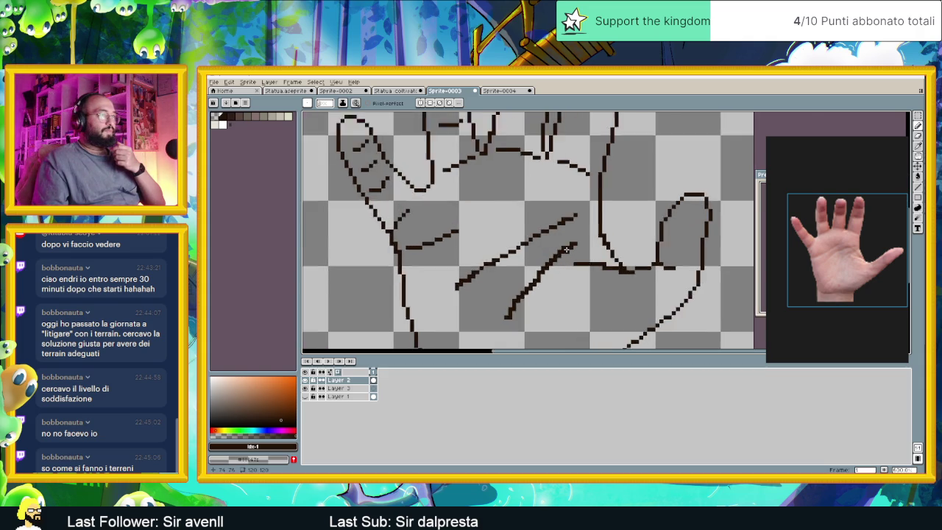
{"action": "scroll", "coordinate": [567, 246], "scroll_direction": "up", "scroll_amount": 1}
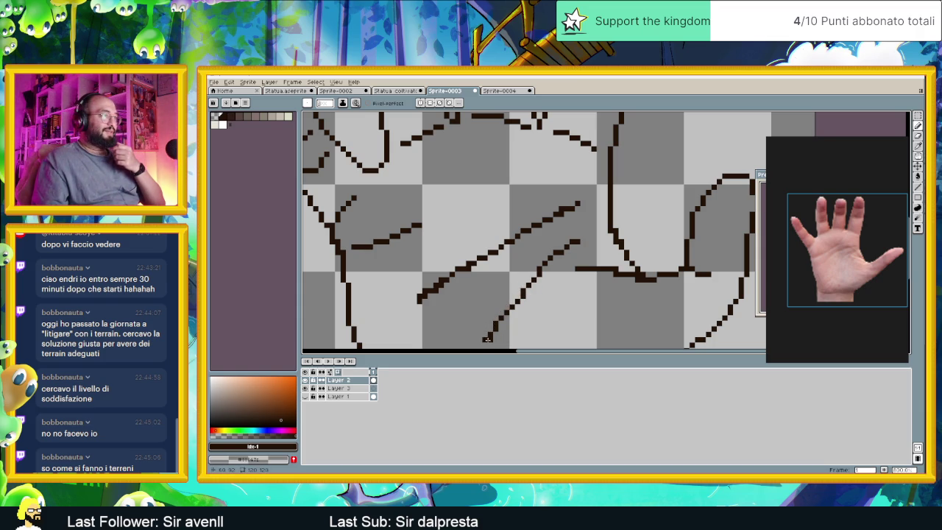
{"action": "scroll", "coordinate": [486, 339], "scroll_direction": "down", "scroll_amount": 4}
{"action": "scroll", "coordinate": [497, 296], "scroll_direction": "up", "scroll_amount": 4}
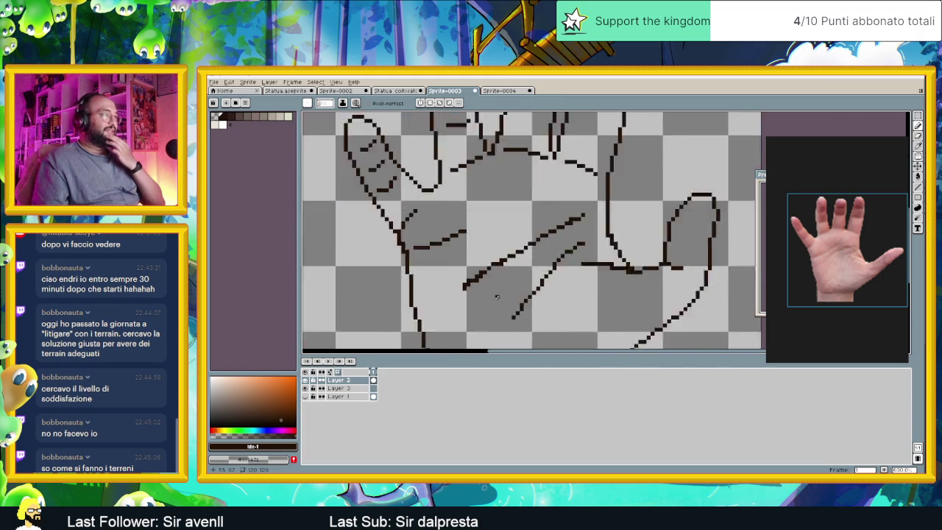
{"action": "scroll", "coordinate": [496, 296], "scroll_direction": "up", "scroll_amount": 1}
{"action": "scroll", "coordinate": [498, 253], "scroll_direction": "up", "scroll_amount": 1}
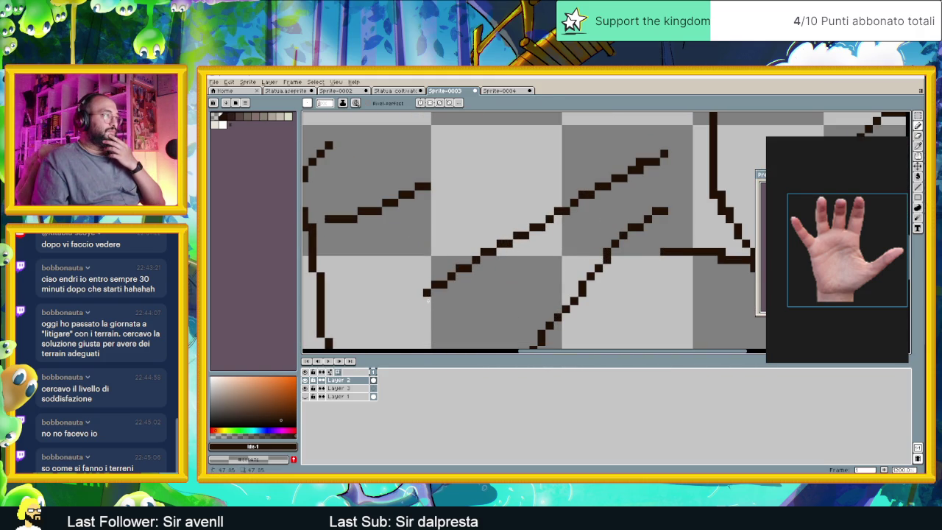
{"action": "scroll", "coordinate": [534, 306], "scroll_direction": "down", "scroll_amount": 1}
{"action": "scroll", "coordinate": [581, 263], "scroll_direction": "up", "scroll_amount": 2}
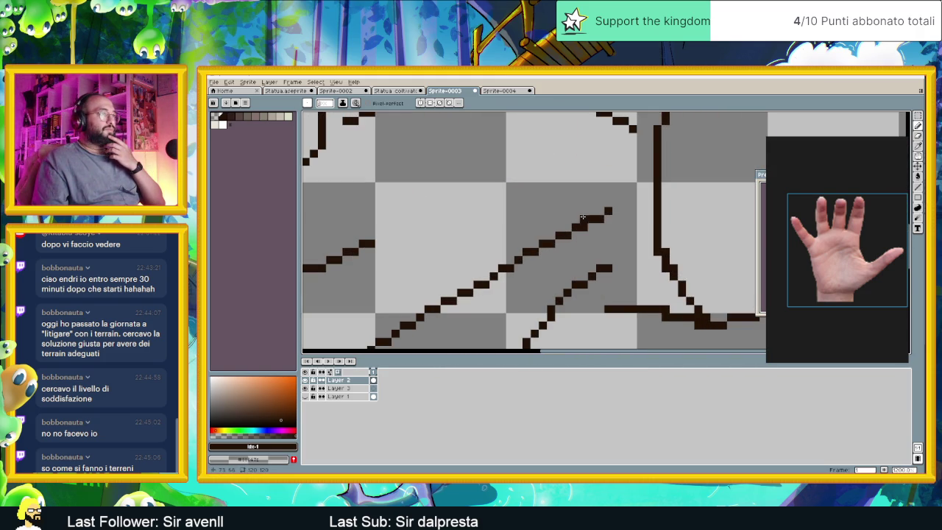
{"action": "scroll", "coordinate": [507, 254], "scroll_direction": "down", "scroll_amount": 2}
{"action": "scroll", "coordinate": [435, 256], "scroll_direction": "down", "scroll_amount": 1}
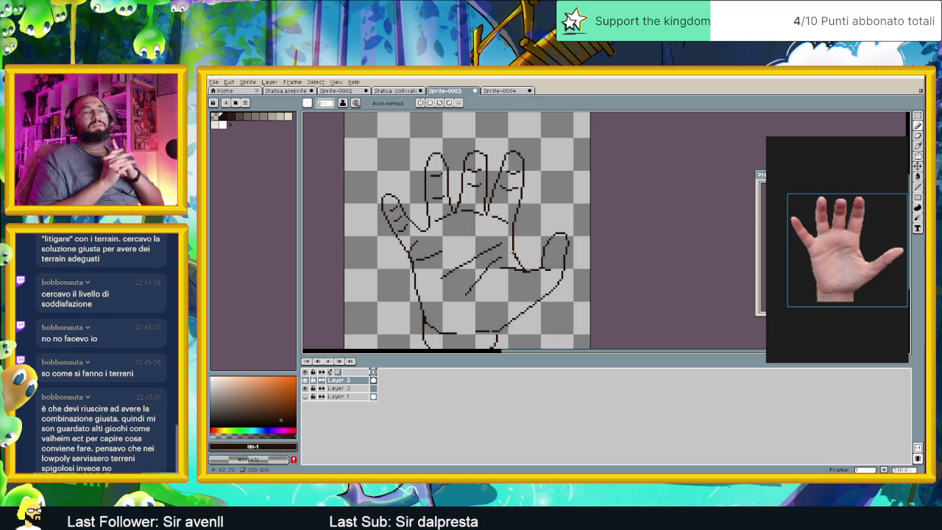
{"action": "scroll", "coordinate": [503, 253], "scroll_direction": "down", "scroll_amount": 4}
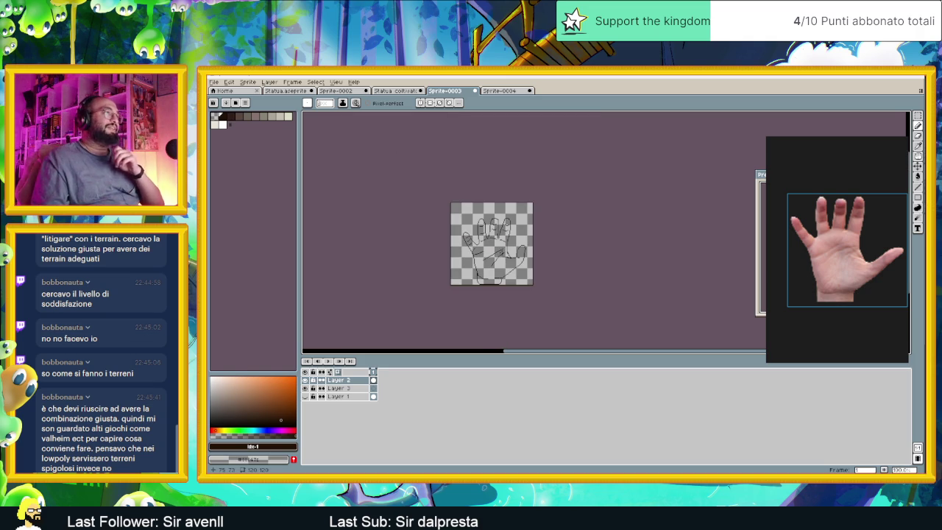
{"action": "scroll", "coordinate": [503, 252], "scroll_direction": "up", "scroll_amount": 2}
Smooth the fingertip outline, redrawing its top edge one row lower with added dark pixels.
{"action": "scroll", "coordinate": [544, 186], "scroll_direction": "up", "scroll_amount": 3}
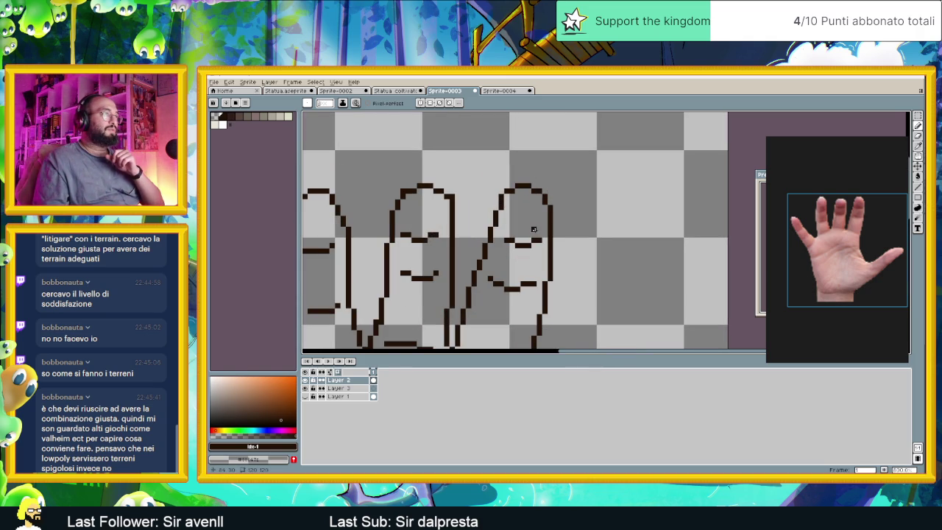
{"action": "scroll", "coordinate": [534, 229], "scroll_direction": "down", "scroll_amount": 3}
{"action": "scroll", "coordinate": [494, 219], "scroll_direction": "up", "scroll_amount": 1}
{"action": "scroll", "coordinate": [494, 219], "scroll_direction": "up", "scroll_amount": 1}
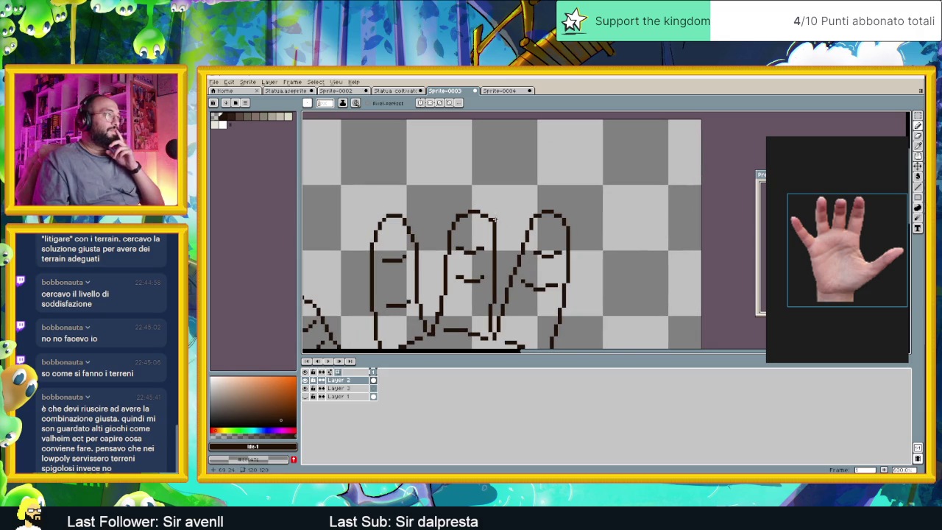
{"action": "scroll", "coordinate": [439, 234], "scroll_direction": "down", "scroll_amount": 2}
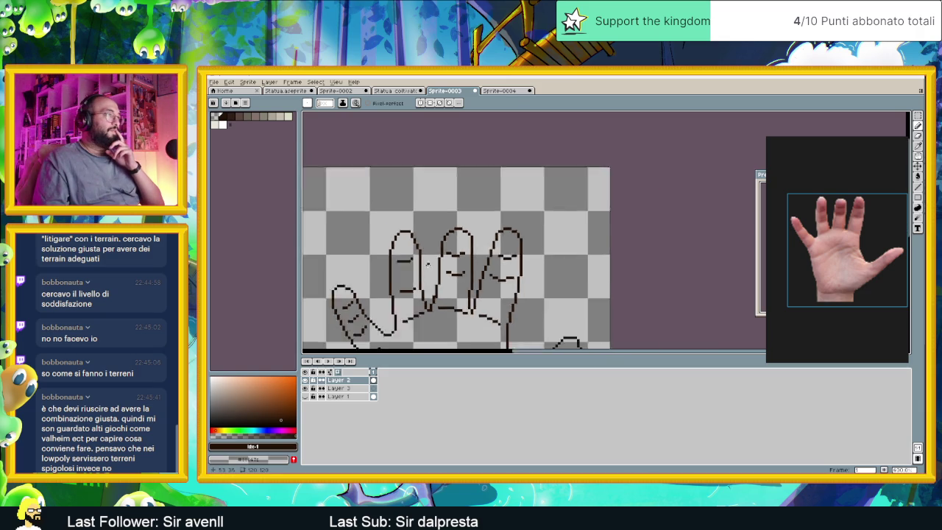
{"action": "scroll", "coordinate": [428, 264], "scroll_direction": "down", "scroll_amount": 1}
{"action": "left_click_drag", "start_coordinate": [443, 288], "coordinate": [521, 271]}
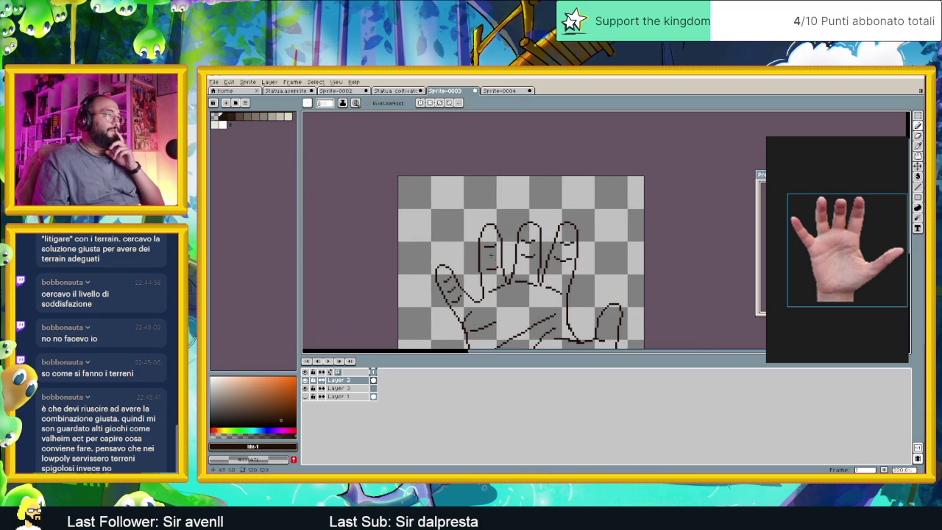
{"action": "scroll", "coordinate": [489, 236], "scroll_direction": "up", "scroll_amount": 2}
{"action": "scroll", "coordinate": [498, 223], "scroll_direction": "up", "scroll_amount": 1}
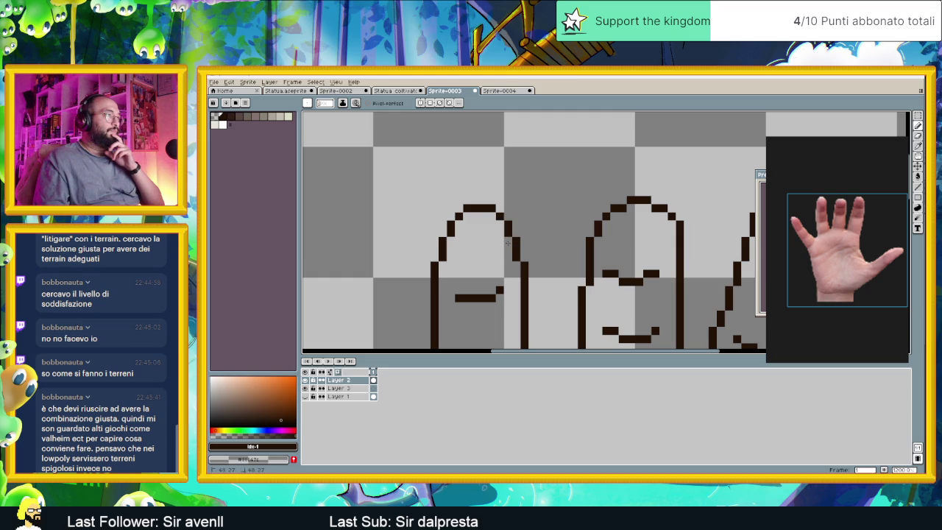
{"action": "scroll", "coordinate": [507, 242], "scroll_direction": "down", "scroll_amount": 2}
{"action": "scroll", "coordinate": [515, 241], "scroll_direction": "down", "scroll_amount": 1}
{"action": "scroll", "coordinate": [526, 240], "scroll_direction": "down", "scroll_amount": 1}
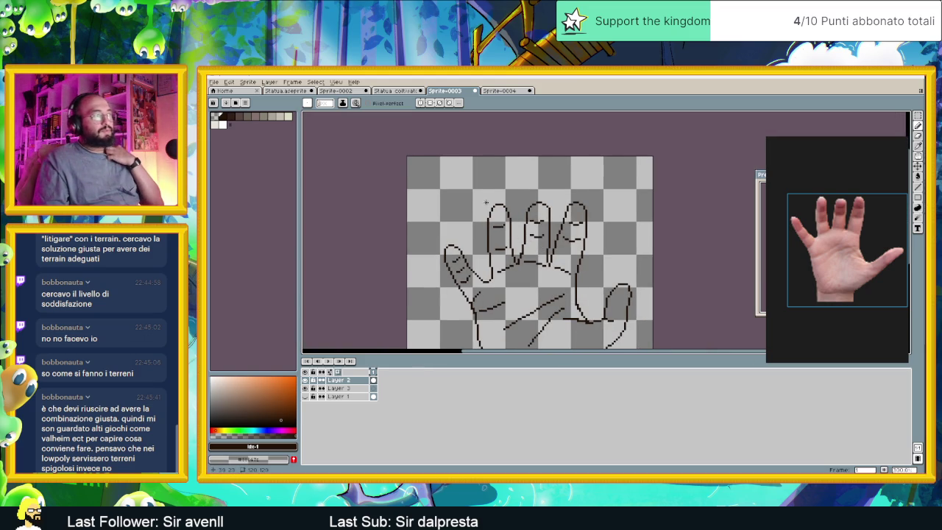
{"action": "scroll", "coordinate": [508, 228], "scroll_direction": "up", "scroll_amount": 1}
{"action": "scroll", "coordinate": [489, 225], "scroll_direction": "up", "scroll_amount": 2}
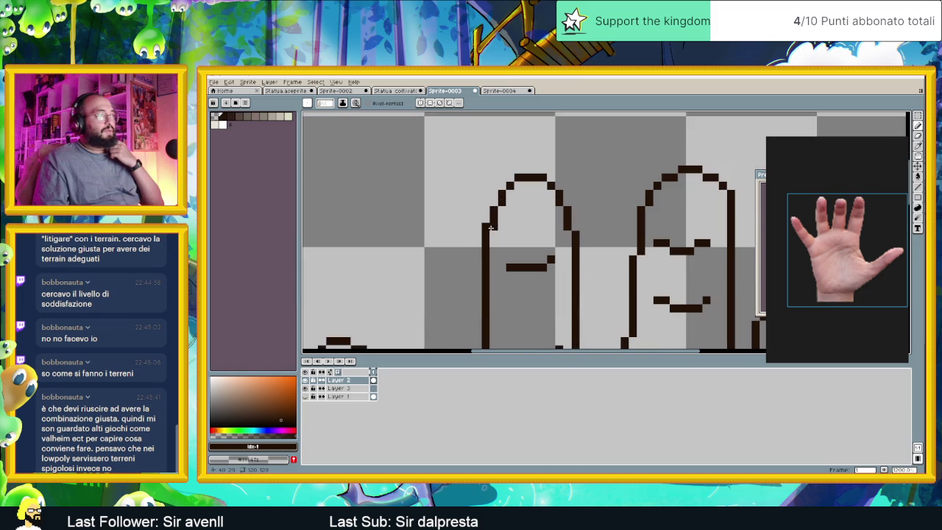
{"action": "left_click", "coordinate": [495, 201]}
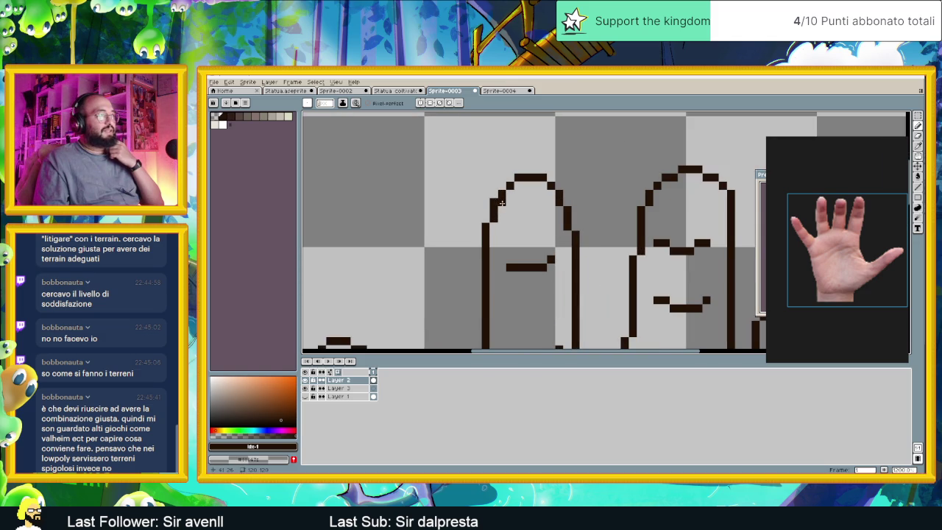
{"action": "left_click", "coordinate": [510, 201]}
{"action": "left_click_drag", "start_coordinate": [513, 189], "coordinate": [556, 184]}
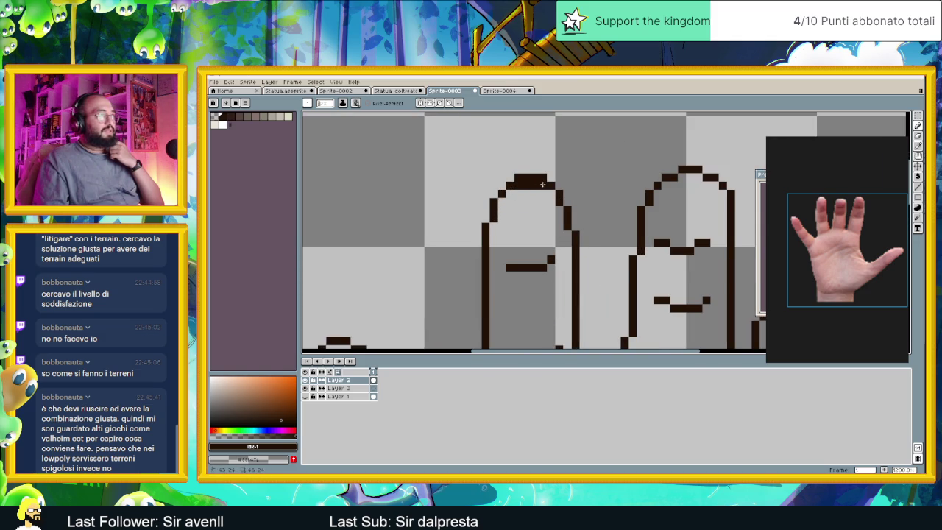
{"action": "left_click", "coordinate": [557, 185]}
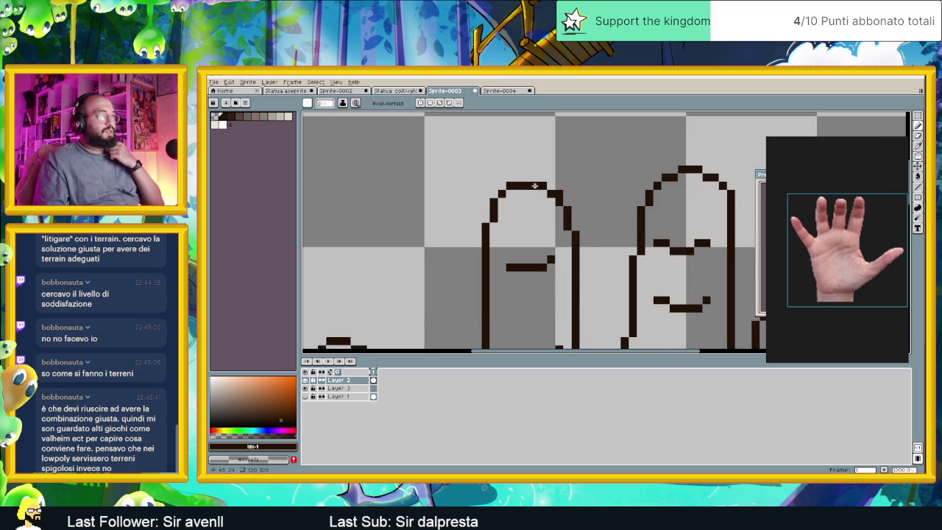
Erase the stray fingertip pixel, then zoom out and pan to show the whole hand.
{"action": "left_click", "coordinate": [561, 193]}
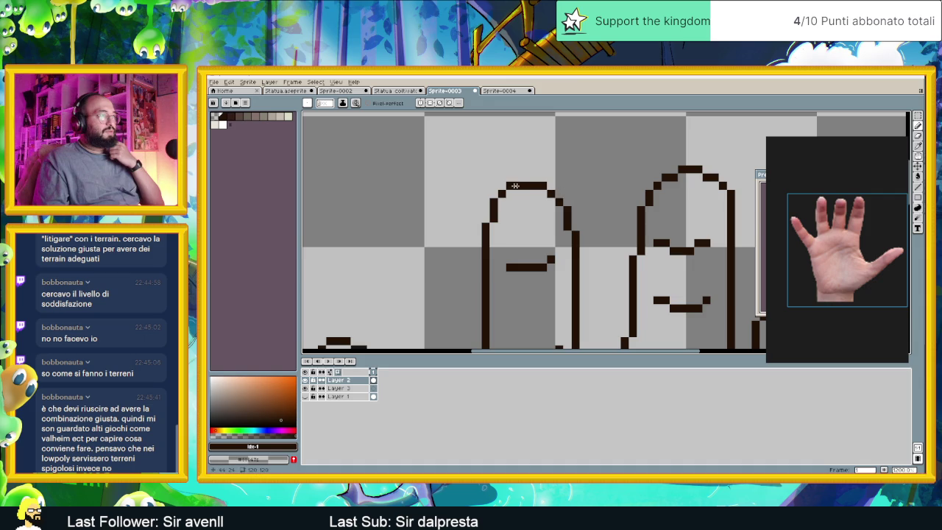
{"action": "scroll", "coordinate": [526, 186], "scroll_direction": "down", "scroll_amount": 3}
{"action": "scroll", "coordinate": [526, 187], "scroll_direction": "down", "scroll_amount": 2}
{"action": "scroll", "coordinate": [500, 239], "scroll_direction": "down", "scroll_amount": 1}
{"action": "scroll", "coordinate": [501, 239], "scroll_direction": "up", "scroll_amount": 1}
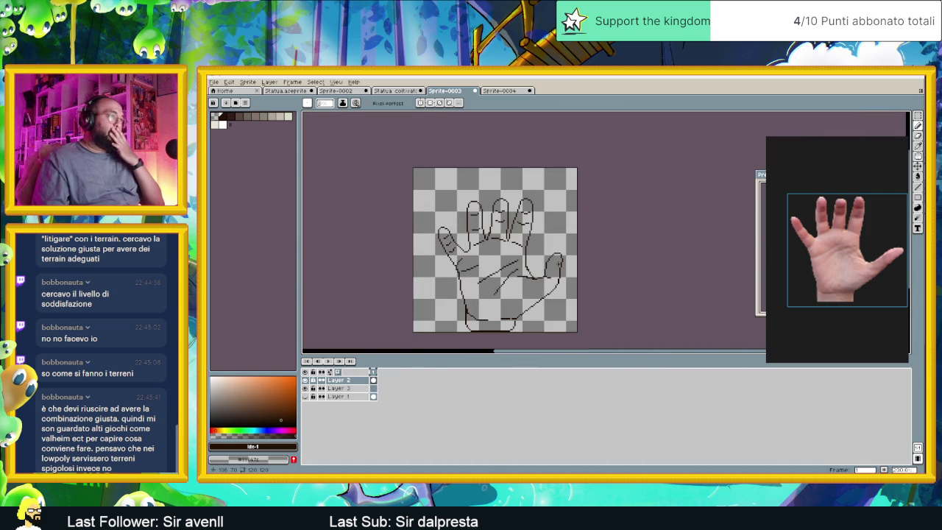
{"action": "left_click_drag", "start_coordinate": [533, 268], "coordinate": [525, 243]}
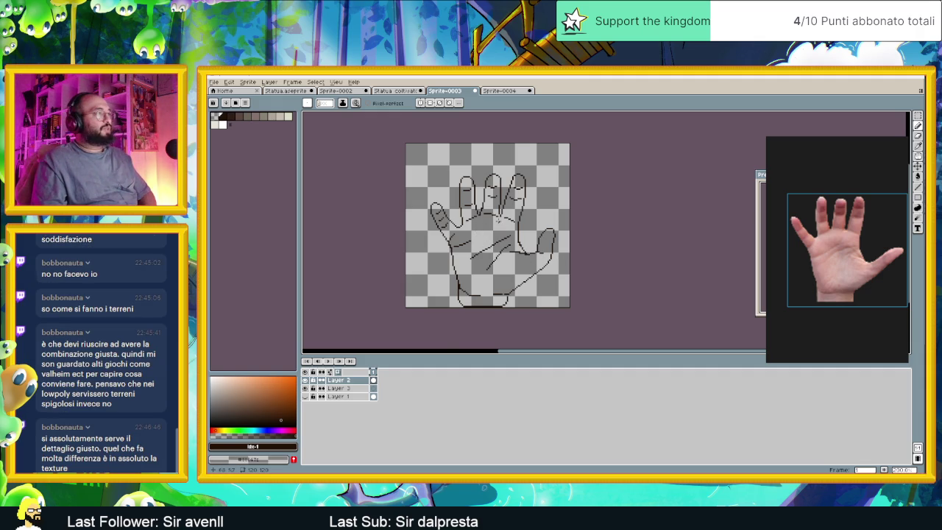
Make Layer 3, beneath the outline layer, the active layer.
{"action": "left_click", "coordinate": [373, 379]}
{"action": "left_click", "coordinate": [373, 388]}
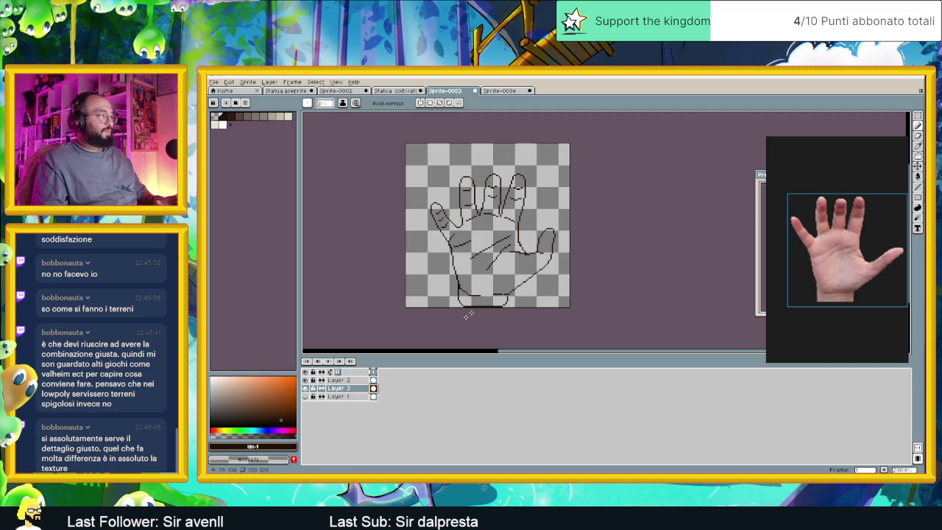
{"action": "left_click_drag", "start_coordinate": [245, 159], "coordinate": [271, 180]}
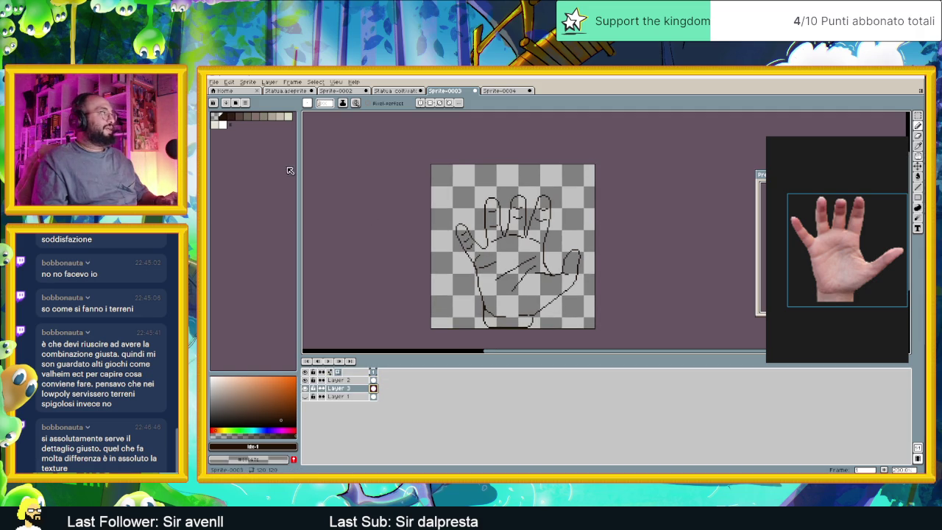
Close the Sprite-0004 hand photo reference without saving changes.
{"action": "left_click", "coordinate": [497, 90]}
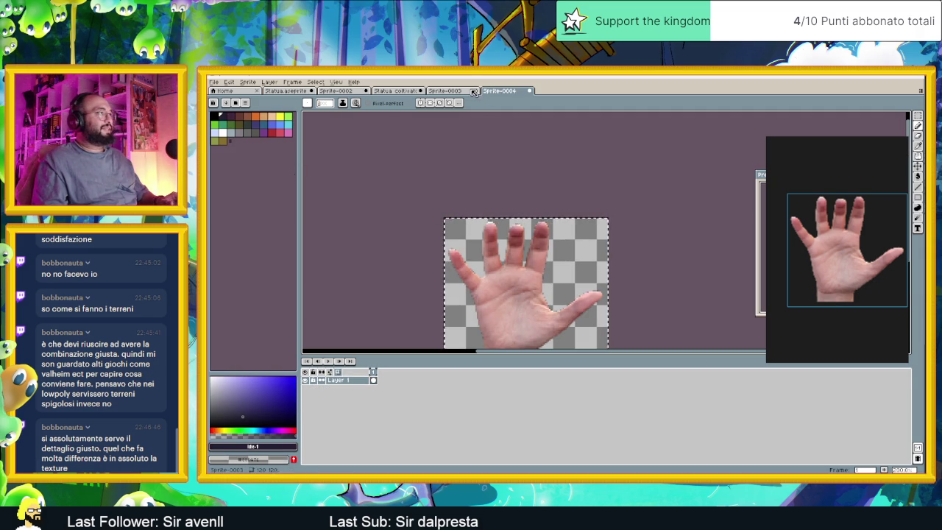
{"action": "left_click", "coordinate": [529, 90]}
{"action": "left_click", "coordinate": [599, 293]}
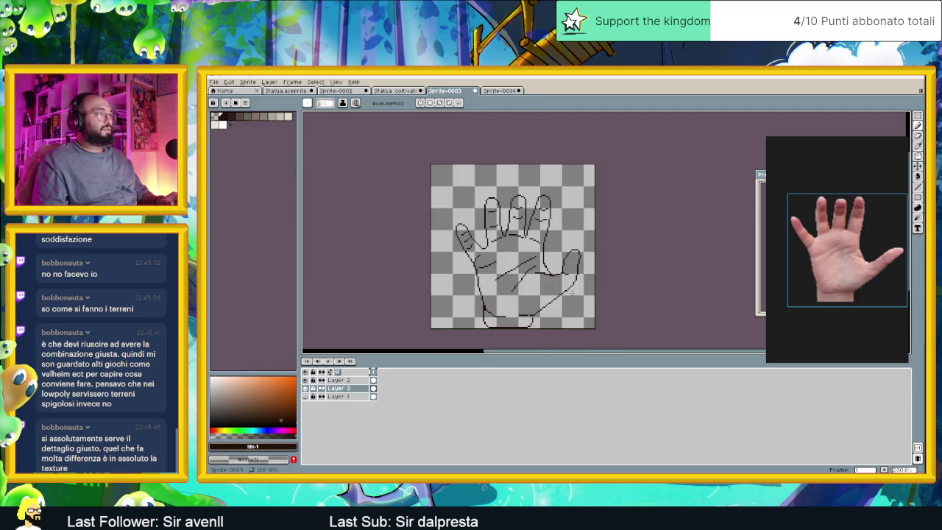
Glance at the Statua sprite, then return to Sprite-0003 with the Paint Bucket selected.
{"action": "left_click", "coordinate": [396, 90]}
{"action": "scroll", "coordinate": [512, 217], "scroll_direction": "up", "scroll_amount": 1}
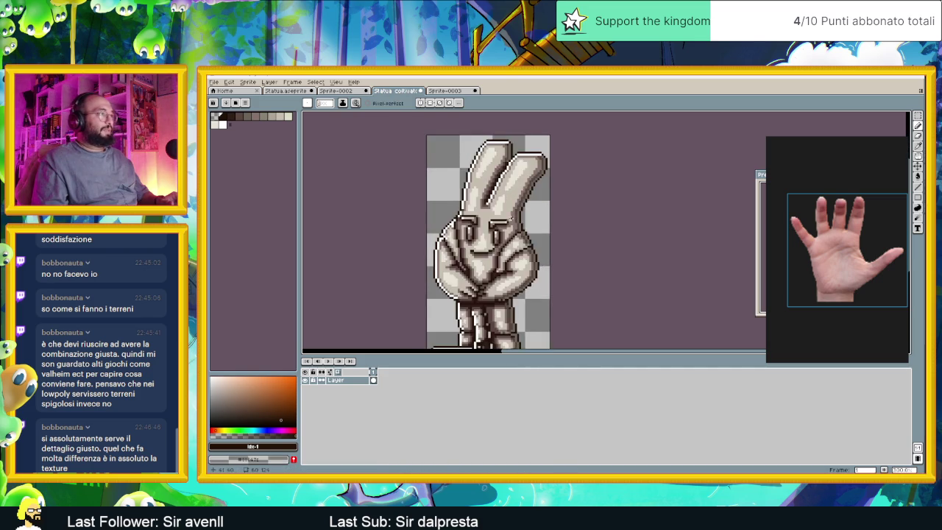
{"action": "scroll", "coordinate": [510, 219], "scroll_direction": "up", "scroll_amount": 1}
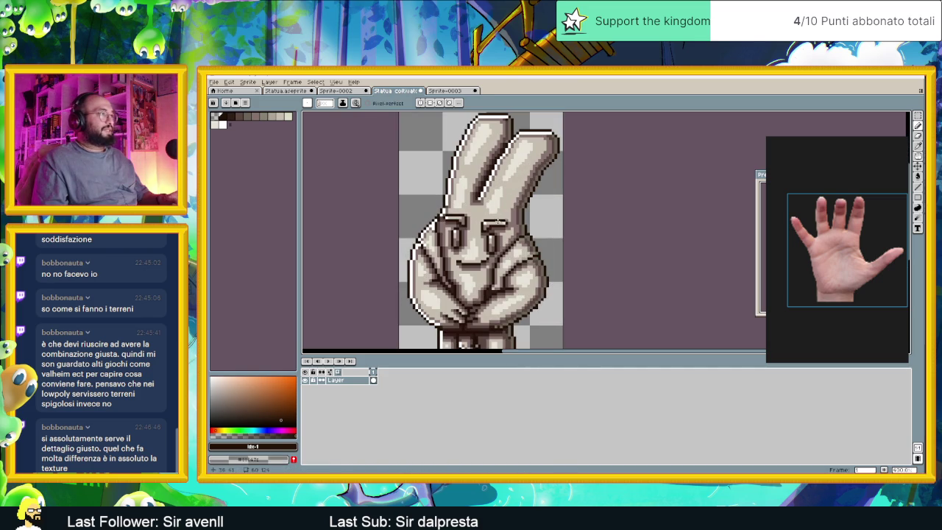
{"action": "left_click", "coordinate": [439, 93]}
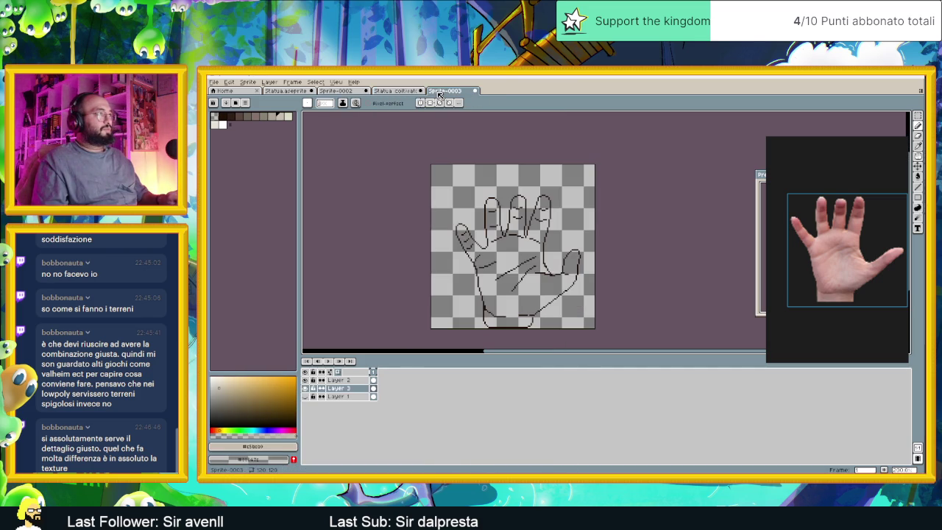
{"action": "left_click", "coordinate": [916, 177]}
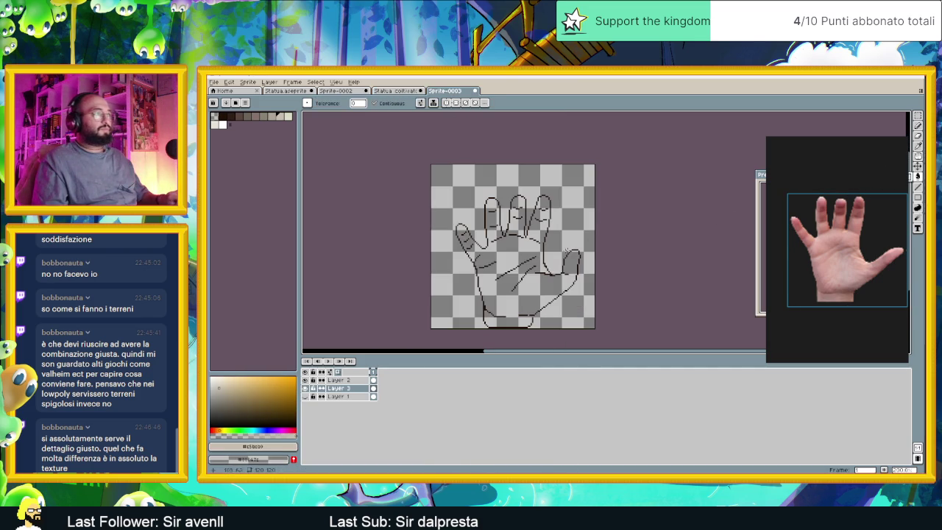
Try a beige fill on Layer 3 and undo it when it floods the canvas.
{"action": "left_click", "coordinate": [576, 250]}
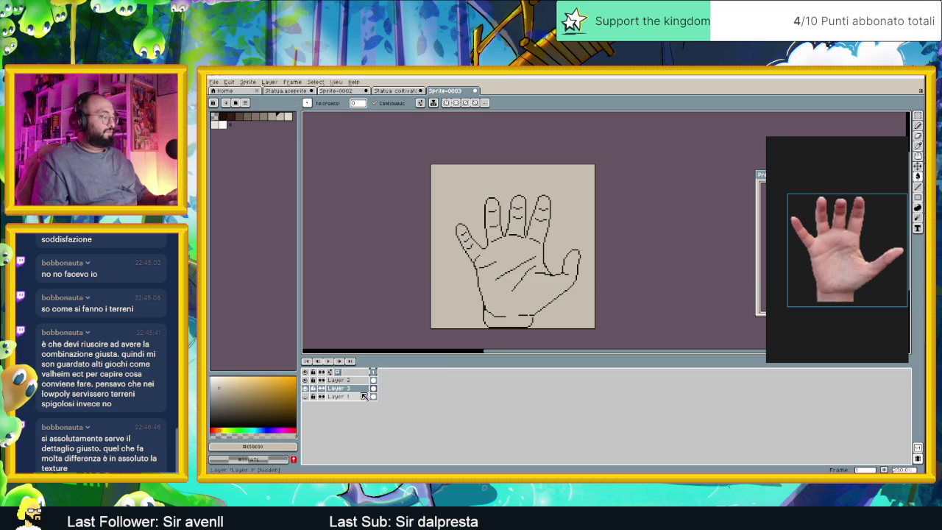
{"action": "key", "text": "ctrl+z"}
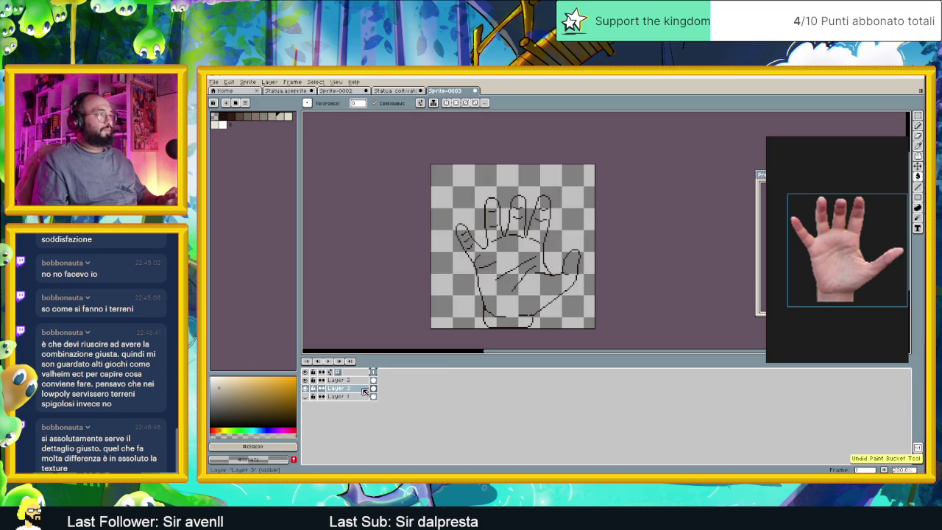
{"action": "scroll", "coordinate": [527, 282], "scroll_direction": "up", "scroll_amount": 1}
{"action": "left_click_drag", "start_coordinate": [527, 282], "coordinate": [526, 274]}
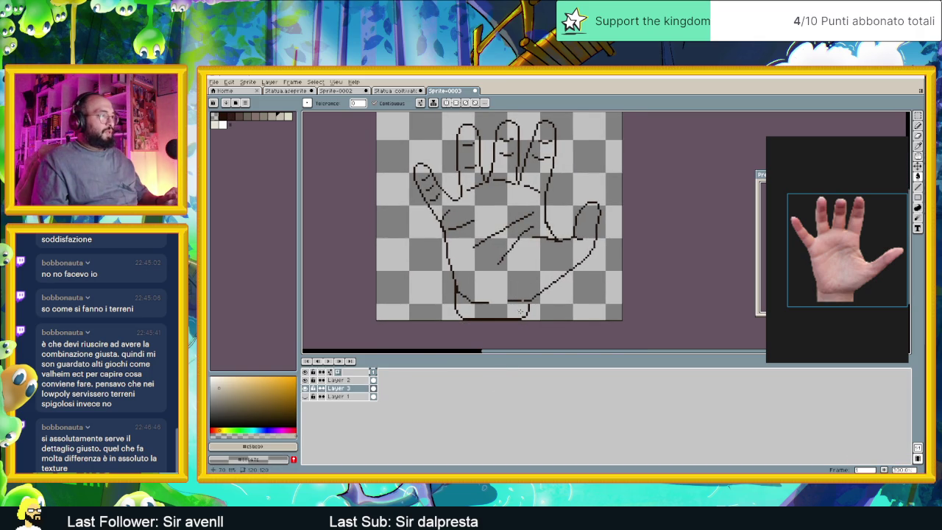
{"action": "scroll", "coordinate": [520, 309], "scroll_direction": "up", "scroll_amount": 1}
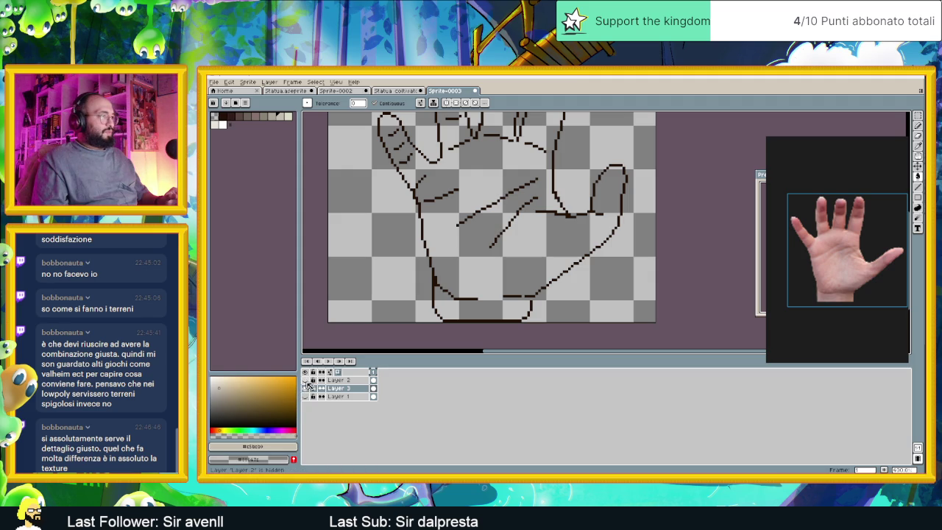
Undo a second canvas flood, then fill only the hand's interior with beige.
{"action": "left_click", "coordinate": [506, 250]}
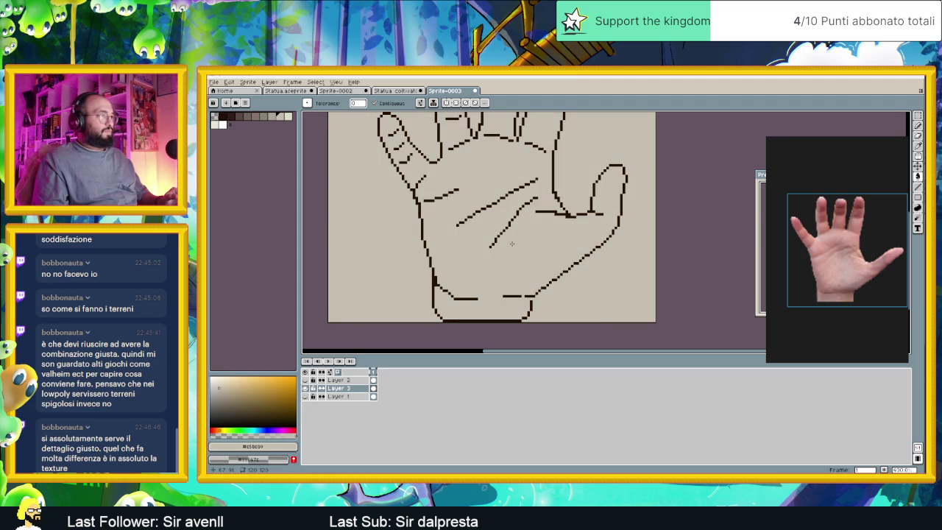
{"action": "key", "text": "v"}
{"action": "key", "text": "ctrl+z"}
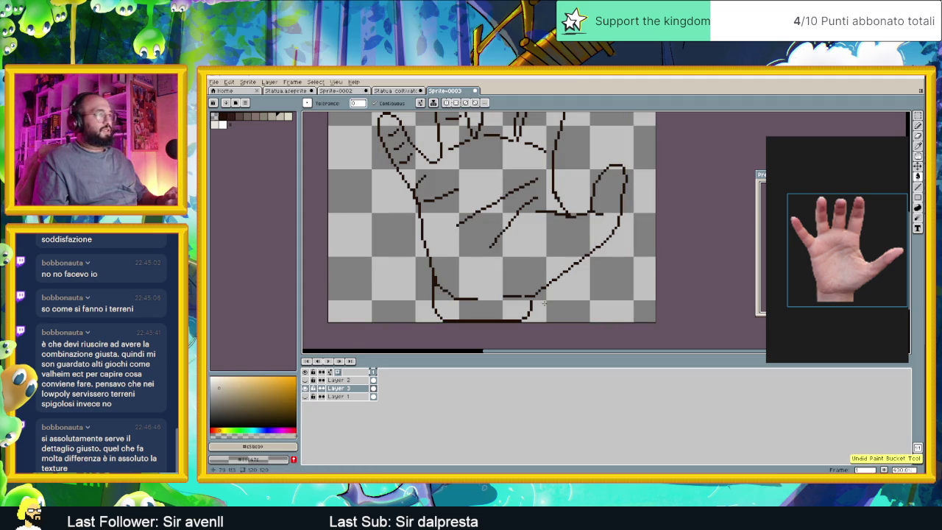
{"action": "left_click", "coordinate": [917, 125]}
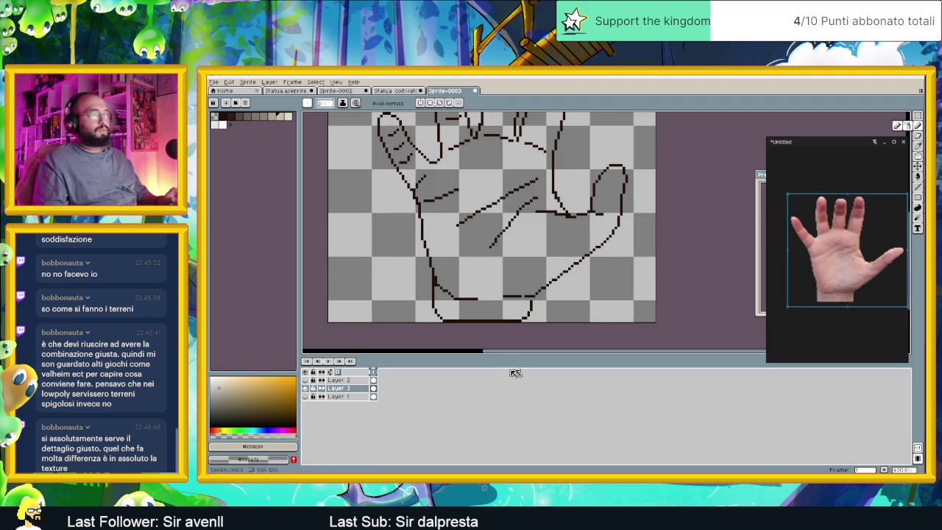
{"action": "left_click", "coordinate": [918, 177]}
{"action": "left_click", "coordinate": [515, 261]}
{"action": "scroll", "coordinate": [524, 200], "scroll_direction": "down", "scroll_amount": 3}
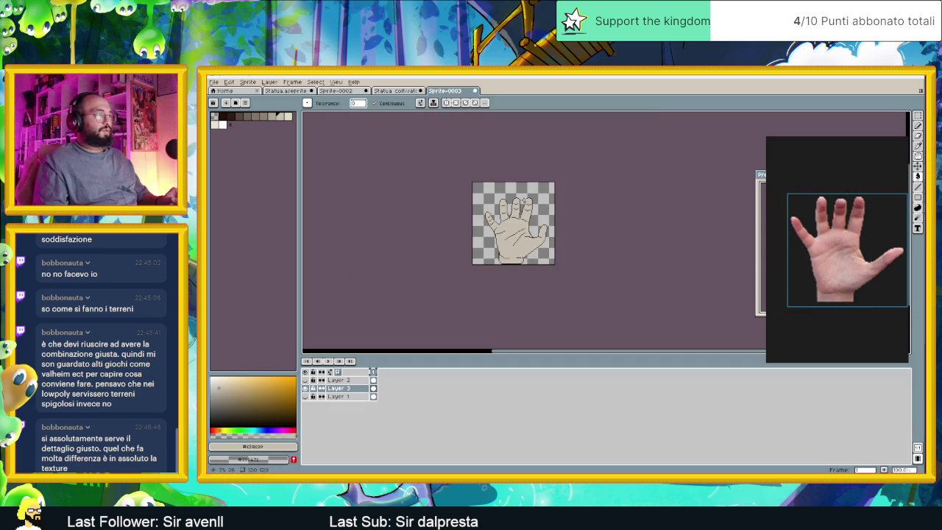
{"action": "scroll", "coordinate": [523, 205], "scroll_direction": "up", "scroll_amount": 1}
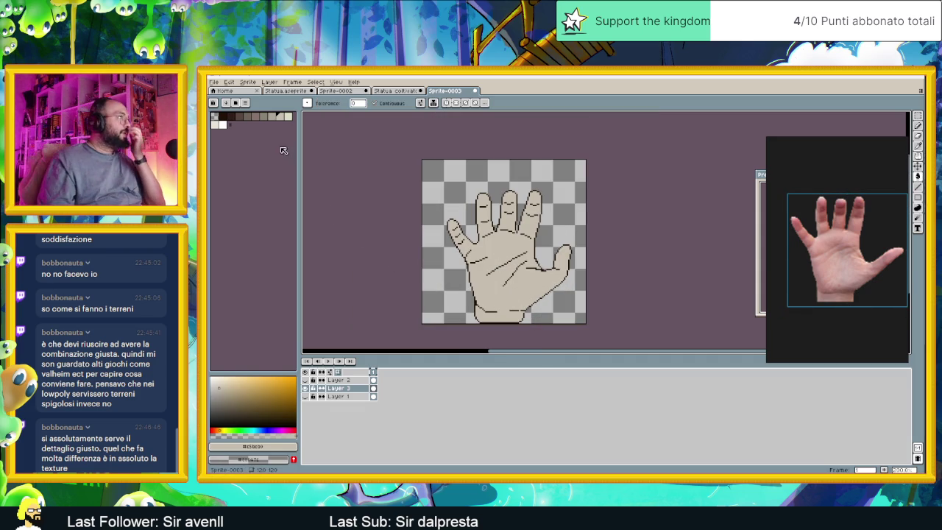
On the Statua coltivat sprite, eyedropper several skin tones and the highlight, ending on light beige.
{"action": "left_click", "coordinate": [396, 90]}
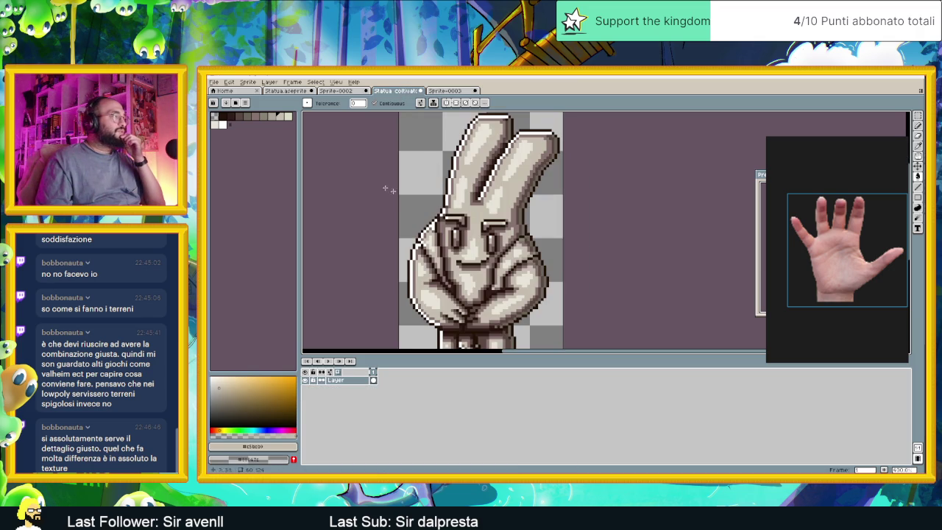
{"action": "left_click", "coordinate": [274, 119]}
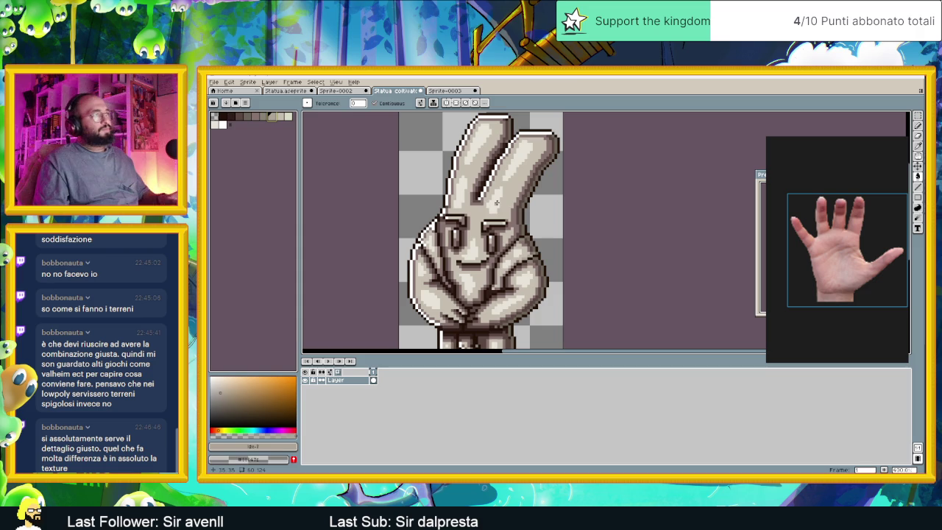
{"action": "scroll", "coordinate": [522, 200], "scroll_direction": "down", "scroll_amount": 3}
{"action": "scroll", "coordinate": [520, 273], "scroll_direction": "down", "scroll_amount": 1}
{"action": "scroll", "coordinate": [495, 262], "scroll_direction": "up", "scroll_amount": 1}
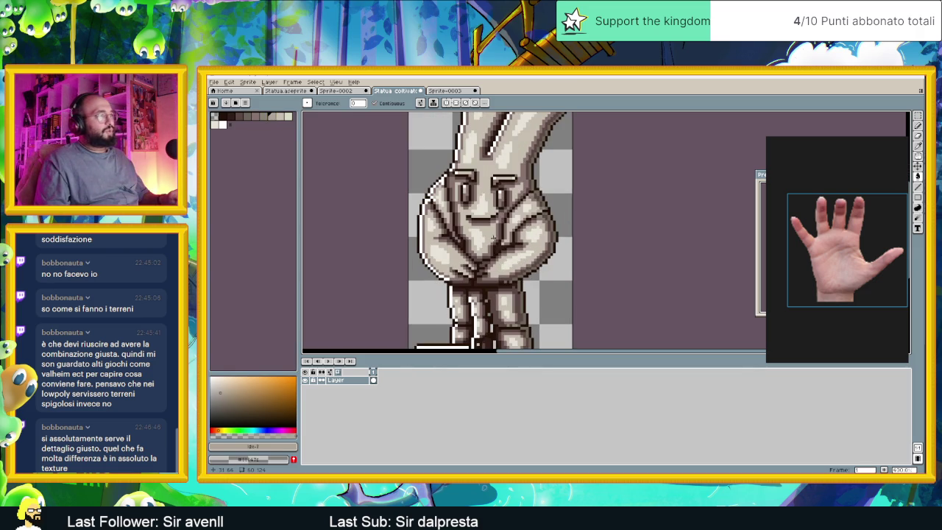
{"action": "scroll", "coordinate": [485, 214], "scroll_direction": "up", "scroll_amount": 1}
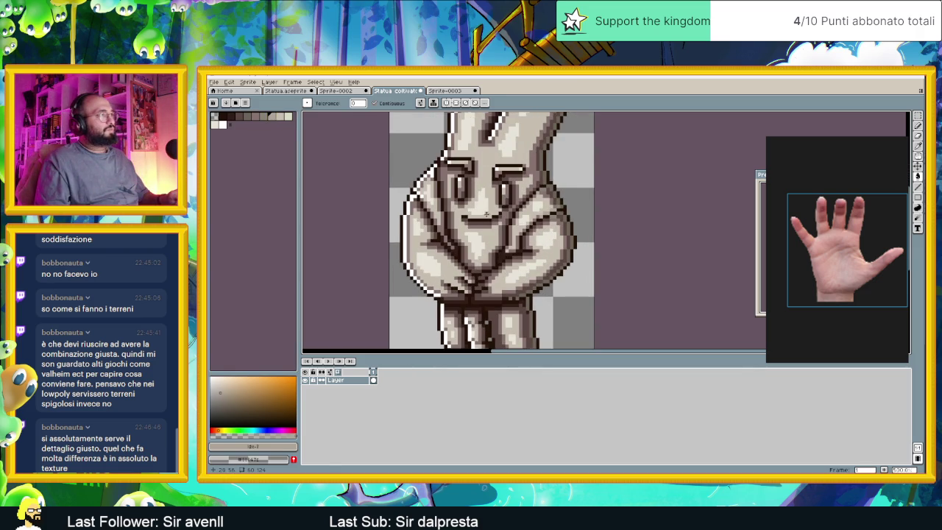
{"action": "left_click", "coordinate": [498, 200], "text": "alt"}
{"action": "left_click", "coordinate": [487, 202], "text": "alt"}
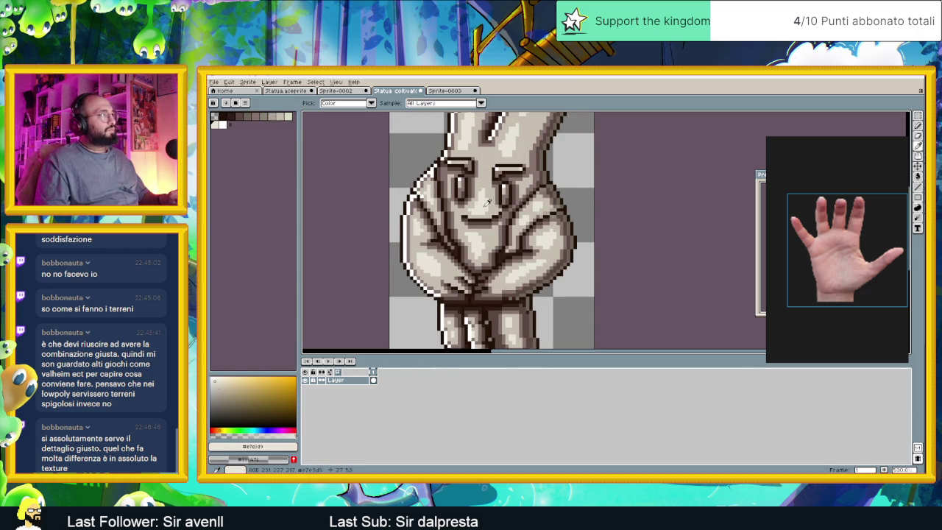
{"action": "left_click", "coordinate": [500, 128], "text": "alt"}
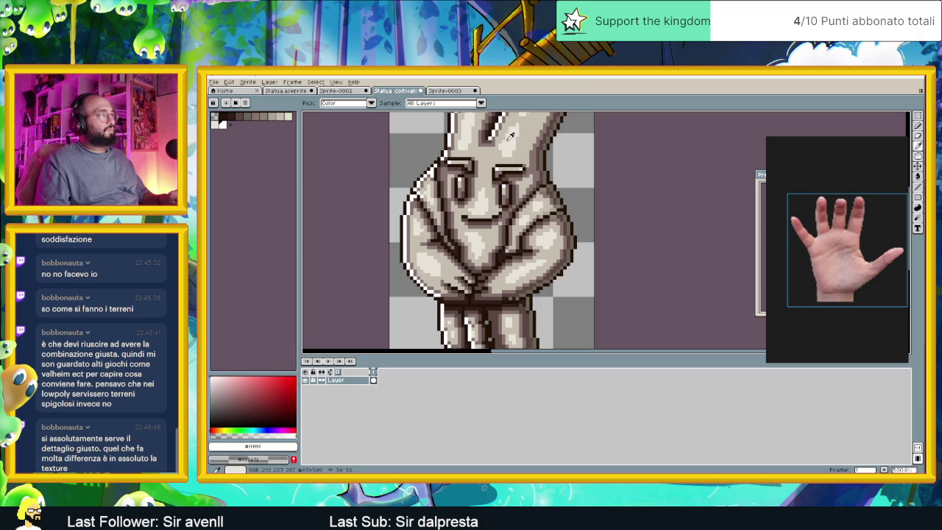
{"action": "left_click", "coordinate": [528, 179], "text": "alt"}
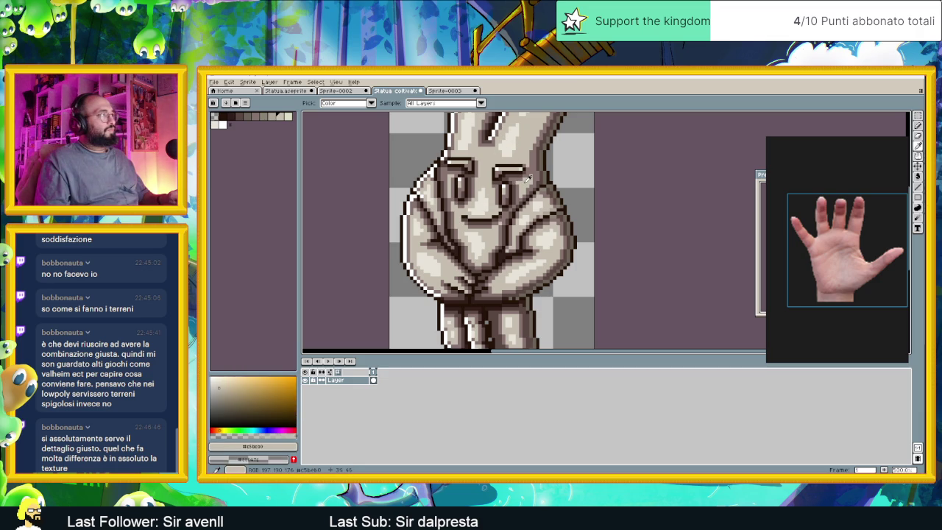
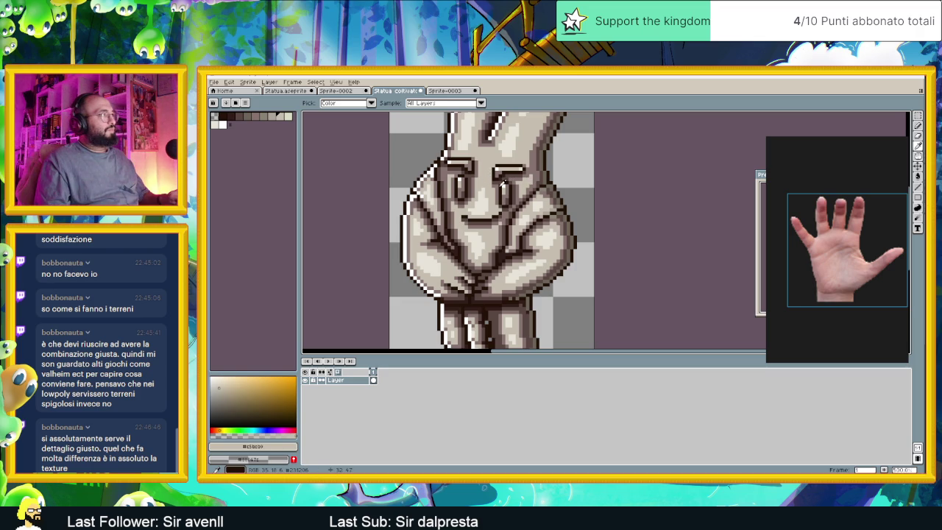
Eyedropper progressively lighter tones from the statue sprite's shading.
{"action": "left_click", "coordinate": [549, 175]}
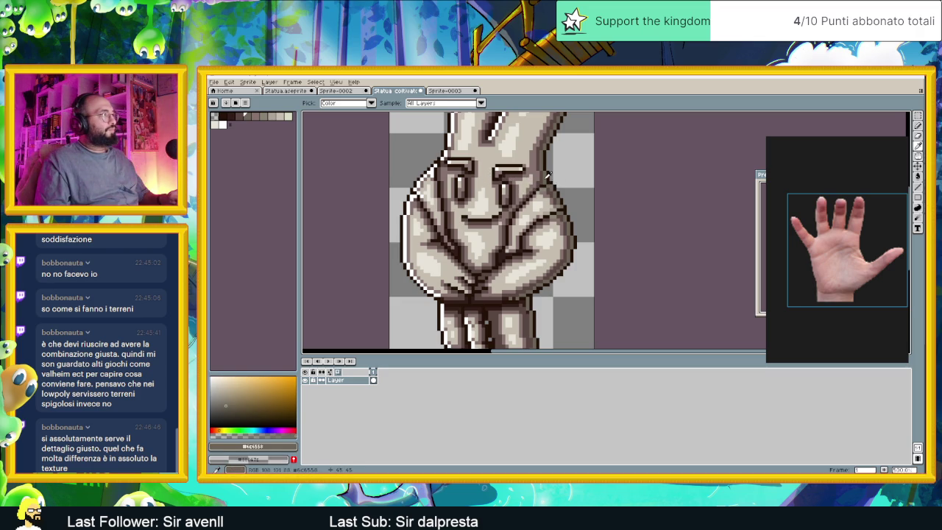
{"action": "left_click", "coordinate": [433, 176]}
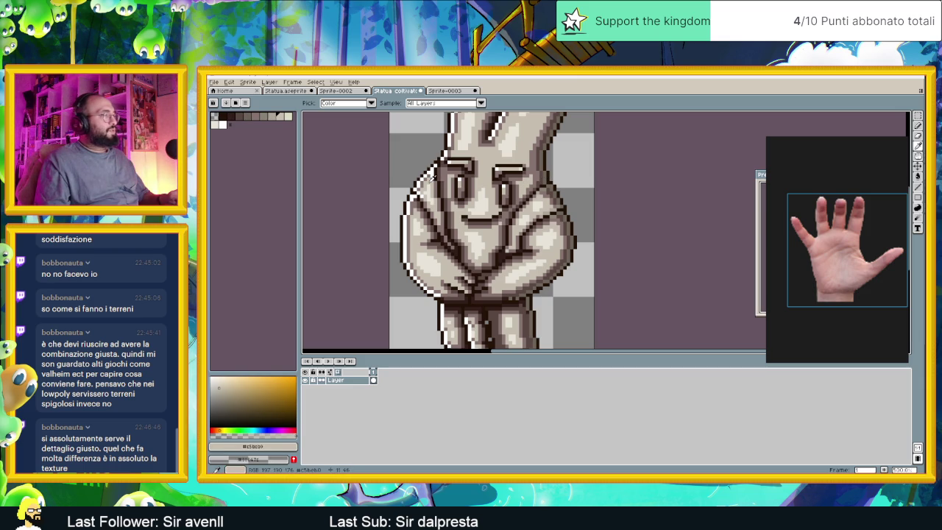
{"action": "left_click", "coordinate": [432, 184]}
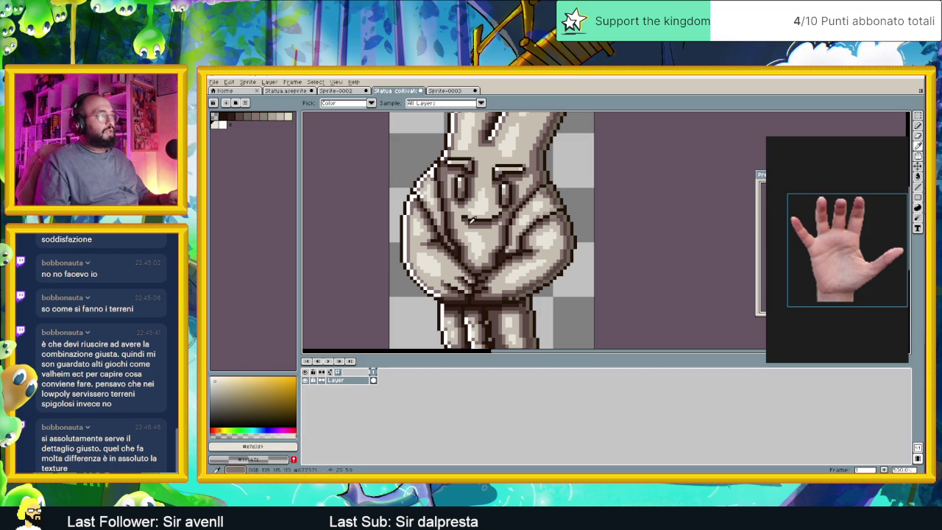
Select the paint bucket and switch to the Sprite-0003 hand sprite.
{"action": "key", "text": "g"}
{"action": "scroll", "coordinate": [526, 276], "scroll_direction": "down", "scroll_amount": 1}
{"action": "scroll", "coordinate": [527, 299], "scroll_direction": "down", "scroll_amount": 1}
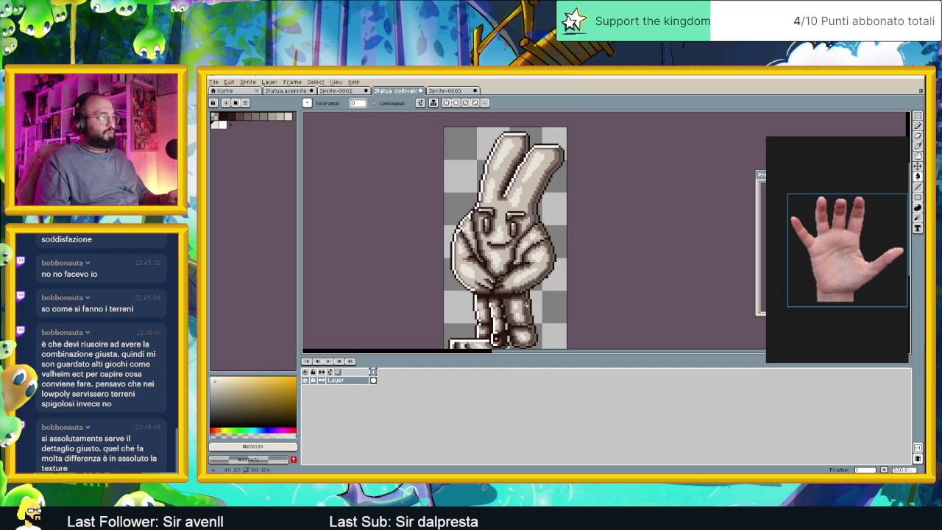
{"action": "scroll", "coordinate": [488, 253], "scroll_direction": "up", "scroll_amount": 1}
{"action": "scroll", "coordinate": [490, 169], "scroll_direction": "up", "scroll_amount": 1}
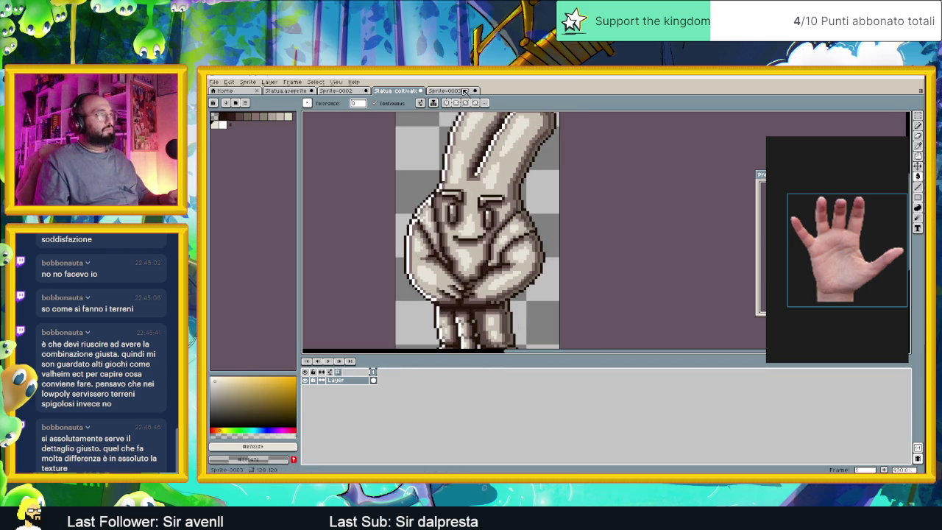
{"action": "left_click", "coordinate": [464, 90]}
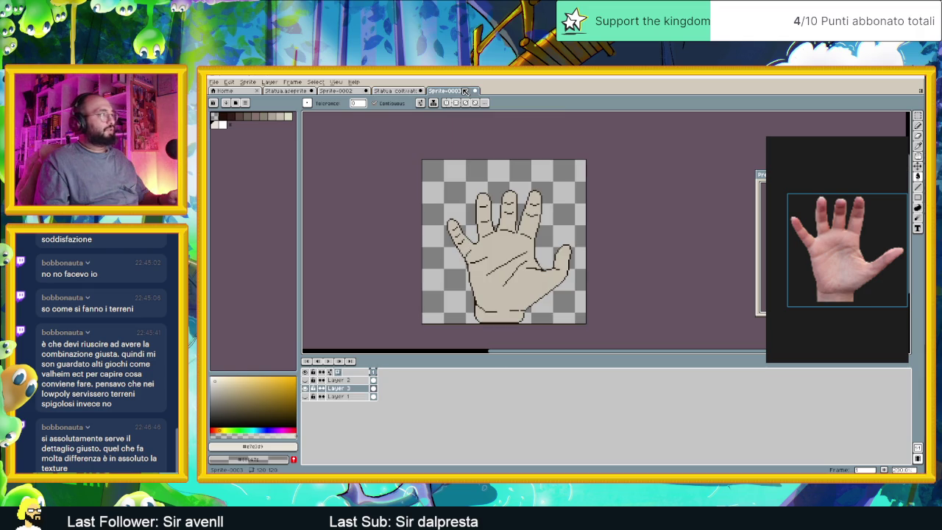
Sample the dark brown #594743 from the Statua coltivata statue's face.
{"action": "key", "text": "ctrl+shift+Tab"}
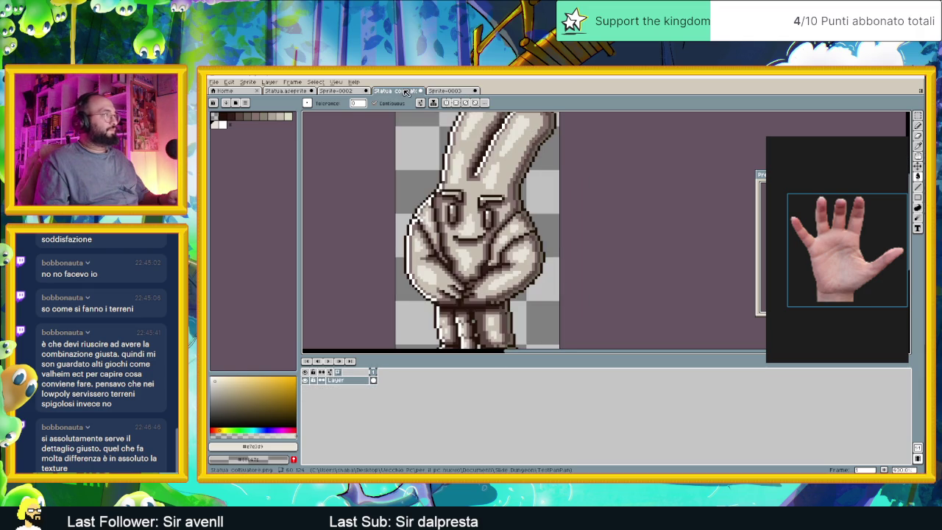
{"action": "scroll", "coordinate": [495, 241], "scroll_direction": "up", "scroll_amount": 1}
{"action": "scroll", "coordinate": [485, 238], "scroll_direction": "up", "scroll_amount": 1}
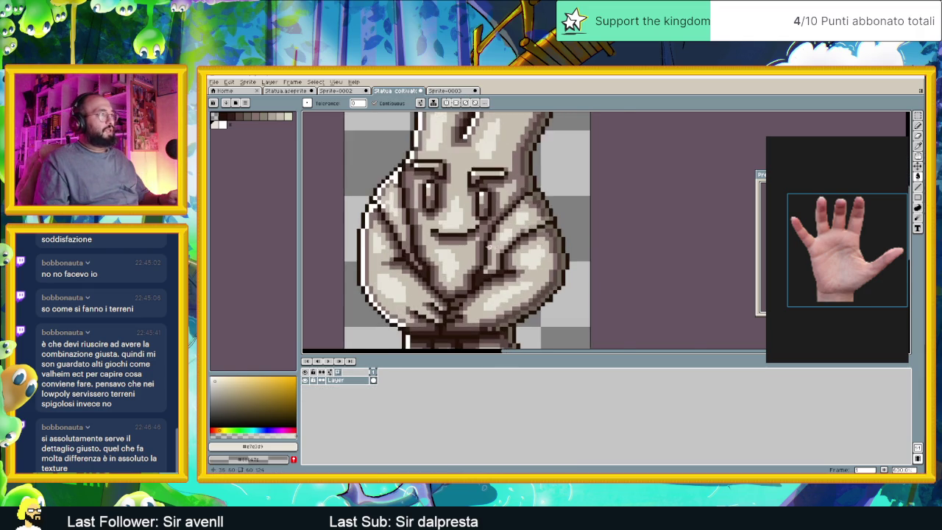
{"action": "scroll", "coordinate": [470, 234], "scroll_direction": "up", "scroll_amount": 1}
{"action": "scroll", "coordinate": [452, 230], "scroll_direction": "up", "scroll_amount": 1}
{"action": "key", "text": "i"}
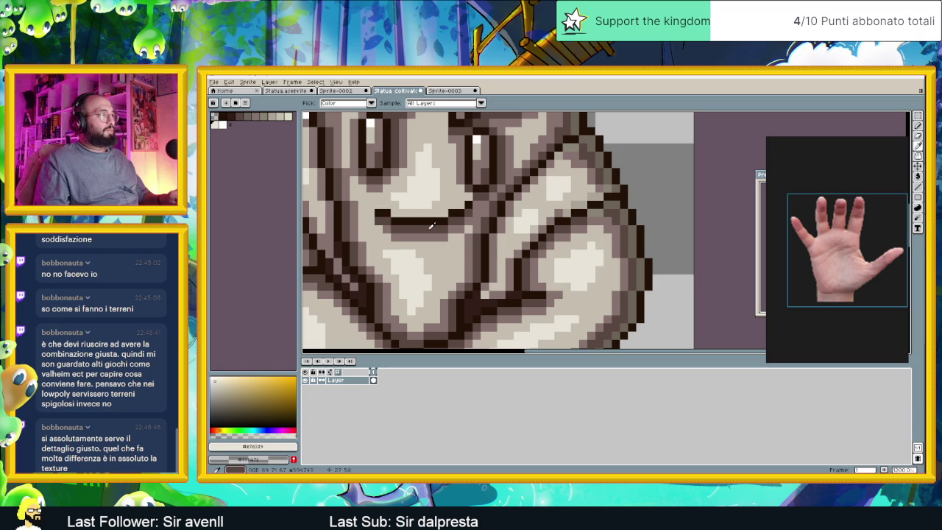
{"action": "left_click", "coordinate": [432, 225]}
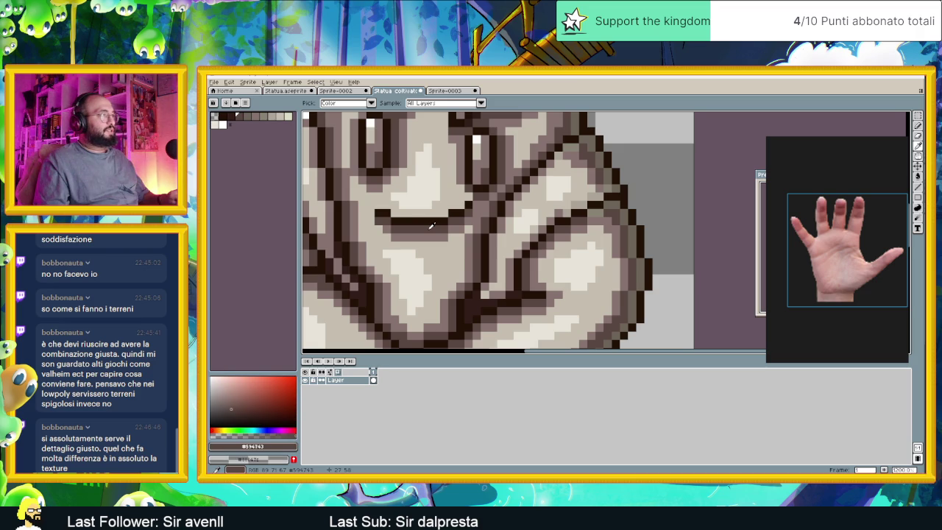
{"action": "key", "text": "w"}
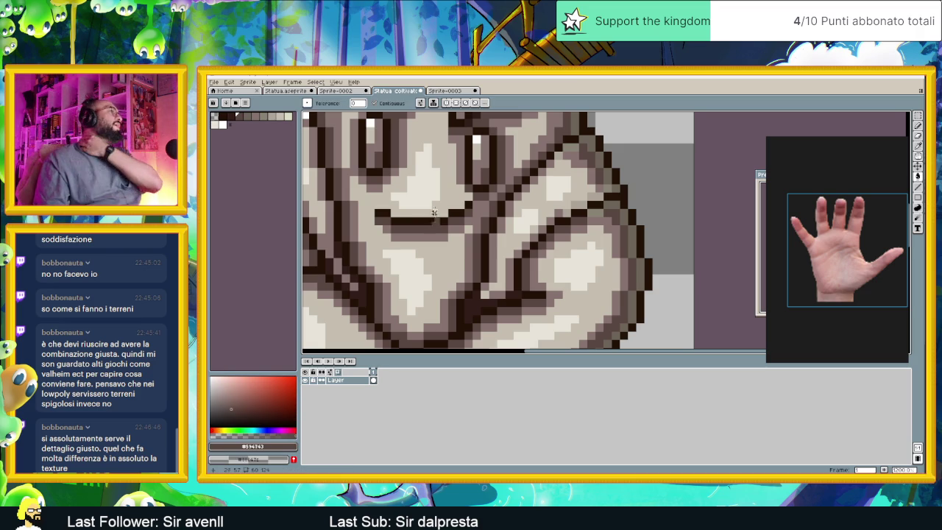
Back on the hand sprite, fill the hand with the dark brown.
{"action": "key", "text": "ctrl+Tab"}
{"action": "scroll", "coordinate": [520, 255], "scroll_direction": "up", "scroll_amount": 2}
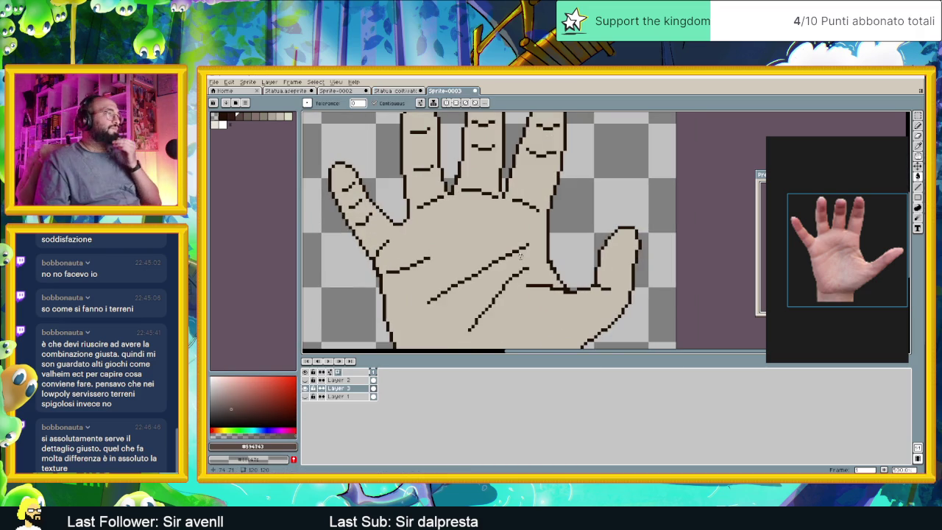
{"action": "scroll", "coordinate": [520, 255], "scroll_direction": "up", "scroll_amount": 2}
{"action": "scroll", "coordinate": [543, 273], "scroll_direction": "up", "scroll_amount": 1}
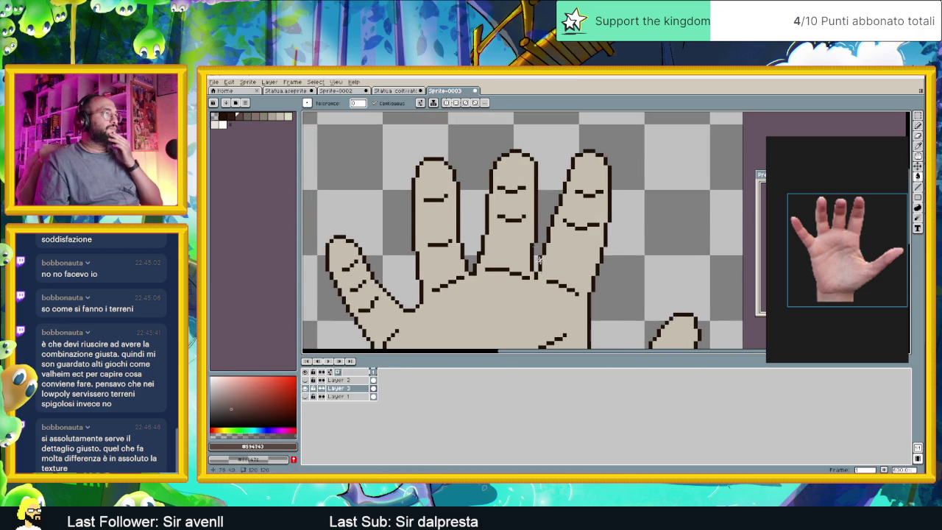
{"action": "scroll", "coordinate": [493, 210], "scroll_direction": "up", "scroll_amount": 1}
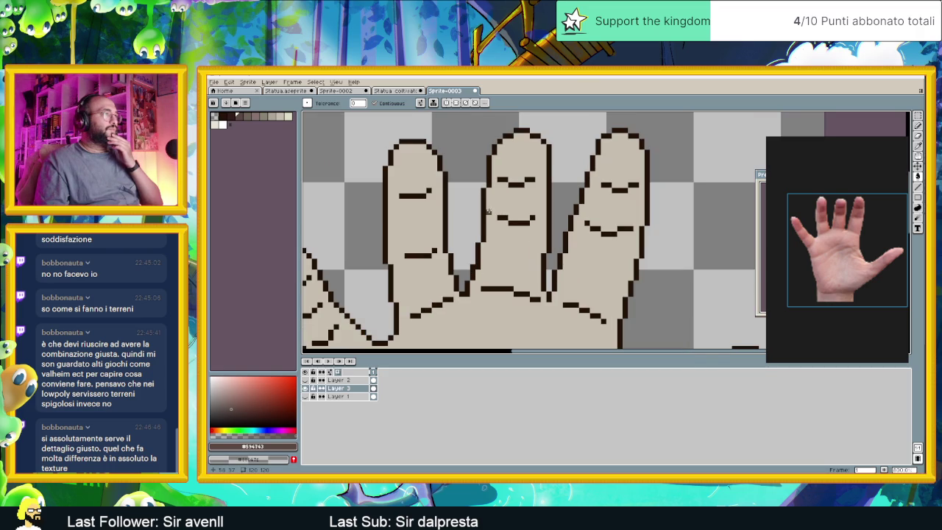
{"action": "left_click", "coordinate": [488, 207]}
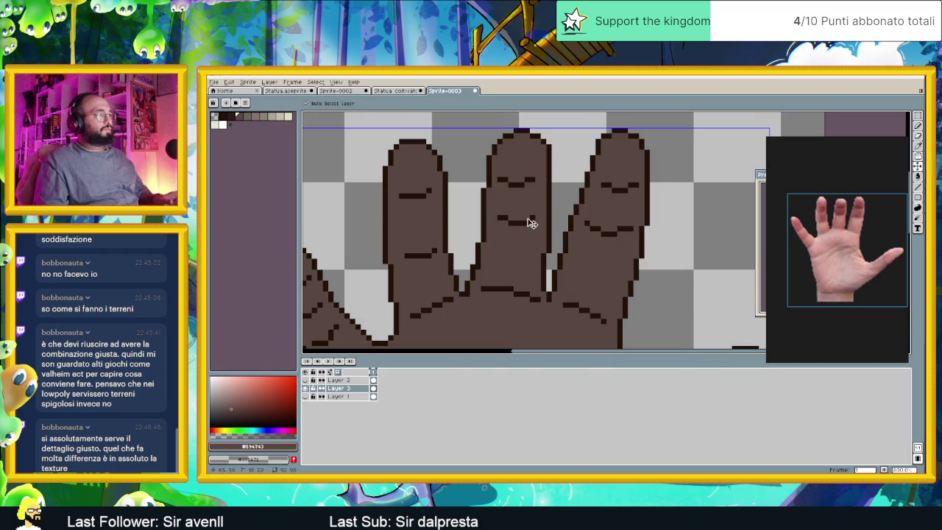
Undo the brown fill and add a new layer named Ombreggiatura above Layer 3.
{"action": "key", "text": "ctrl+z"}
{"action": "right_click", "coordinate": [347, 388]}
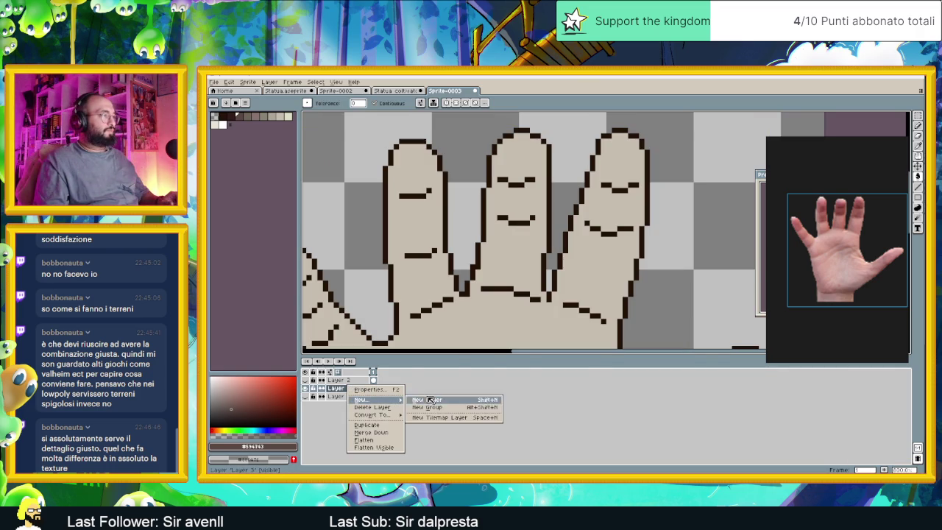
{"action": "left_click", "coordinate": [423, 401]}
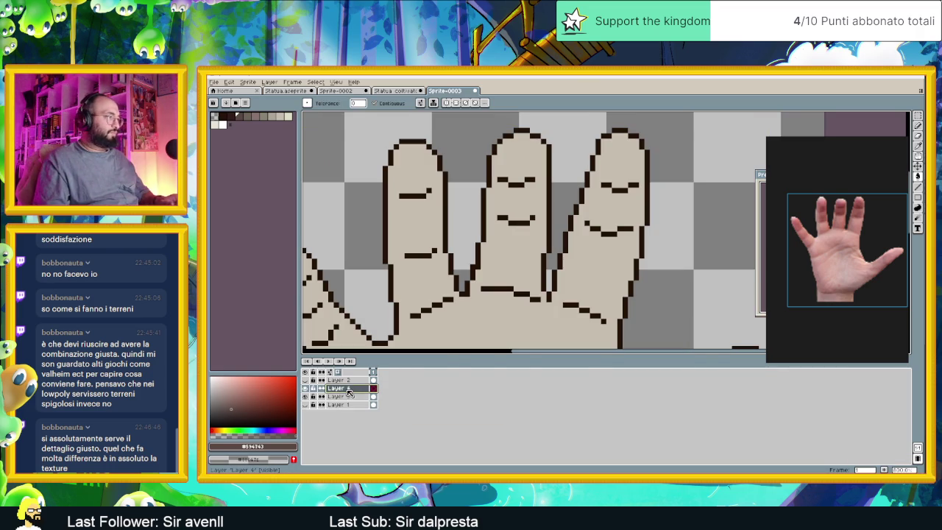
{"action": "double_click", "coordinate": [348, 388]}
{"action": "type", "text": "Ombre"}
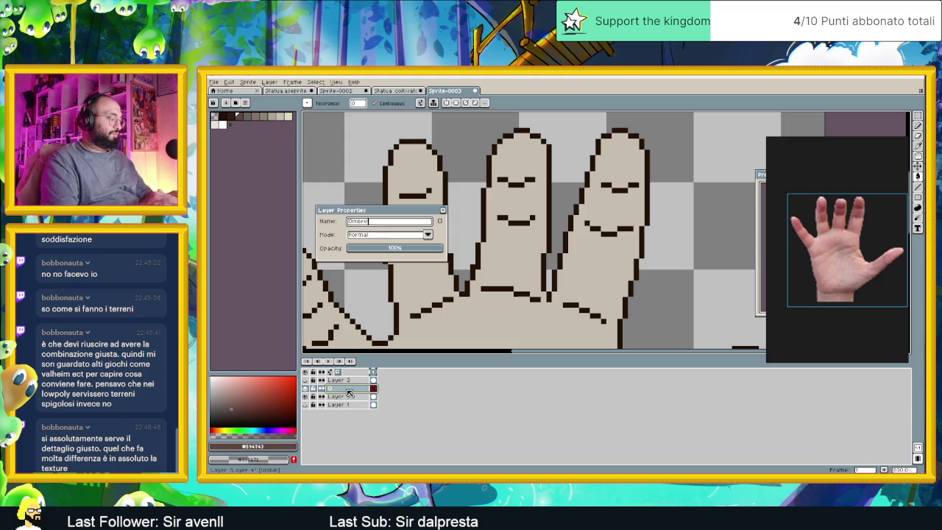
{"action": "type", "text": "ggiatura"}
{"action": "key", "text": "Return"}
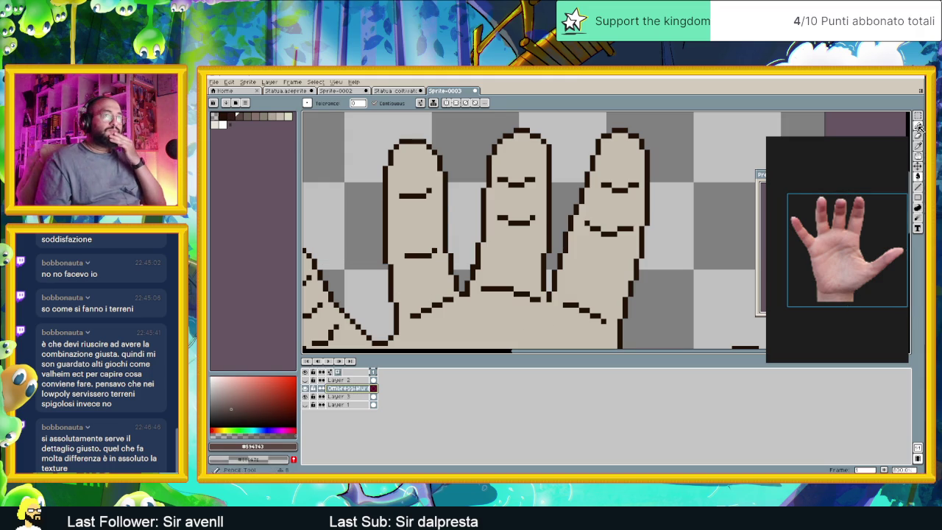
{"action": "key", "text": "b"}
{"action": "scroll", "coordinate": [513, 226], "scroll_direction": "up", "scroll_amount": 1}
Paint brown shading along the middle finger crease and mid-tone pixels around the lower crease.
{"action": "scroll", "coordinate": [513, 227], "scroll_direction": "up", "scroll_amount": 1}
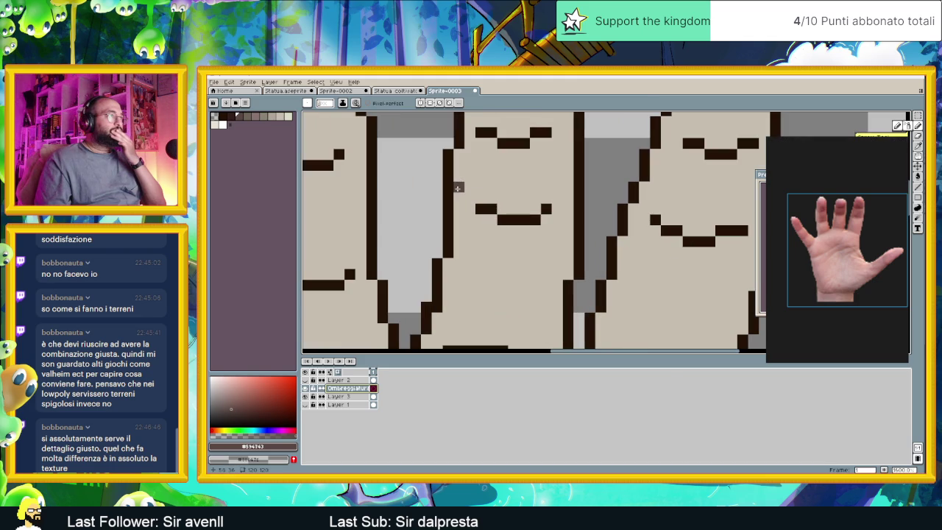
{"action": "mouse_move", "coordinate": [460, 194]}
{"action": "left_mouse_down"}
{"action": "mouse_move", "coordinate": [512, 206]}
{"action": "mouse_move", "coordinate": [565, 196]}
{"action": "left_mouse_up"}
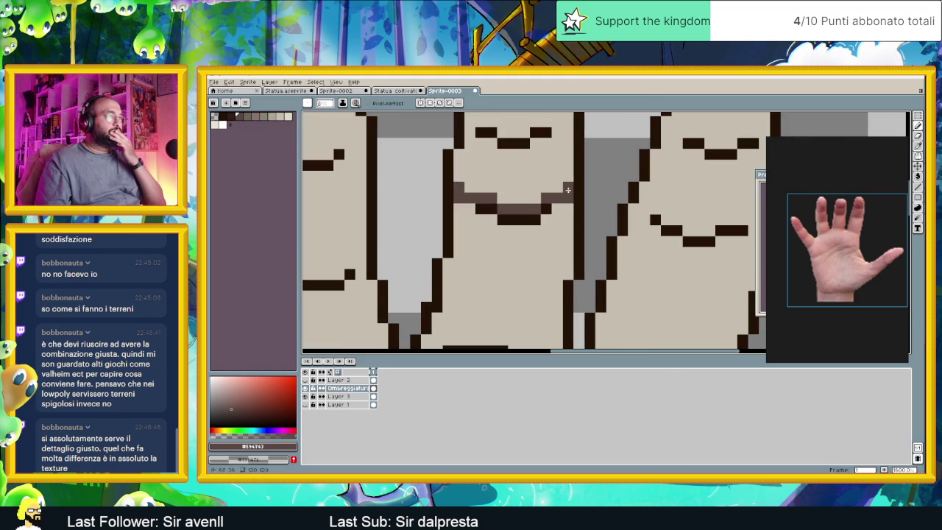
{"action": "scroll", "coordinate": [515, 189], "scroll_direction": "up", "scroll_amount": 3}
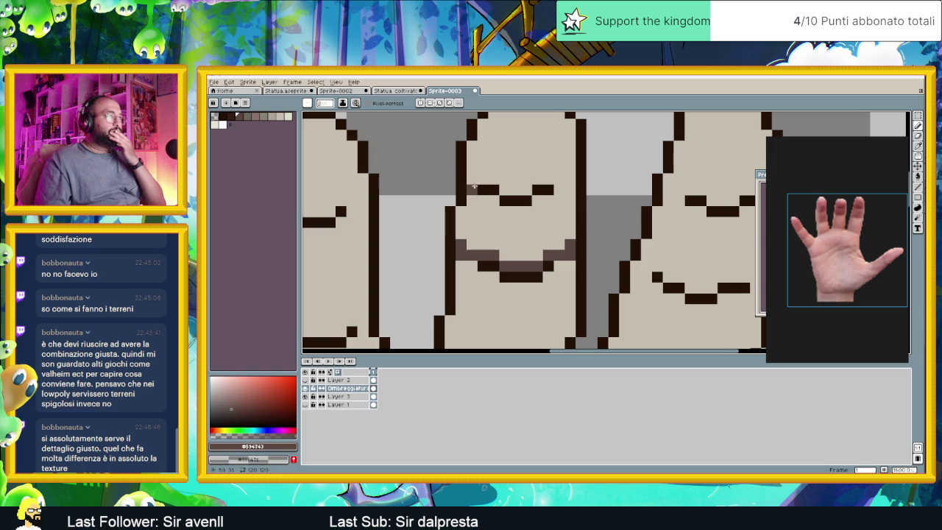
{"action": "left_click", "coordinate": [472, 264]}
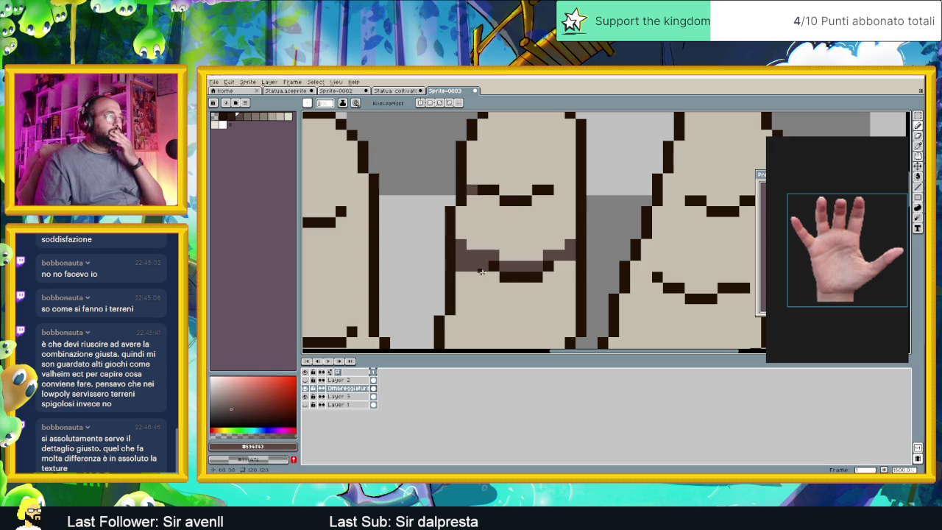
{"action": "left_click", "coordinate": [487, 276]}
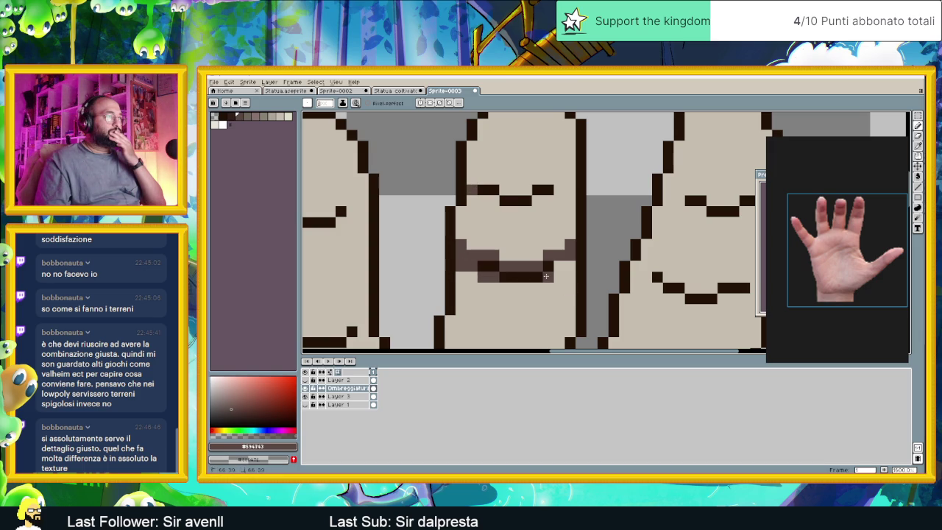
{"action": "left_click", "coordinate": [557, 274]}
{"action": "left_click", "coordinate": [509, 272]}
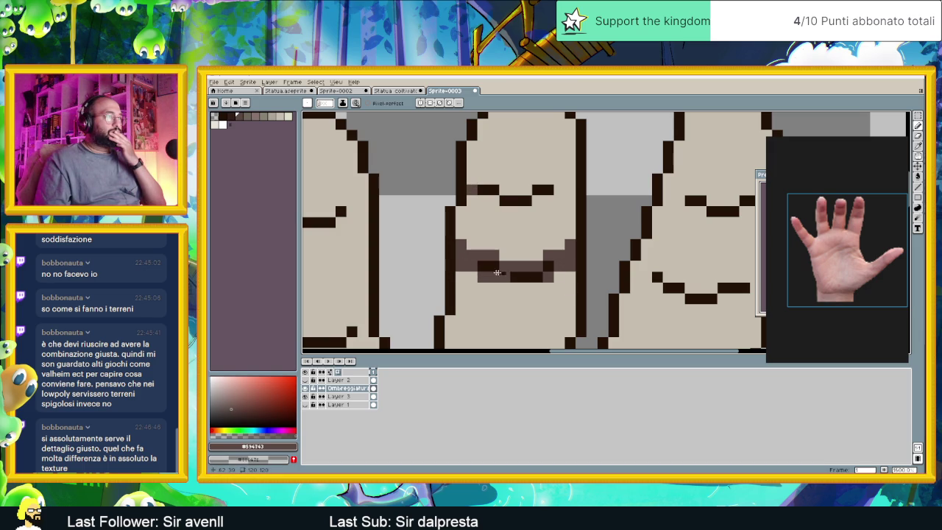
{"action": "left_click", "coordinate": [539, 259]}
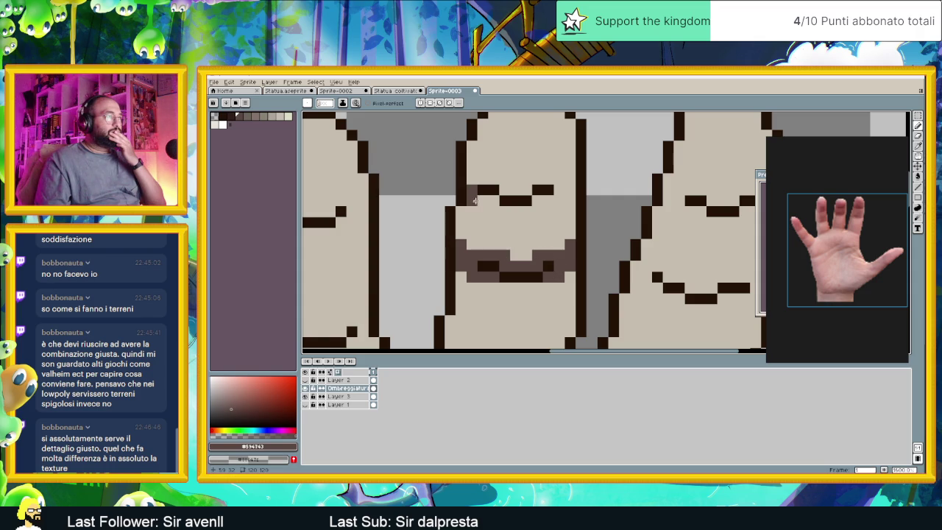
Add mid-tone shading pixels around the middle finger's upper crease.
{"action": "left_click", "coordinate": [479, 200]}
{"action": "mouse_move", "coordinate": [473, 185]}
{"action": "left_mouse_down"}
{"action": "mouse_move", "coordinate": [498, 193]}
{"action": "mouse_move", "coordinate": [485, 183]}
{"action": "left_mouse_up"}
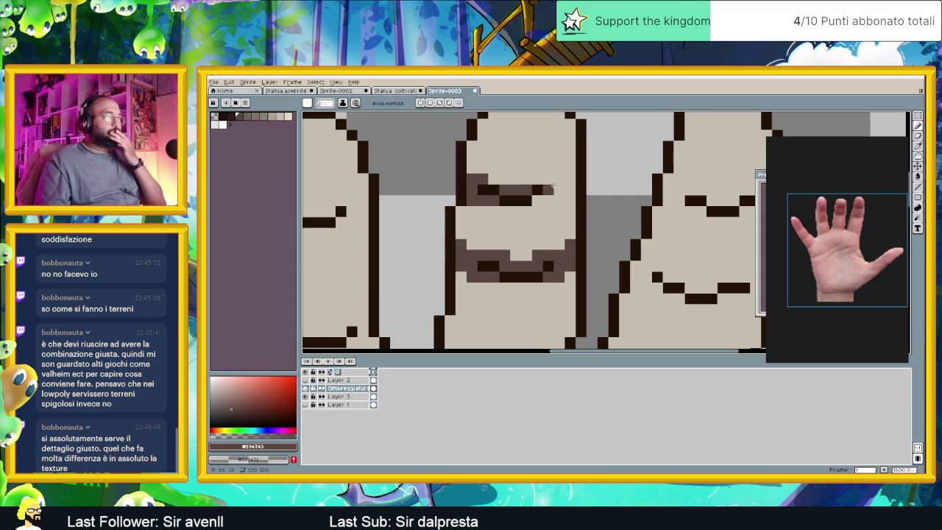
{"action": "left_click", "coordinate": [552, 189]}
{"action": "key", "text": "ctrl+shift+d"}
{"action": "key", "text": "ctrl+d"}
{"action": "key", "text": "b"}
{"action": "left_click", "coordinate": [558, 199]}
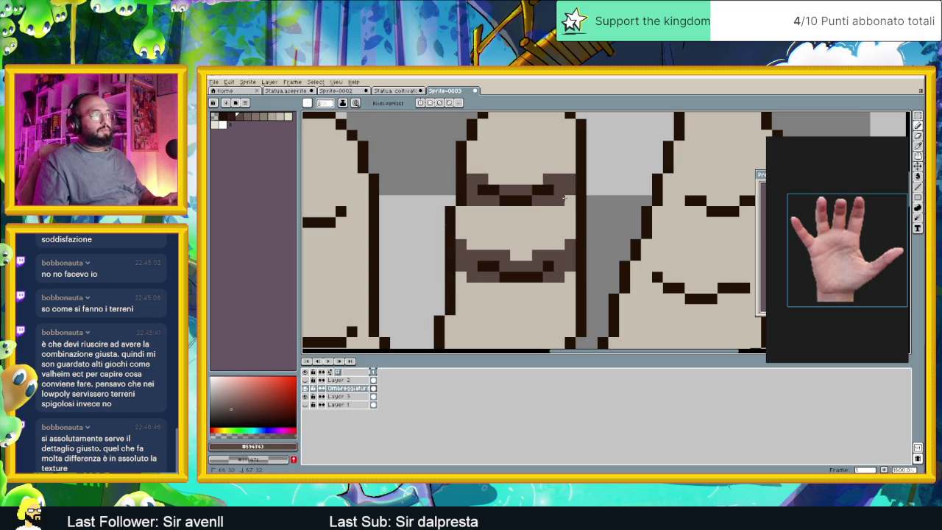
{"action": "scroll", "coordinate": [560, 210], "scroll_direction": "down", "scroll_amount": 1}
Draw a dark crease line on the rightmost finger with a mid-tone end pixel, undoing stray shading.
{"action": "scroll", "coordinate": [564, 207], "scroll_direction": "down", "scroll_amount": 1}
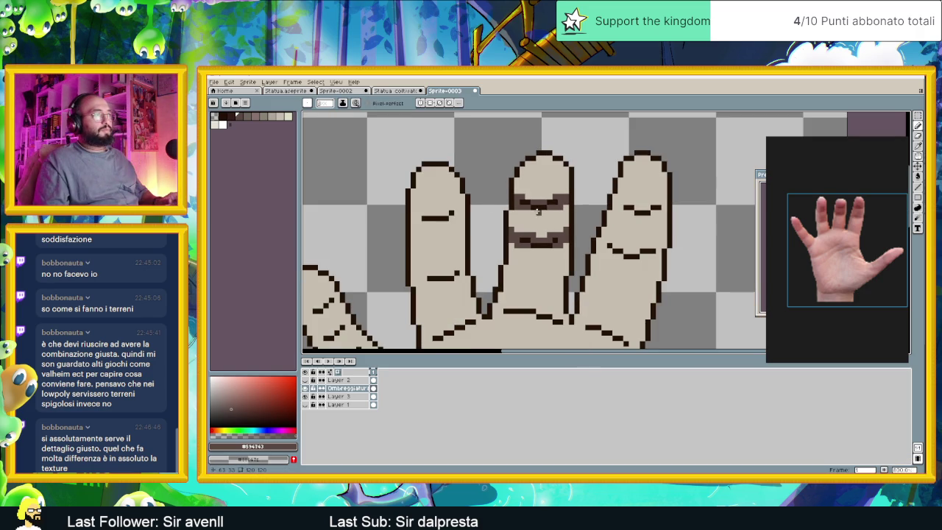
{"action": "scroll", "coordinate": [578, 204], "scroll_direction": "down", "scroll_amount": 1}
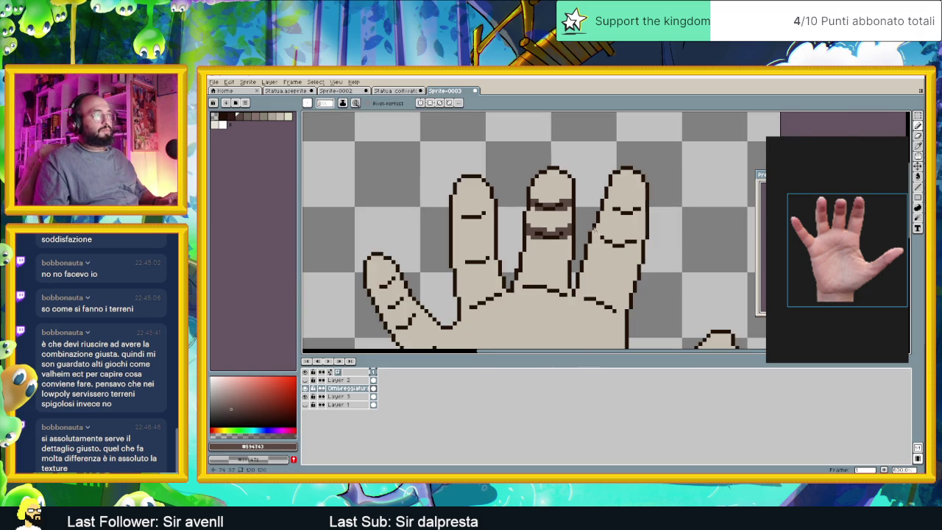
{"action": "scroll", "coordinate": [579, 220], "scroll_direction": "up", "scroll_amount": 1}
{"action": "scroll", "coordinate": [583, 233], "scroll_direction": "up", "scroll_amount": 1}
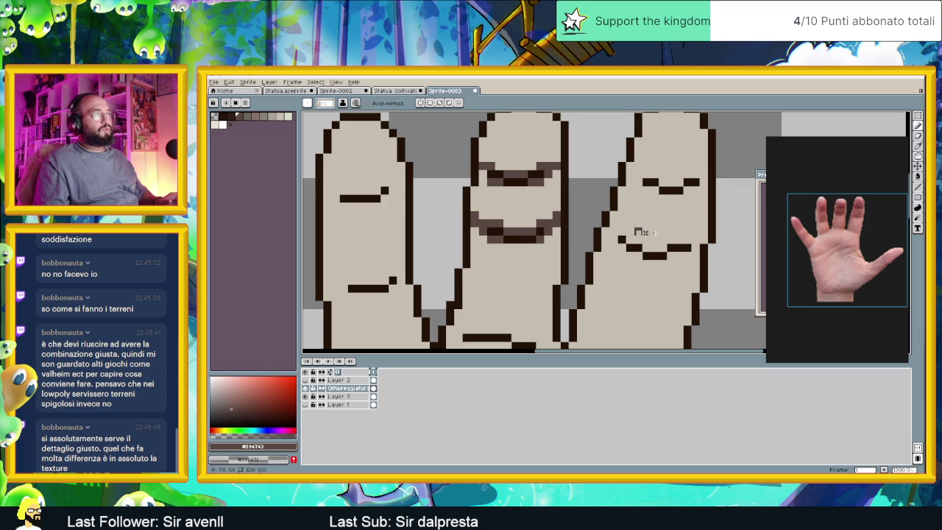
{"action": "left_click_drag", "start_coordinate": [483, 189], "coordinate": [409, 190]}
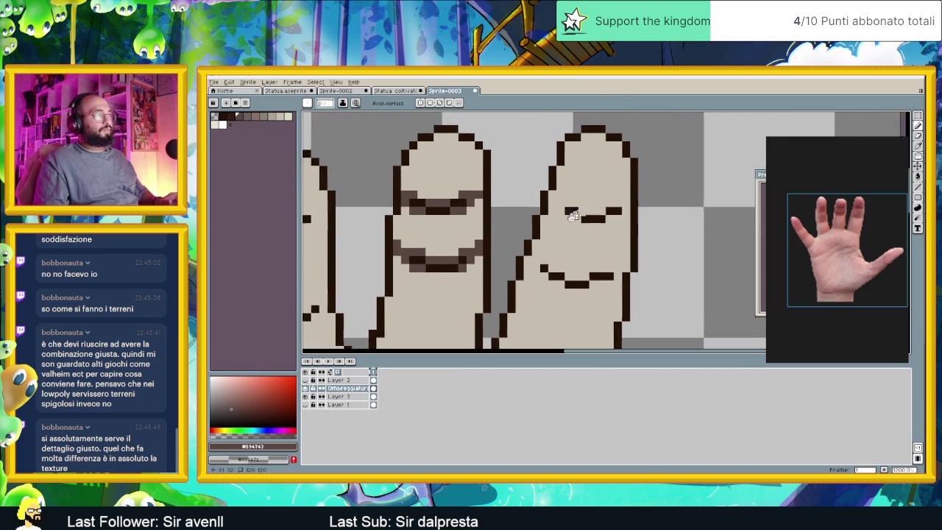
{"action": "scroll", "coordinate": [526, 210], "scroll_direction": "up", "scroll_amount": 1}
{"action": "left_click_drag", "start_coordinate": [514, 219], "coordinate": [548, 219]}
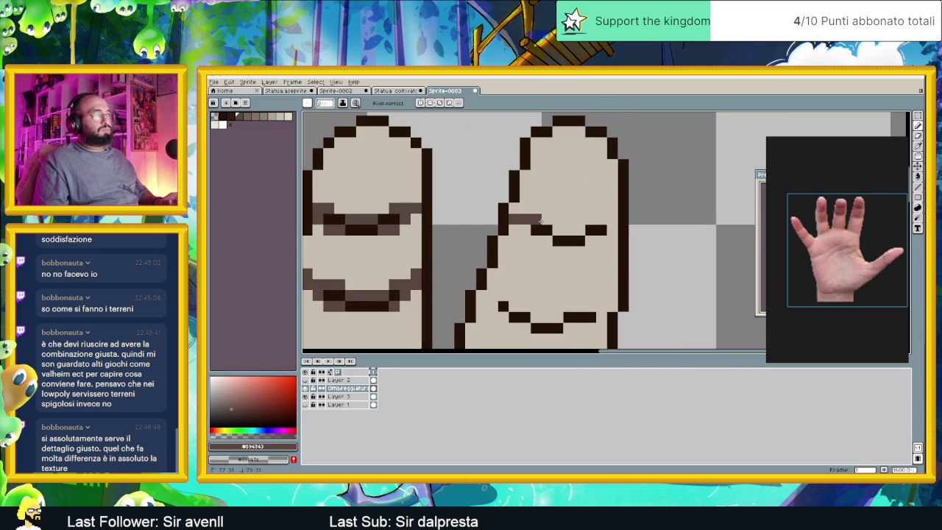
{"action": "left_click", "coordinate": [558, 251]}
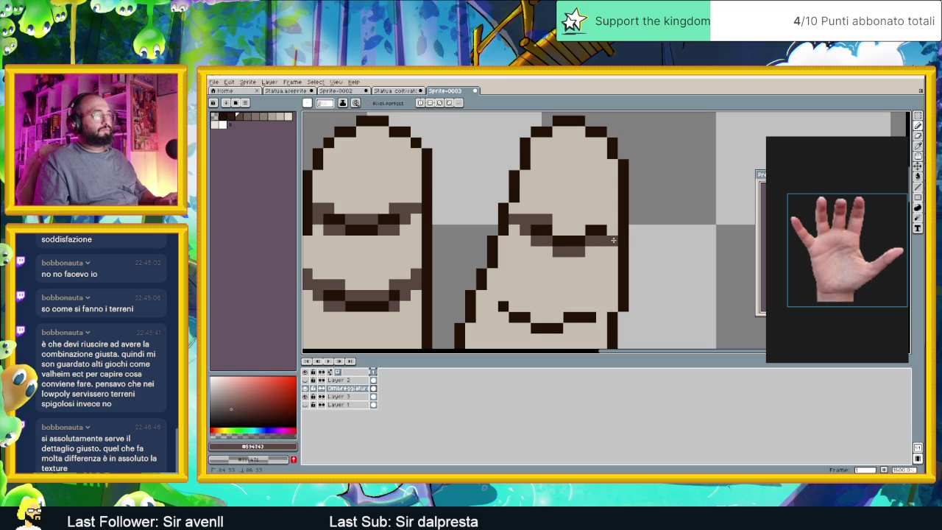
{"action": "key", "text": "ctrl+z"}
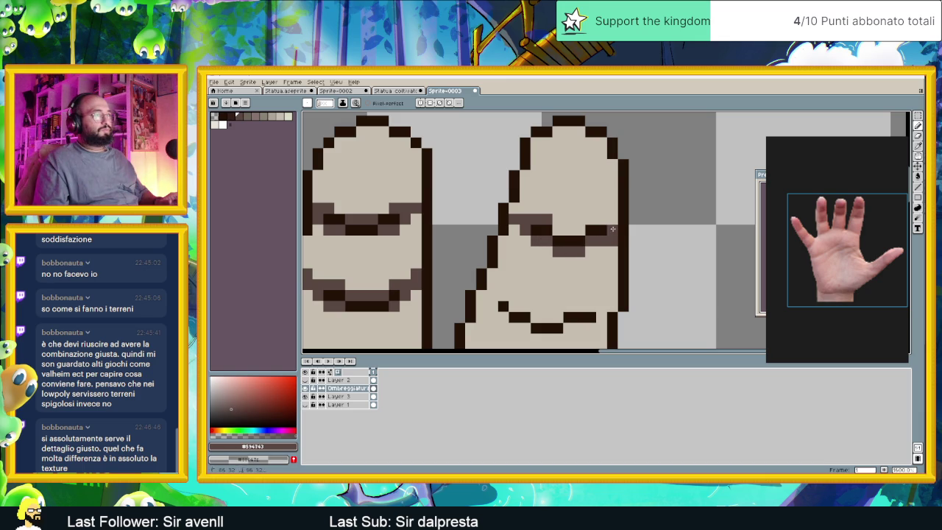
{"action": "key", "text": "ctrl+z"}
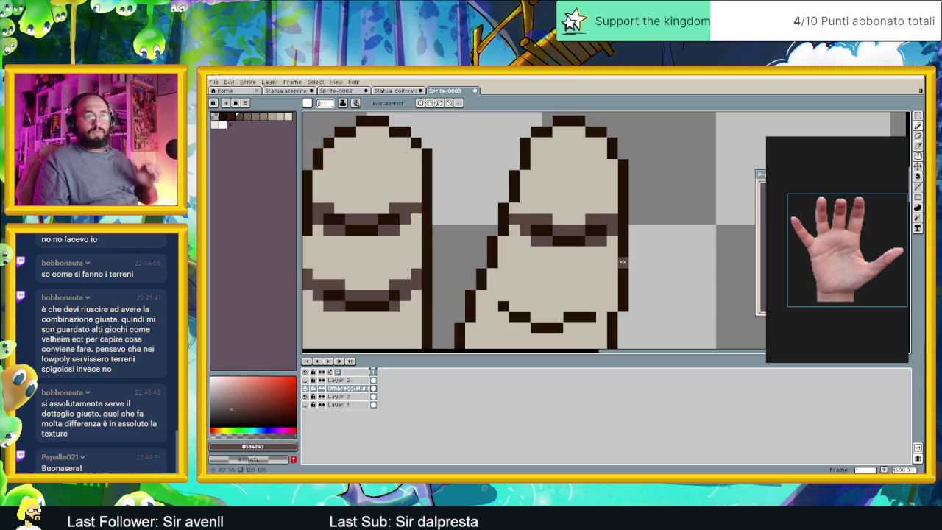
{"action": "left_click", "coordinate": [613, 261]}
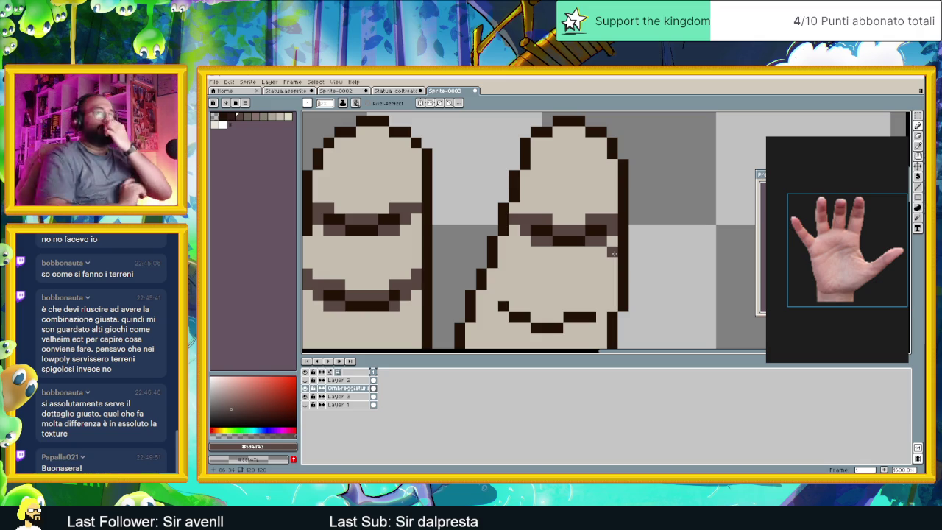
Check the Statua coltivatore sprite's shading for reference.
{"action": "scroll", "coordinate": [614, 254], "scroll_direction": "down", "scroll_amount": 2}
{"action": "scroll", "coordinate": [589, 265], "scroll_direction": "down", "scroll_amount": 3}
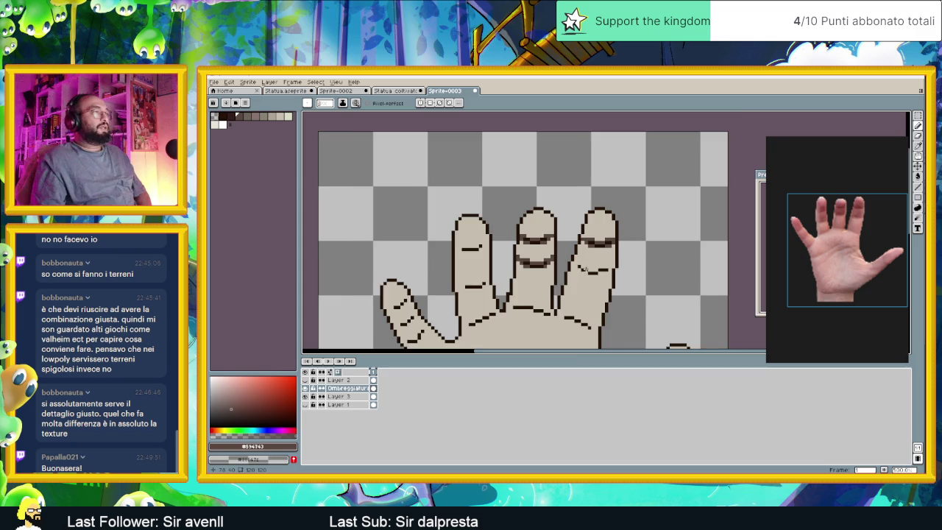
{"action": "scroll", "coordinate": [559, 287], "scroll_direction": "up", "scroll_amount": 1}
{"action": "scroll", "coordinate": [540, 294], "scroll_direction": "up", "scroll_amount": 2}
{"action": "scroll", "coordinate": [539, 278], "scroll_direction": "up", "scroll_amount": 1}
{"action": "scroll", "coordinate": [539, 277], "scroll_direction": "down", "scroll_amount": 1}
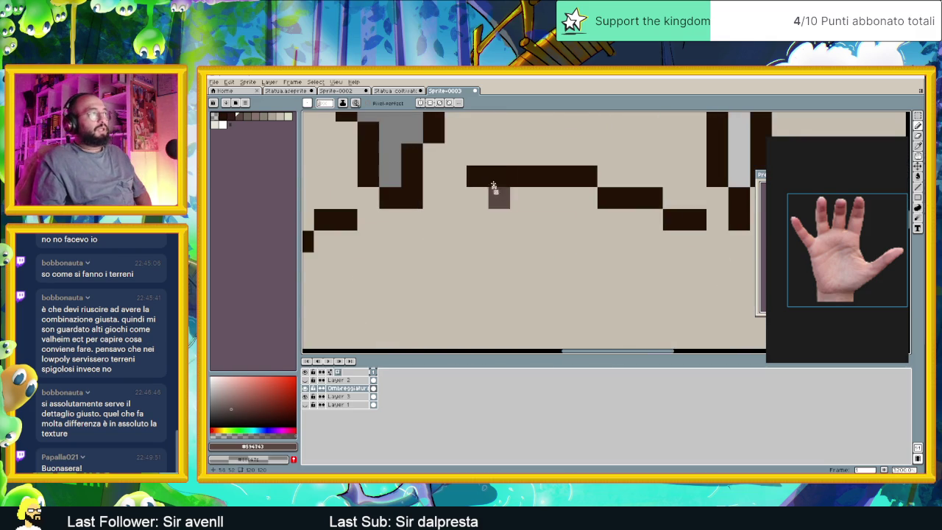
{"action": "scroll", "coordinate": [488, 267], "scroll_direction": "down", "scroll_amount": 1}
{"action": "scroll", "coordinate": [478, 261], "scroll_direction": "down", "scroll_amount": 1}
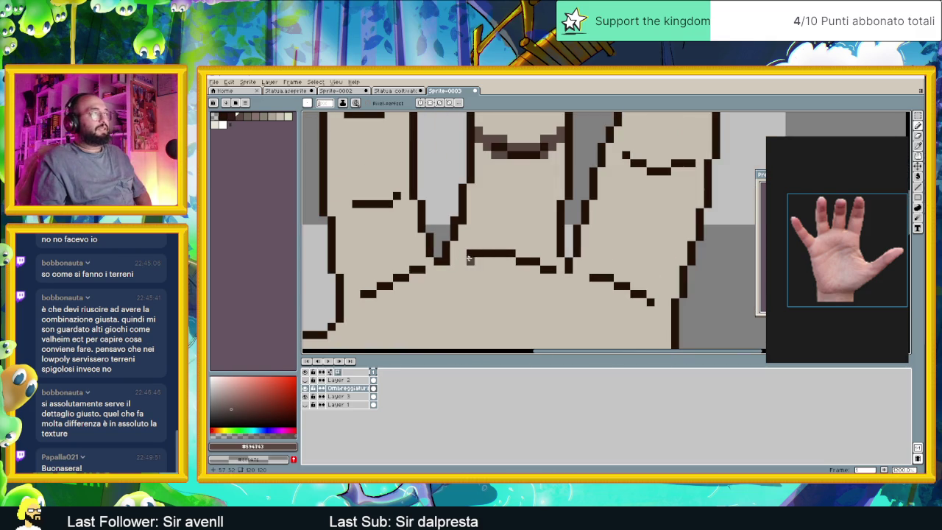
{"action": "left_click", "coordinate": [396, 90]}
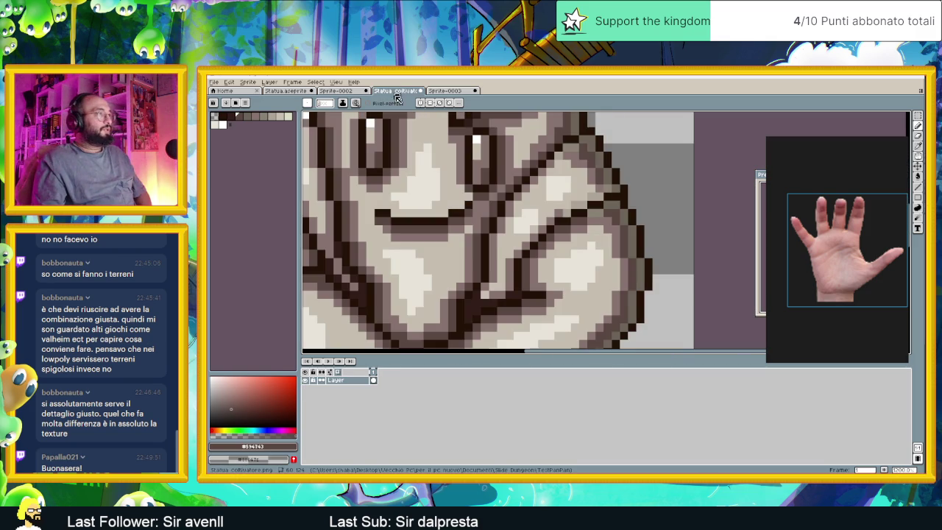
{"action": "scroll", "coordinate": [506, 258], "scroll_direction": "down", "scroll_amount": 3}
{"action": "scroll", "coordinate": [506, 258], "scroll_direction": "up", "scroll_amount": 1}
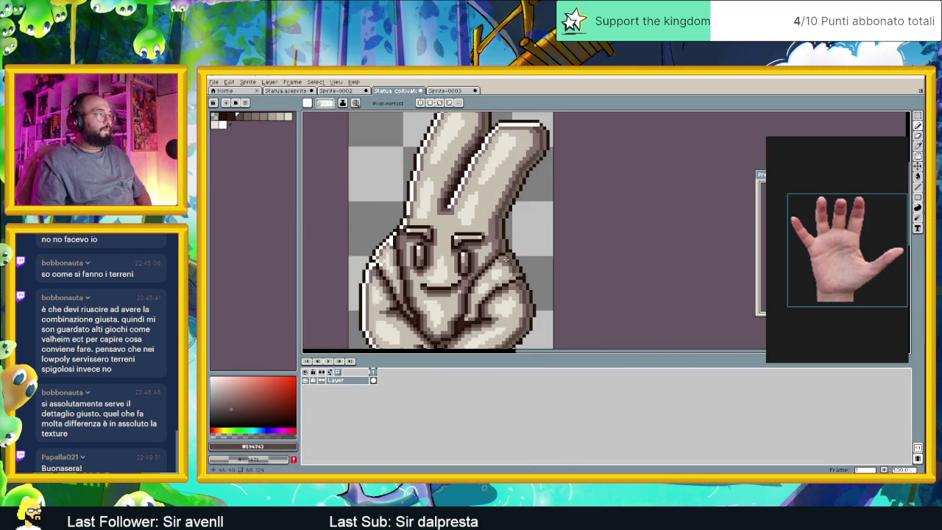
Extend mid-tone shading pixels along the hand's palm crease, then switch to the browser.
{"action": "key", "text": "ctrl+Tab"}
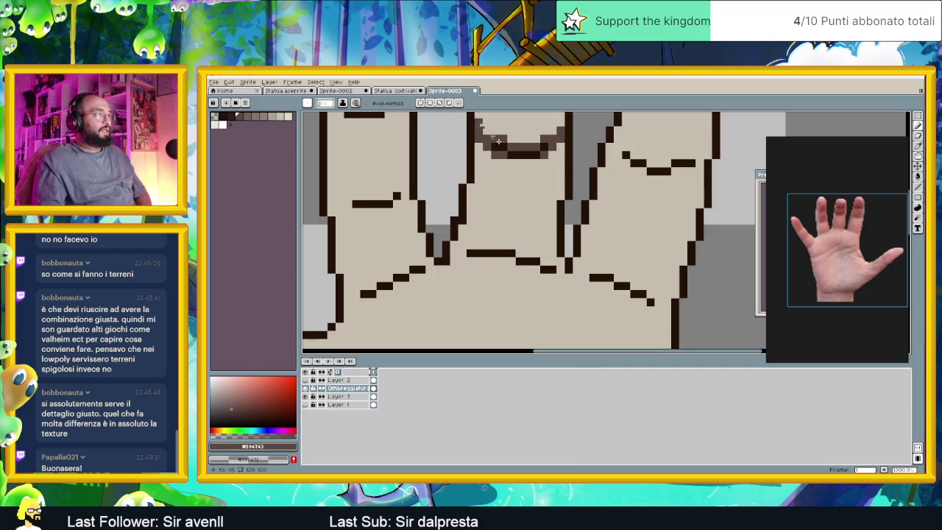
{"action": "scroll", "coordinate": [521, 242], "scroll_direction": "up", "scroll_amount": 1}
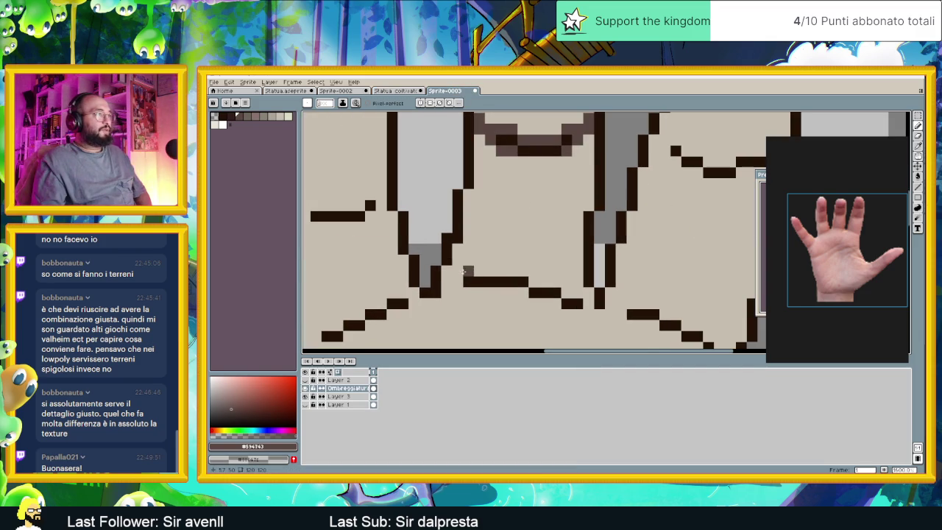
{"action": "left_click", "coordinate": [520, 275]}
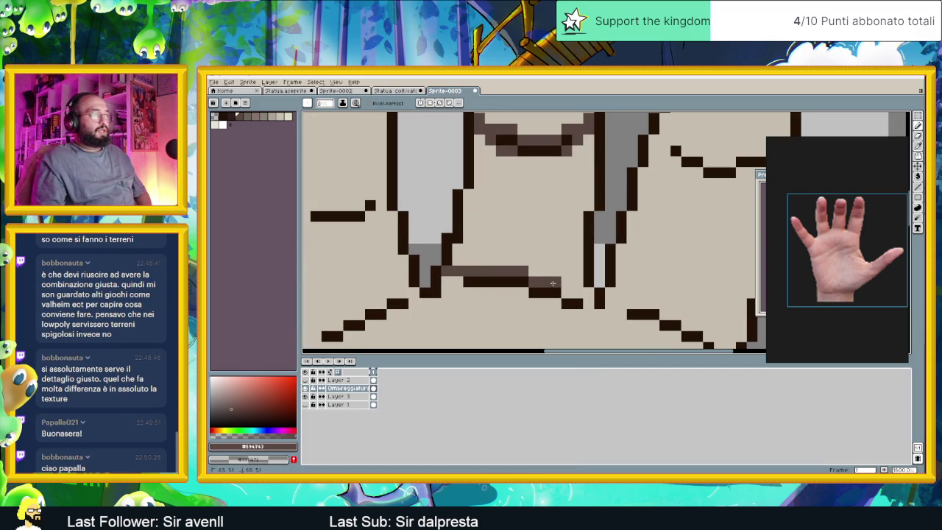
{"action": "left_click", "coordinate": [579, 293]}
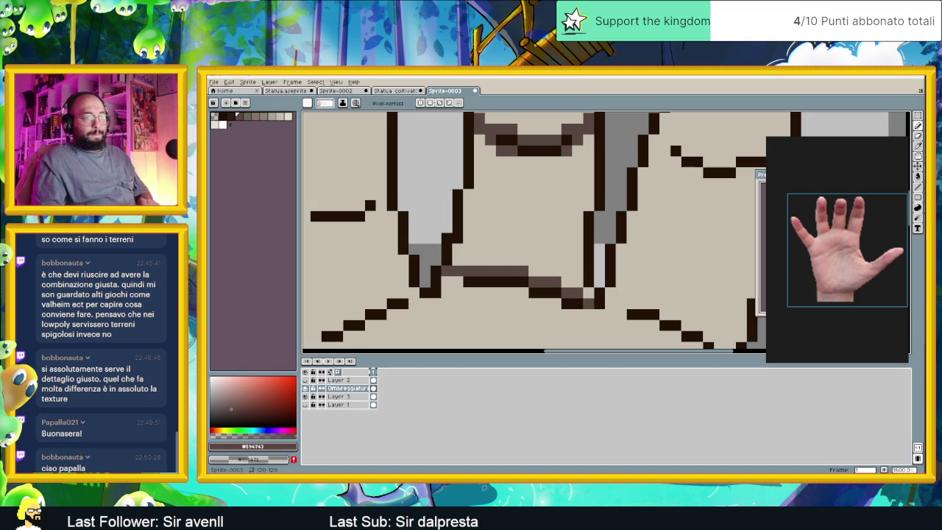
{"action": "key", "text": "alt+Tab"}
{"action": "scroll", "coordinate": [592, 283], "scroll_direction": "up", "scroll_amount": 2}
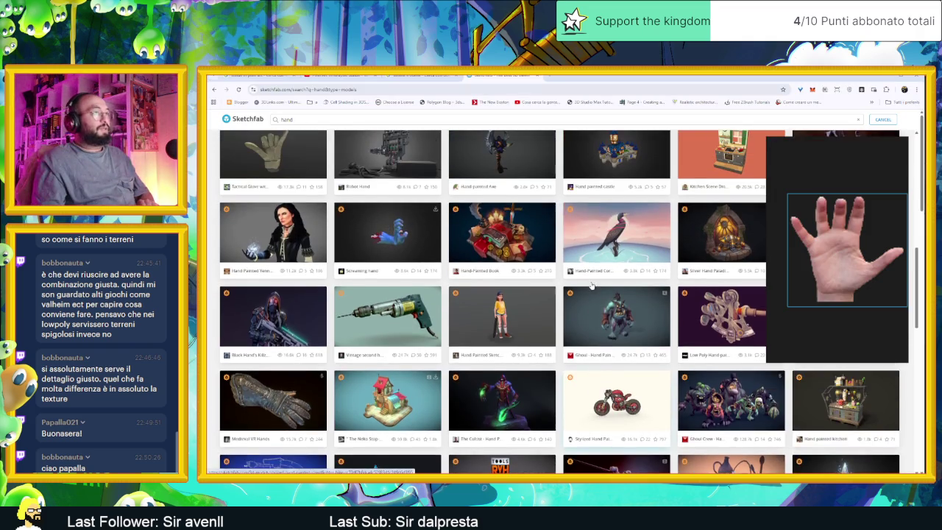
Minimize the floating Untitled hand reference window over the Sketchfab results.
{"action": "scroll", "coordinate": [592, 283], "scroll_direction": "up", "scroll_amount": 1}
{"action": "scroll", "coordinate": [592, 283], "scroll_direction": "up", "scroll_amount": 2}
{"action": "scroll", "coordinate": [593, 284], "scroll_direction": "up", "scroll_amount": 2}
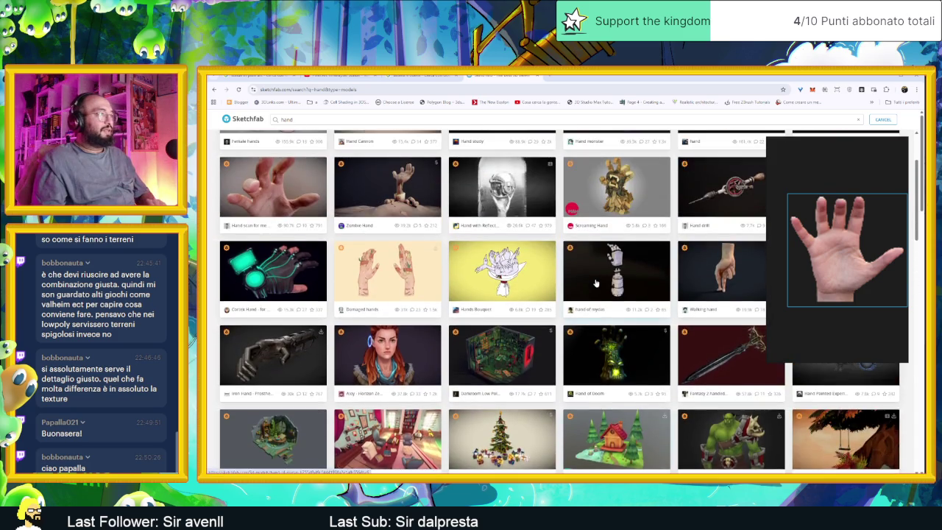
{"action": "scroll", "coordinate": [594, 283], "scroll_direction": "up", "scroll_amount": 1}
{"action": "scroll", "coordinate": [593, 284], "scroll_direction": "down", "scroll_amount": 2}
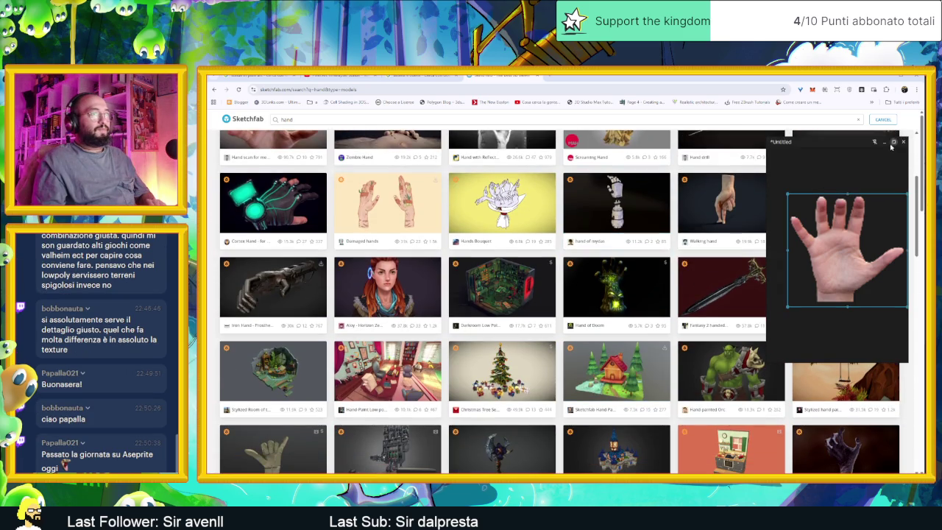
{"action": "left_click", "coordinate": [885, 142]}
Open the Hand-Painted Home model from the hand search results.
{"action": "scroll", "coordinate": [772, 274], "scroll_direction": "up", "scroll_amount": 2}
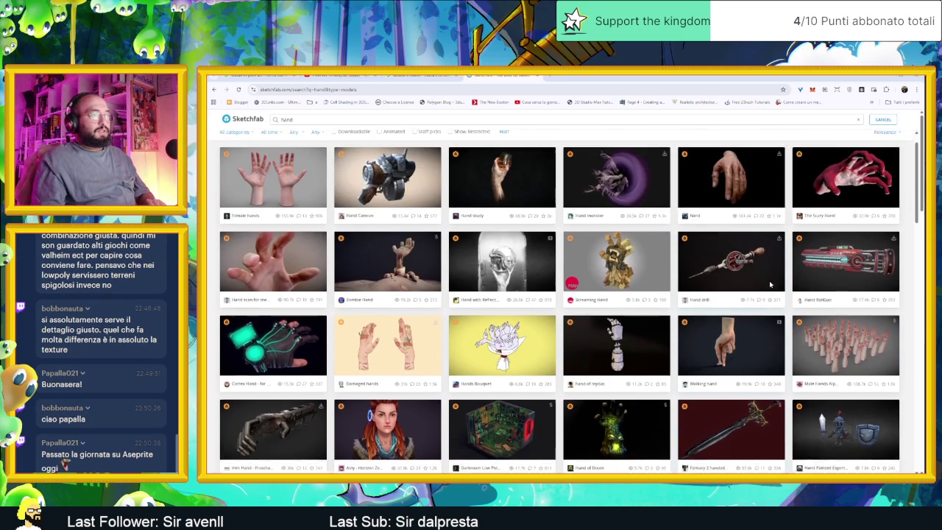
{"action": "scroll", "coordinate": [769, 281], "scroll_direction": "down", "scroll_amount": 2}
{"action": "scroll", "coordinate": [768, 280], "scroll_direction": "down", "scroll_amount": 3}
{"action": "scroll", "coordinate": [768, 285], "scroll_direction": "down", "scroll_amount": 1}
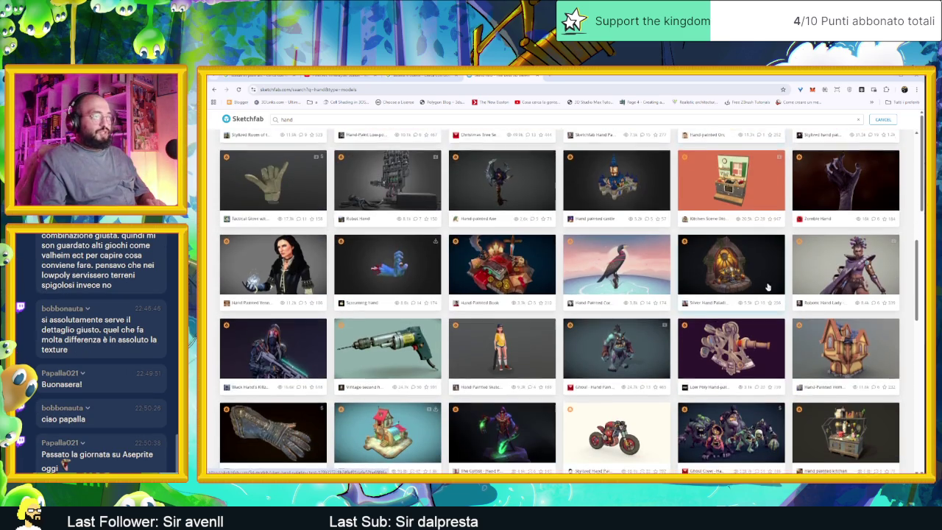
{"action": "left_click", "coordinate": [855, 293]}
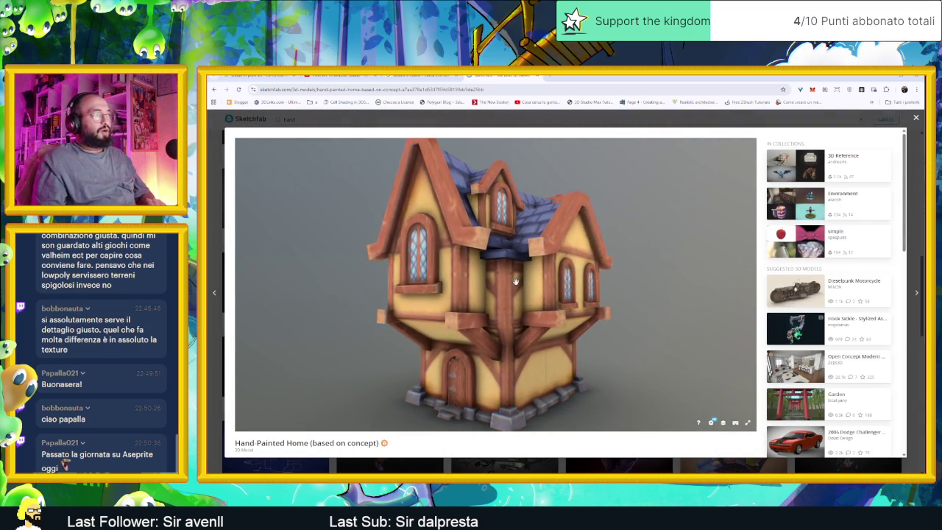
Orbit and zoom the Hand-Painted Home model to view its front corner.
{"action": "left_click_drag", "start_coordinate": [515, 282], "coordinate": [498, 280]}
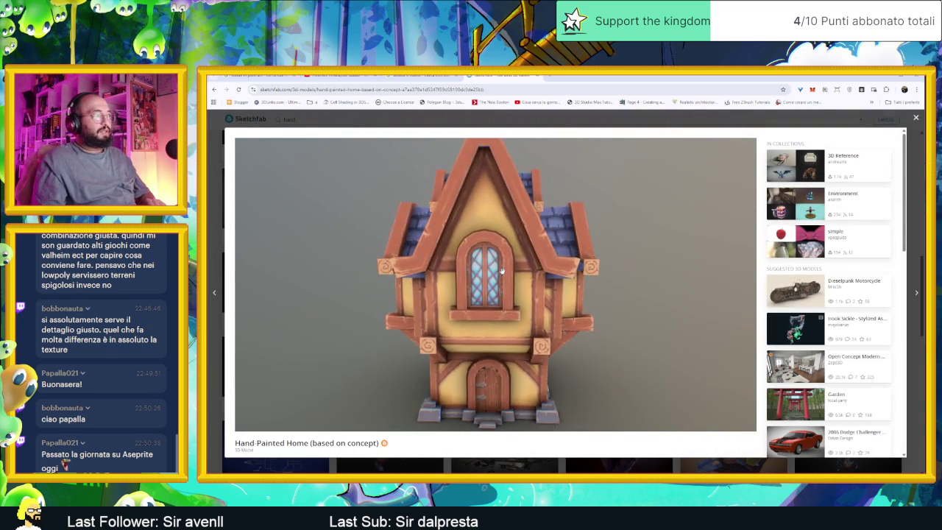
{"action": "scroll", "coordinate": [516, 287], "scroll_direction": "up", "scroll_amount": 3}
{"action": "scroll", "coordinate": [562, 301], "scroll_direction": "up", "scroll_amount": 3}
{"action": "mouse_move", "coordinate": [561, 302]}
{"action": "left_mouse_down"}
{"action": "mouse_move", "coordinate": [521, 315]}
{"action": "mouse_move", "coordinate": [454, 266]}
{"action": "mouse_move", "coordinate": [518, 275]}
{"action": "left_mouse_up"}
{"action": "scroll", "coordinate": [454, 266], "scroll_direction": "down", "scroll_amount": 3}
{"action": "scroll", "coordinate": [518, 274], "scroll_direction": "down", "scroll_amount": 3}
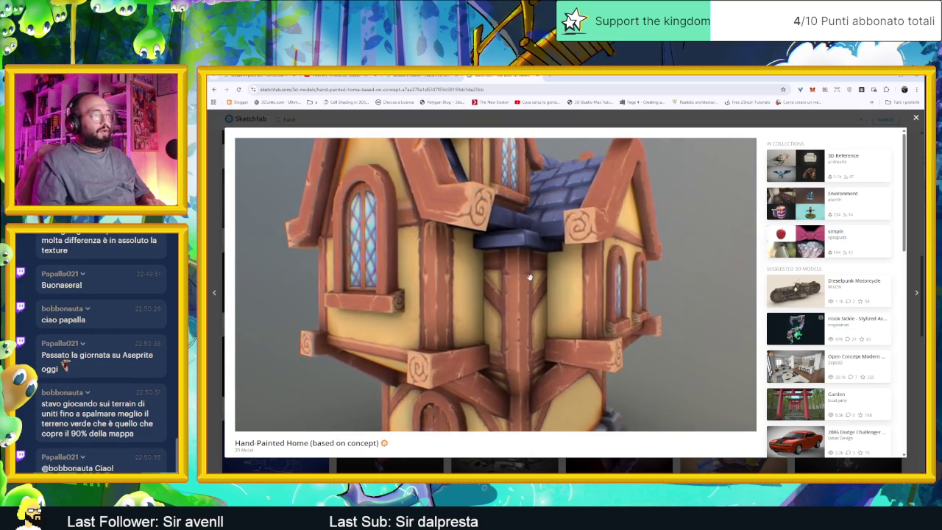
{"action": "scroll", "coordinate": [544, 276], "scroll_direction": "down", "scroll_amount": 3}
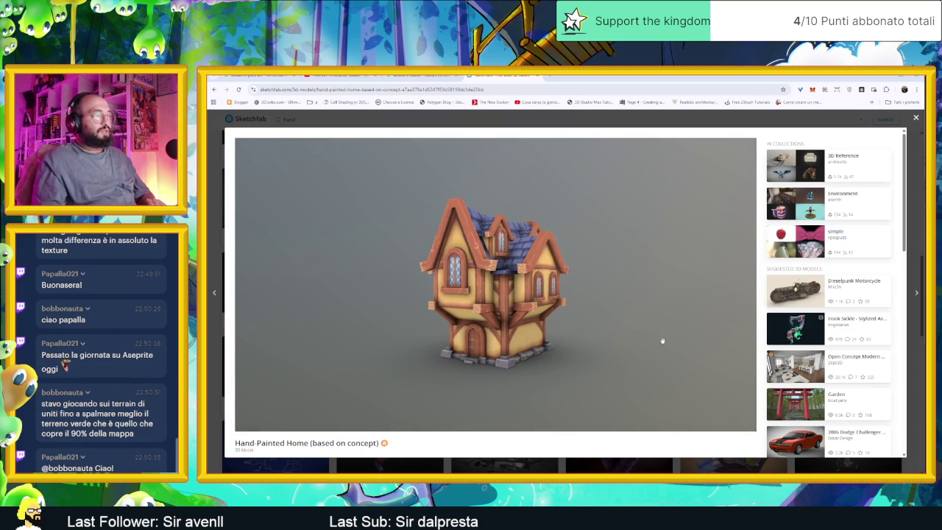
Open the Model Inspector from viewer settings and enable single-sided rendering.
{"action": "left_click", "coordinate": [711, 422]}
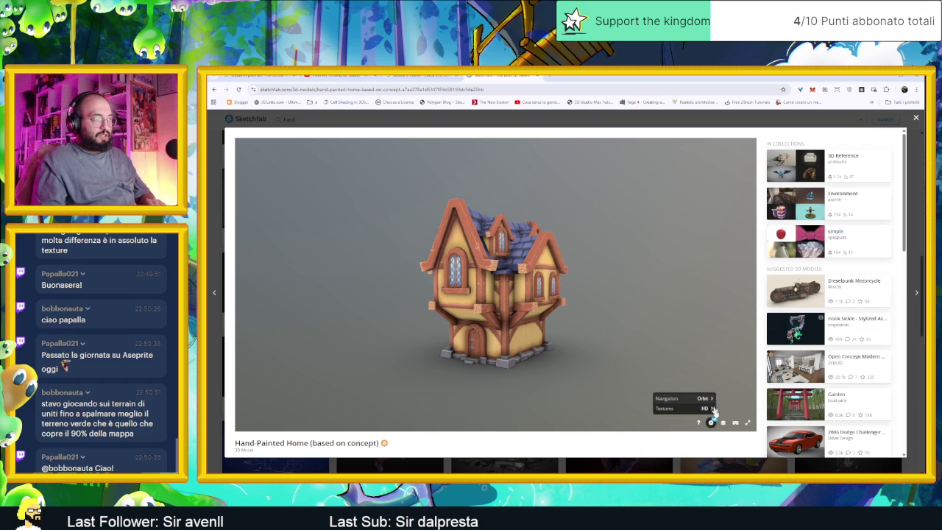
{"action": "left_click", "coordinate": [725, 423]}
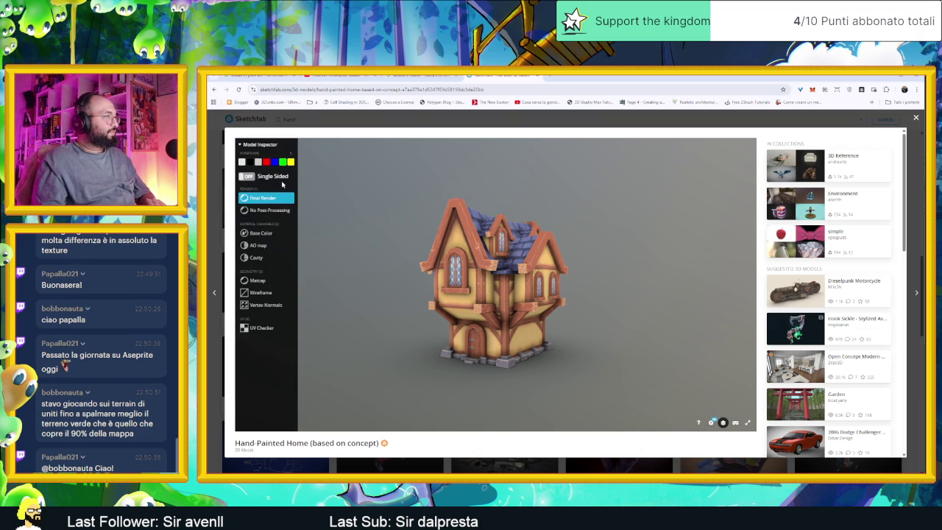
{"action": "left_click", "coordinate": [276, 178]}
Turn single-sided rendering off and briefly preview the wireframe overlay.
{"action": "left_click", "coordinate": [275, 178]}
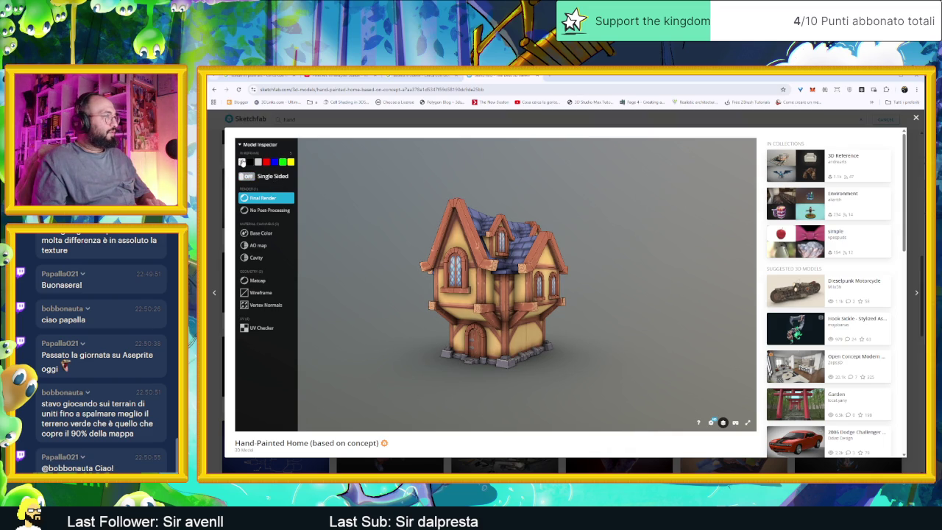
{"action": "left_click", "coordinate": [246, 177]}
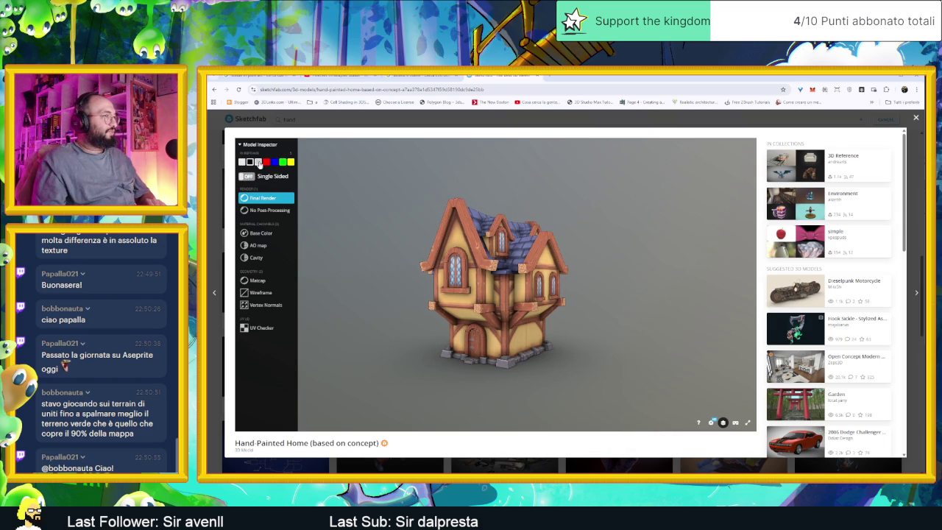
{"action": "left_click", "coordinate": [255, 163]}
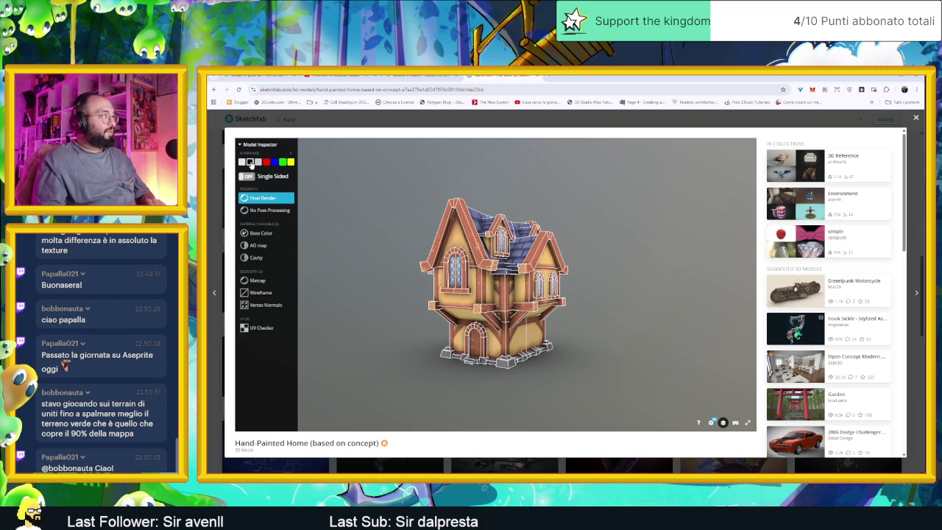
{"action": "left_click", "coordinate": [251, 163]}
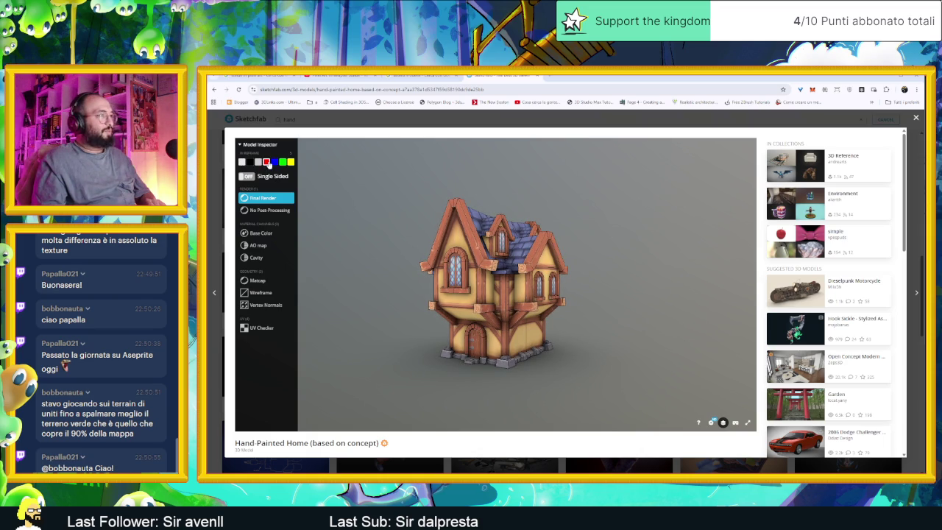
Orbit and zoom in on the house to see more of its roof.
{"action": "left_click_drag", "start_coordinate": [416, 246], "coordinate": [534, 289]}
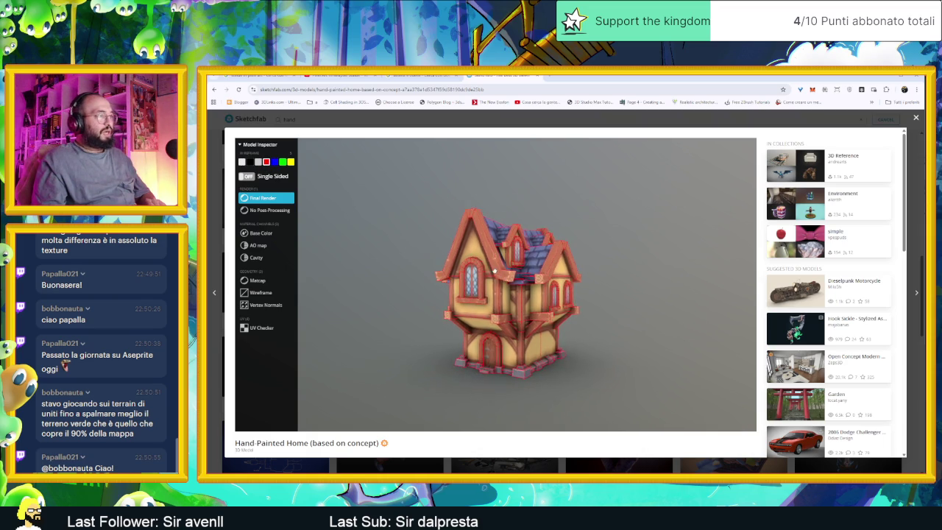
{"action": "scroll", "coordinate": [525, 296], "scroll_direction": "up", "scroll_amount": 3}
{"action": "scroll", "coordinate": [523, 300], "scroll_direction": "up", "scroll_amount": 2}
{"action": "scroll", "coordinate": [519, 303], "scroll_direction": "up", "scroll_amount": 2}
{"action": "scroll", "coordinate": [515, 308], "scroll_direction": "up", "scroll_amount": 2}
{"action": "scroll", "coordinate": [515, 307], "scroll_direction": "up", "scroll_amount": 1}
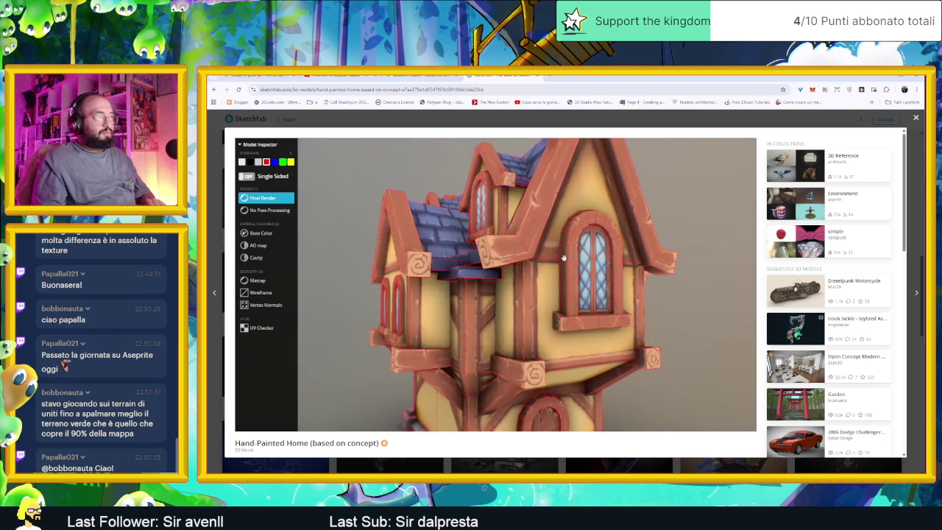
{"action": "scroll", "coordinate": [533, 303], "scroll_direction": "up", "scroll_amount": 3}
{"action": "scroll", "coordinate": [559, 297], "scroll_direction": "up", "scroll_amount": 2}
{"action": "scroll", "coordinate": [586, 292], "scroll_direction": "up", "scroll_amount": 2}
{"action": "left_click_drag", "start_coordinate": [586, 292], "coordinate": [610, 303]}
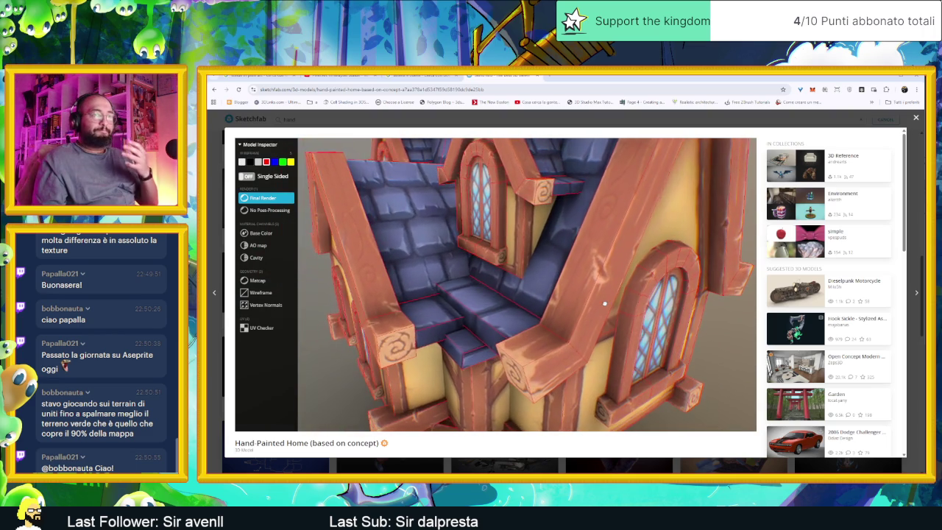
{"action": "scroll", "coordinate": [619, 301], "scroll_direction": "down", "scroll_amount": 3}
Inspect the roof and arched window, then view the model with No Post-Processing.
{"action": "mouse_move", "coordinate": [618, 298]}
{"action": "left_mouse_down"}
{"action": "mouse_move", "coordinate": [599, 304]}
{"action": "mouse_move", "coordinate": [681, 254]}
{"action": "mouse_move", "coordinate": [668, 258]}
{"action": "left_mouse_up"}
{"action": "scroll", "coordinate": [613, 297], "scroll_direction": "up", "scroll_amount": 3}
{"action": "scroll", "coordinate": [680, 254], "scroll_direction": "up", "scroll_amount": 3}
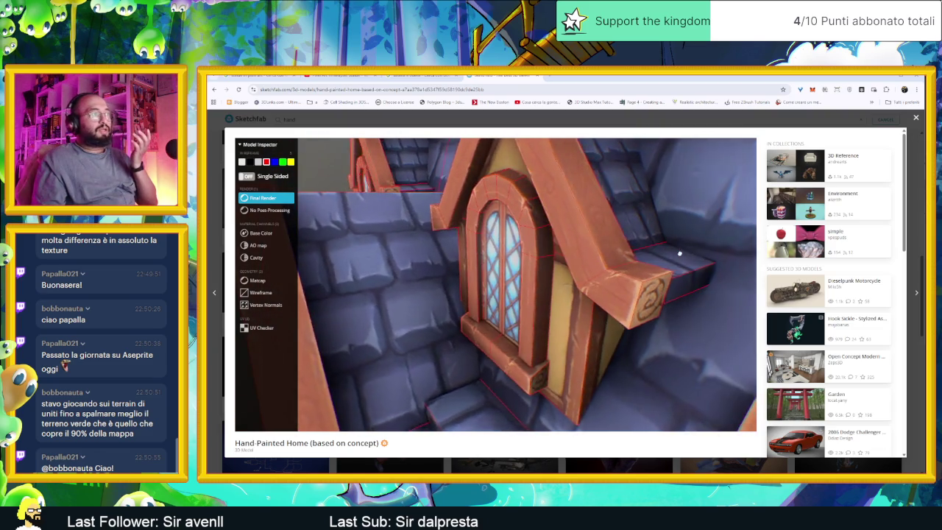
{"action": "scroll", "coordinate": [668, 258], "scroll_direction": "down", "scroll_amount": 3}
{"action": "mouse_move", "coordinate": [668, 259]}
{"action": "left_mouse_down"}
{"action": "mouse_move", "coordinate": [526, 291]}
{"action": "mouse_move", "coordinate": [520, 300]}
{"action": "left_mouse_up"}
{"action": "scroll", "coordinate": [525, 291], "scroll_direction": "up", "scroll_amount": 3}
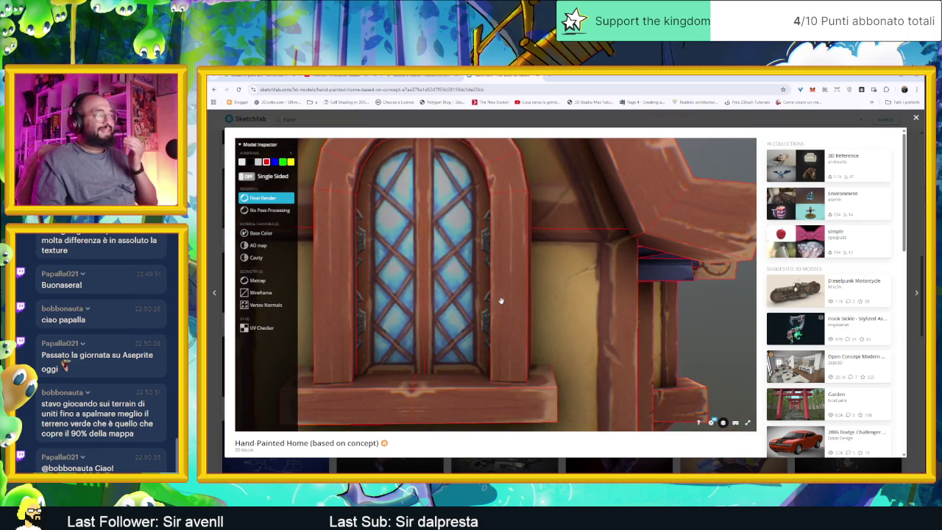
{"action": "left_click_drag", "start_coordinate": [415, 280], "coordinate": [418, 276]}
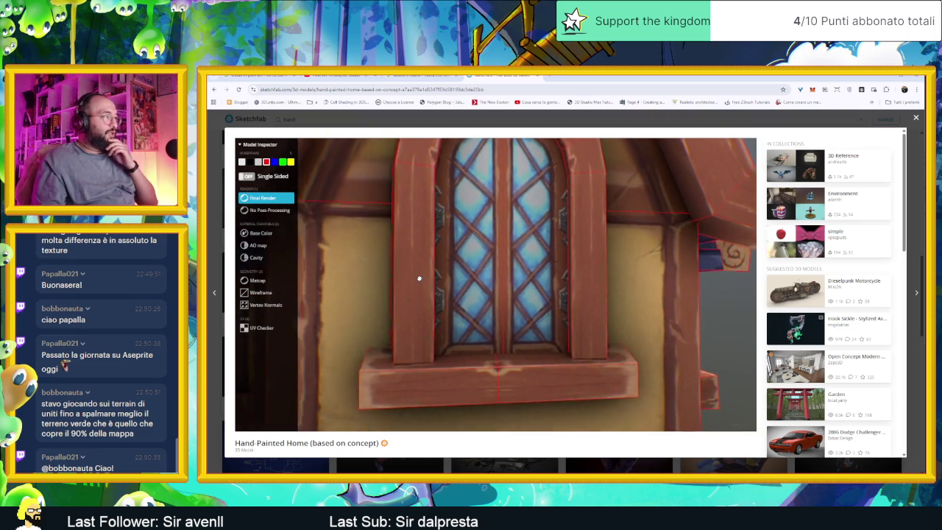
{"action": "left_click_drag", "start_coordinate": [507, 242], "coordinate": [513, 245]}
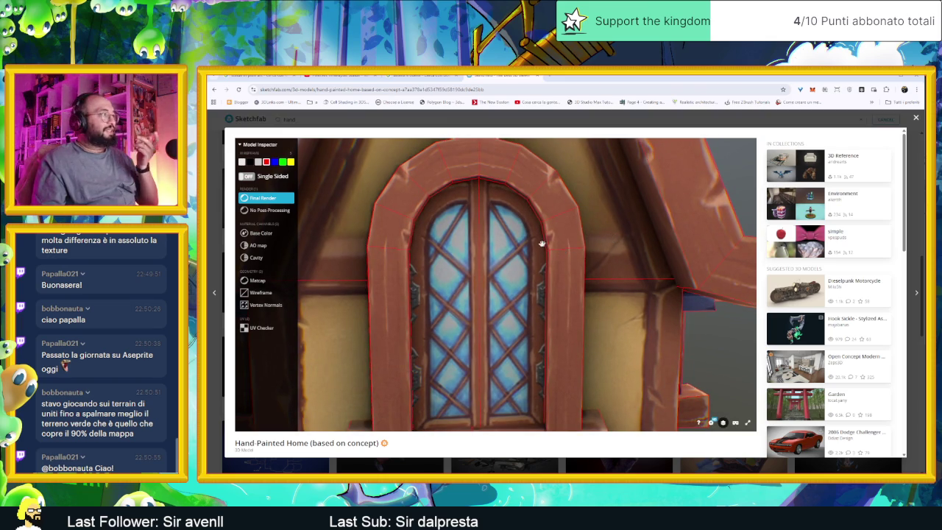
{"action": "scroll", "coordinate": [476, 248], "scroll_direction": "down", "scroll_amount": 3}
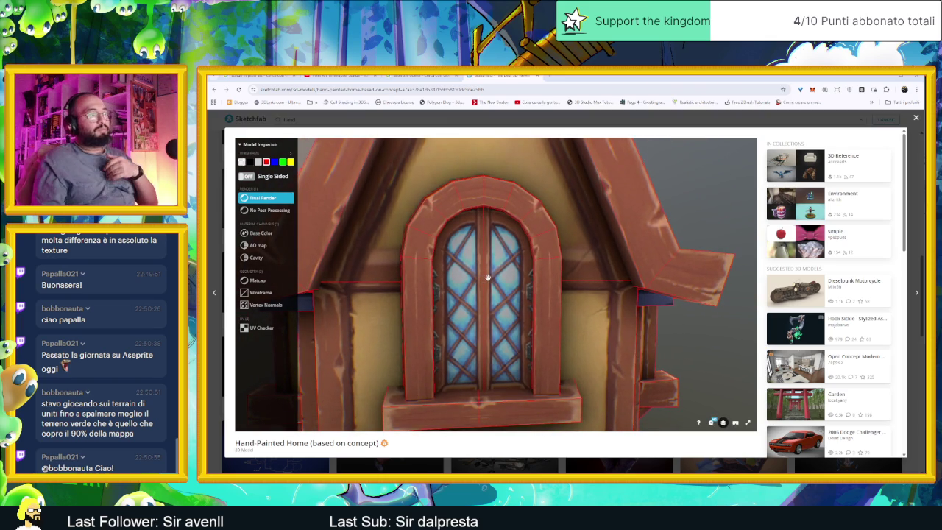
{"action": "left_click_drag", "start_coordinate": [475, 248], "coordinate": [492, 278]}
{"action": "scroll", "coordinate": [492, 277], "scroll_direction": "up", "scroll_amount": 5}
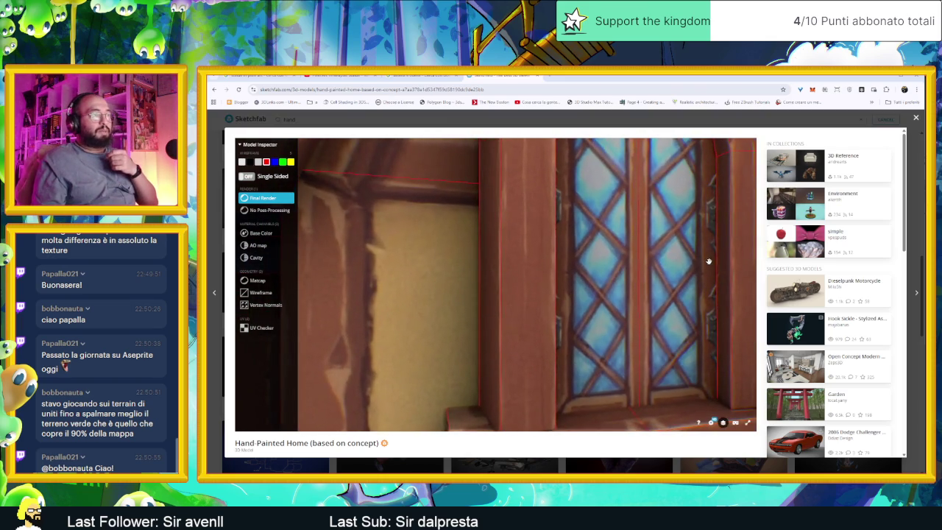
{"action": "scroll", "coordinate": [696, 260], "scroll_direction": "down", "scroll_amount": 5}
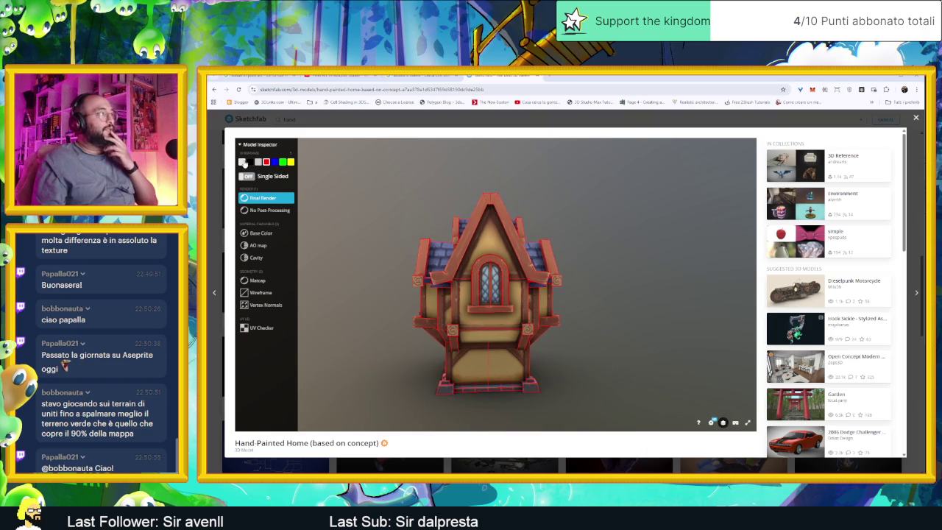
{"action": "left_click", "coordinate": [267, 210]}
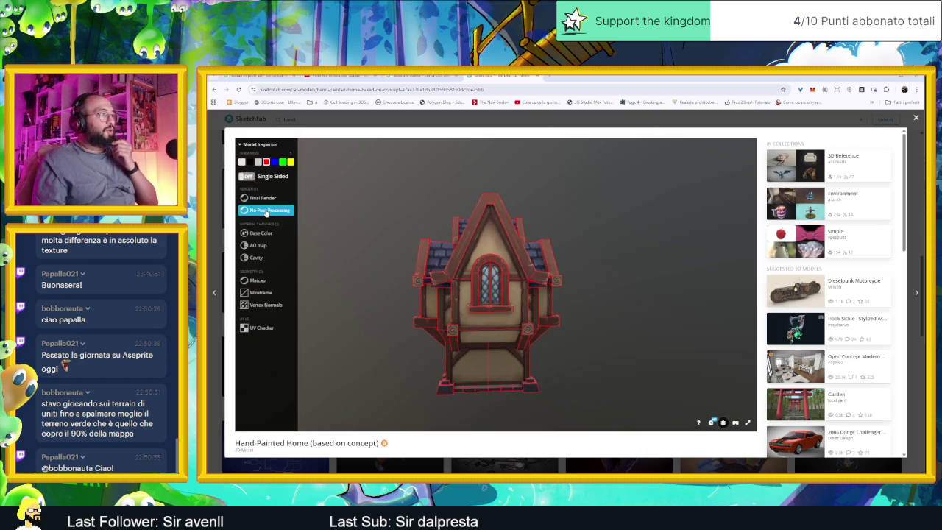
Preview the house in Base Color, AO map, Cavity and Matcap modes.
{"action": "left_click_drag", "start_coordinate": [489, 249], "coordinate": [510, 248]}
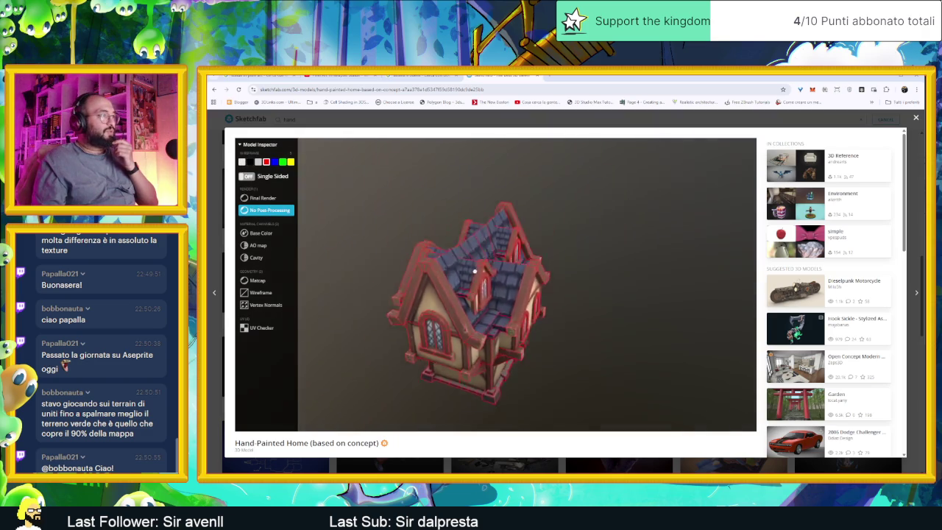
{"action": "left_click", "coordinate": [267, 198]}
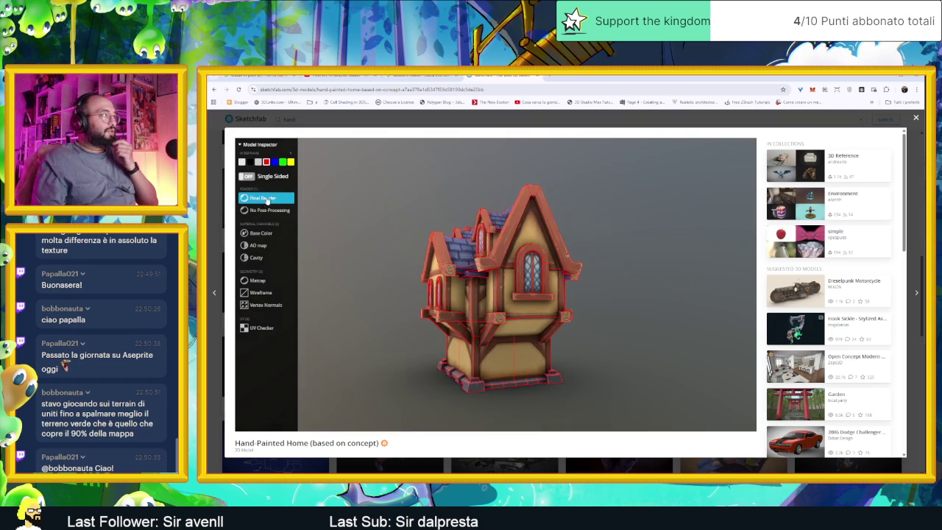
{"action": "left_click", "coordinate": [265, 233]}
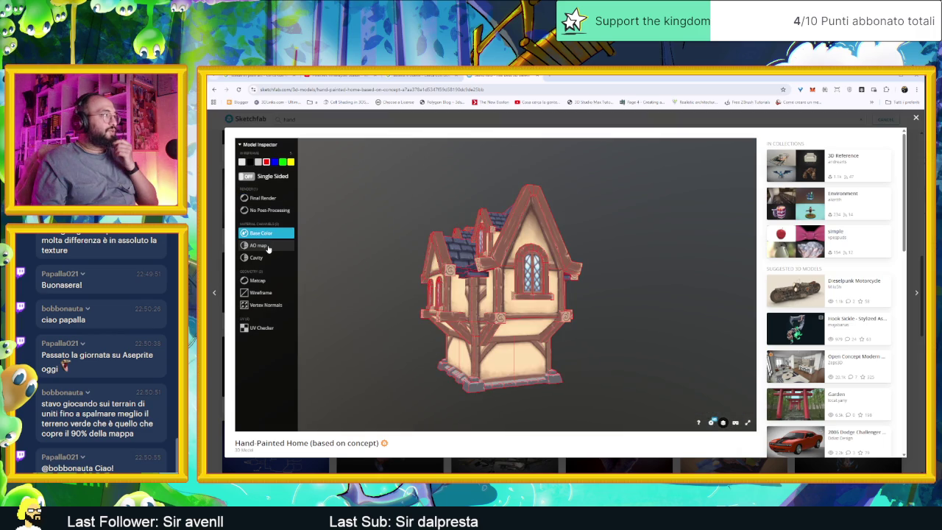
{"action": "left_click", "coordinate": [266, 245]}
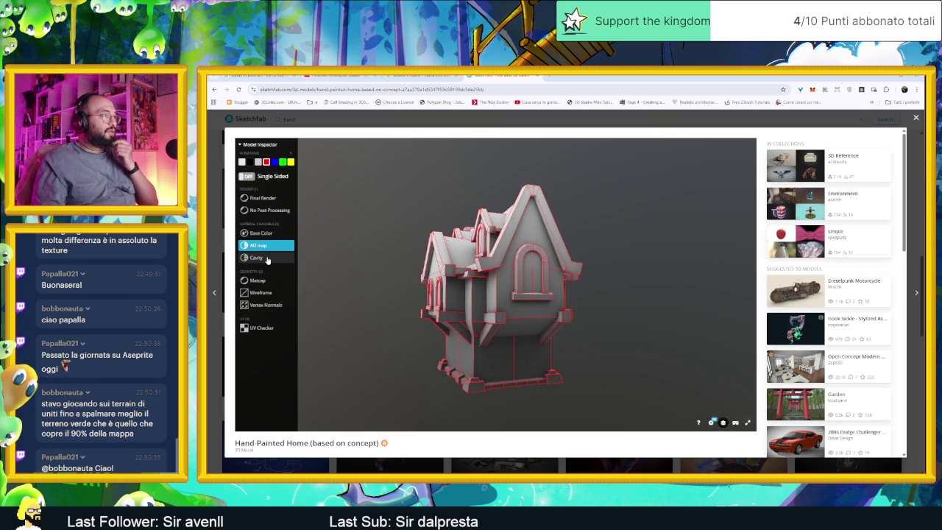
{"action": "left_click", "coordinate": [267, 259]}
{"action": "left_click", "coordinate": [272, 282]}
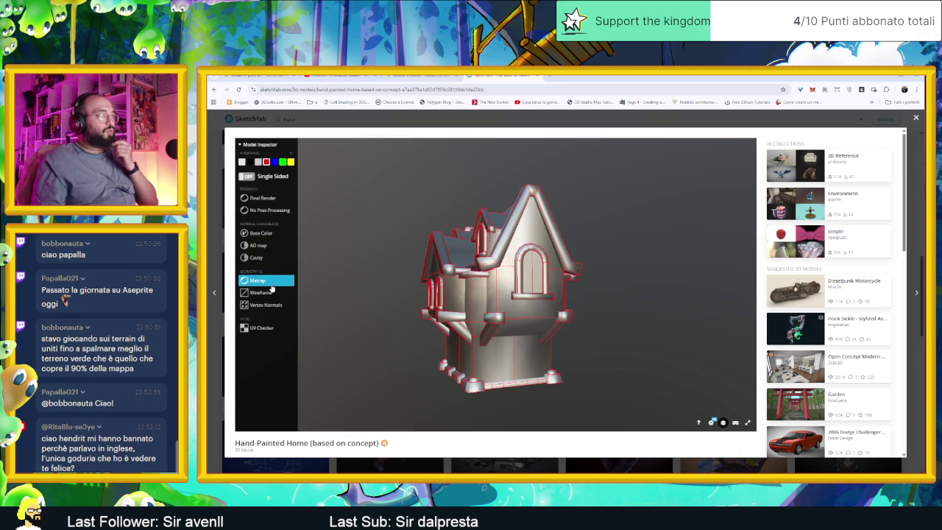
Preview Wireframe, Vertex Normals and UV Checker views, then return to Final Render.
{"action": "left_click", "coordinate": [273, 293]}
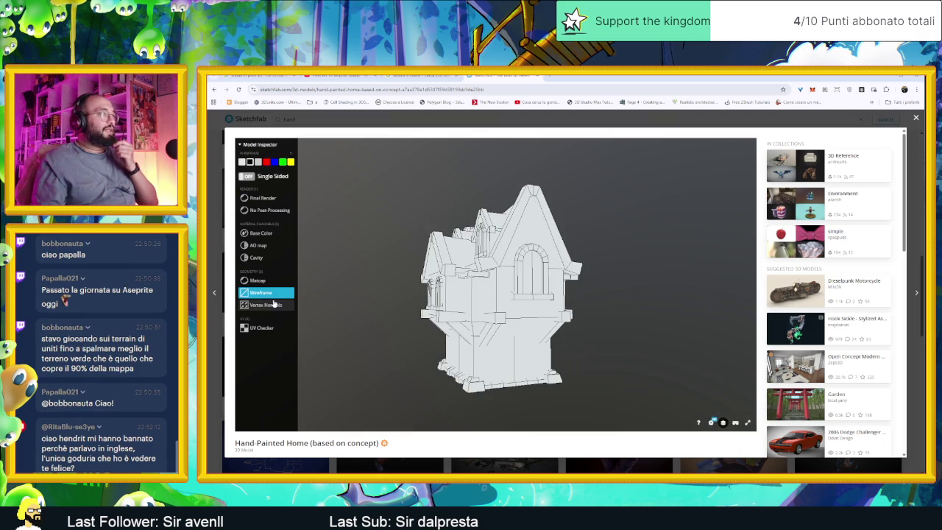
{"action": "mouse_move", "coordinate": [317, 307]}
{"action": "left_mouse_down"}
{"action": "mouse_move", "coordinate": [385, 317]}
{"action": "mouse_move", "coordinate": [438, 300]}
{"action": "mouse_move", "coordinate": [317, 303]}
{"action": "left_mouse_up"}
{"action": "left_click", "coordinate": [279, 305]}
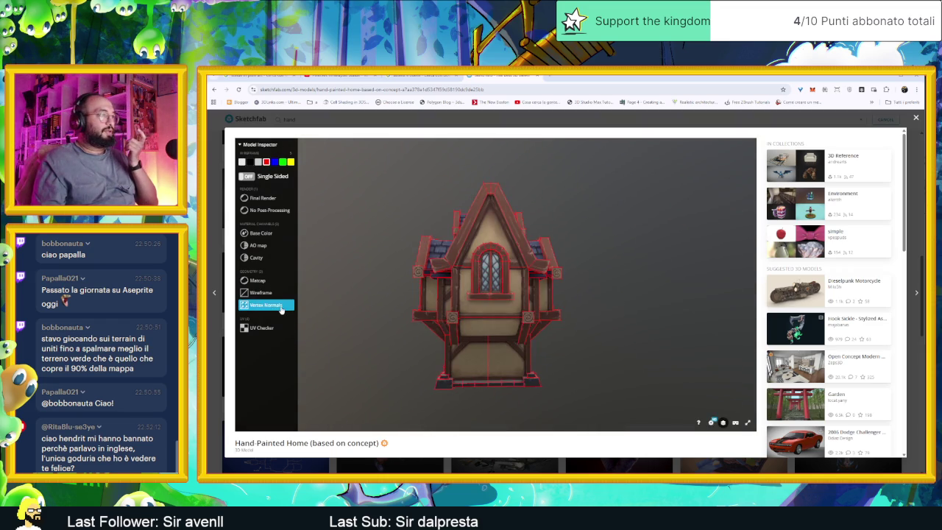
{"action": "left_click", "coordinate": [272, 328]}
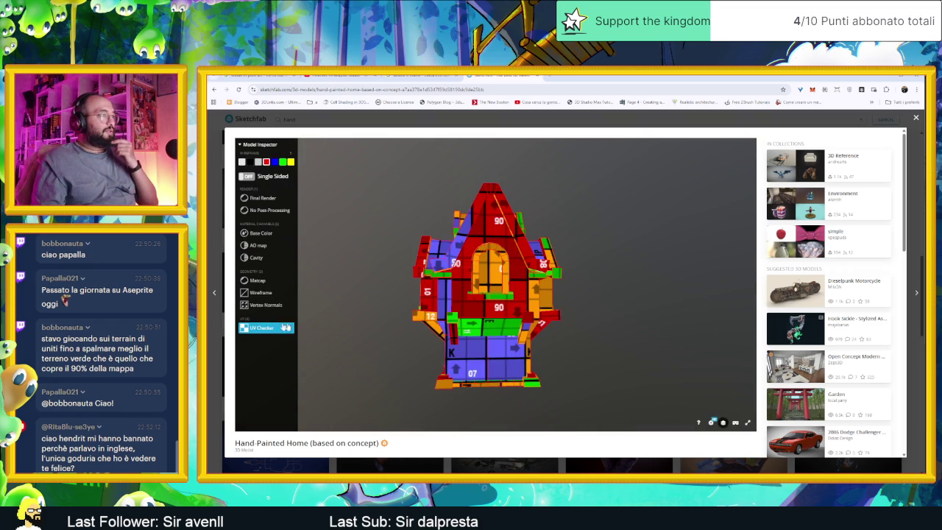
{"action": "left_click_drag", "start_coordinate": [563, 299], "coordinate": [512, 318]}
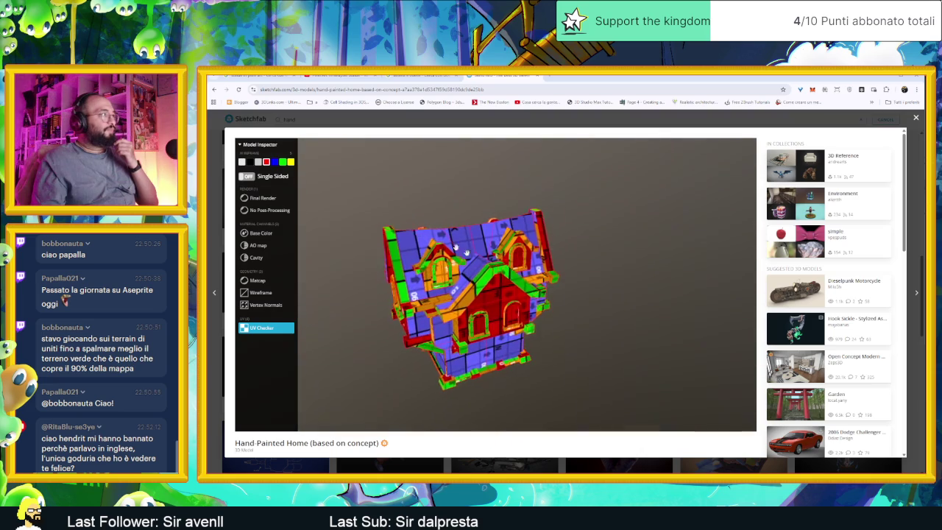
{"action": "left_click", "coordinate": [280, 200]}
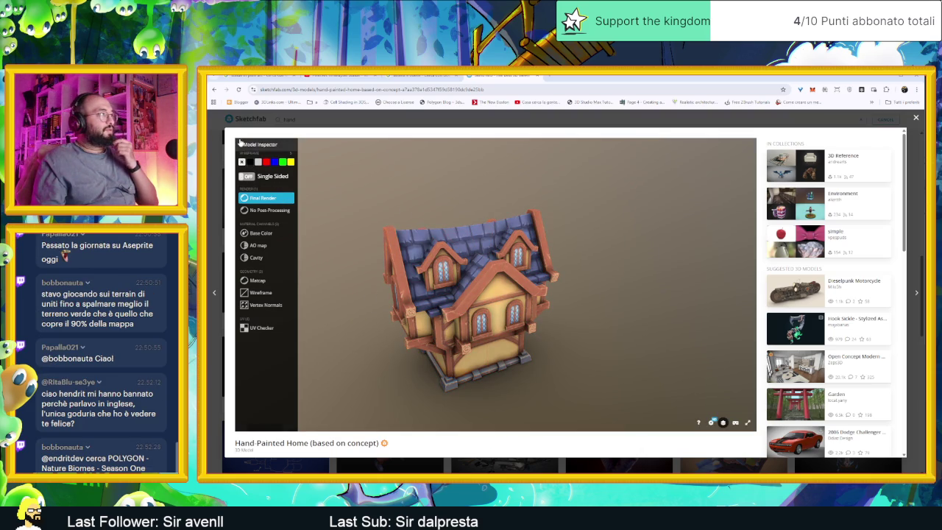
In Sketchfab, collapse Model Inspector, preview the VR instructions, check Texture settings and orbit the house.
{"action": "left_click", "coordinate": [259, 144]}
{"action": "left_click", "coordinate": [734, 424]}
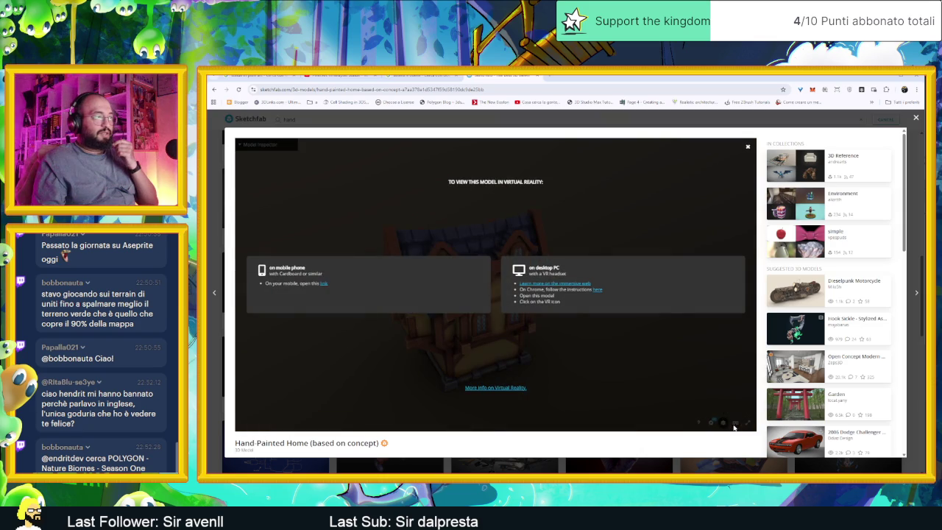
{"action": "left_click", "coordinate": [746, 149]}
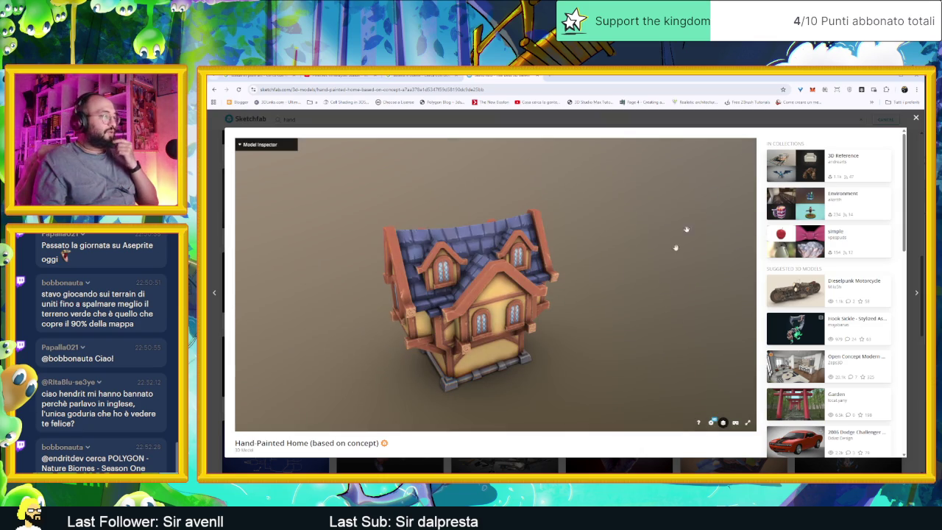
{"action": "left_click", "coordinate": [711, 423]}
{"action": "left_click", "coordinate": [705, 407]}
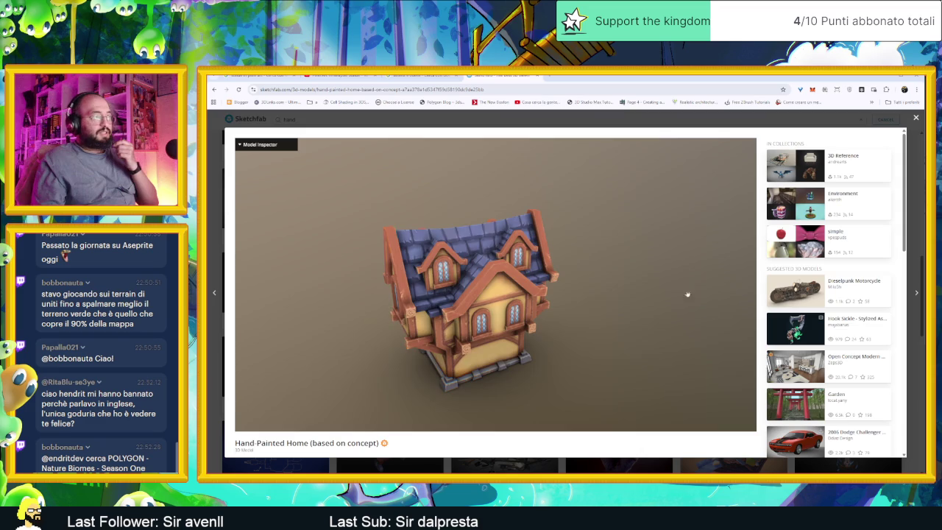
{"action": "left_click_drag", "start_coordinate": [689, 294], "coordinate": [652, 288]}
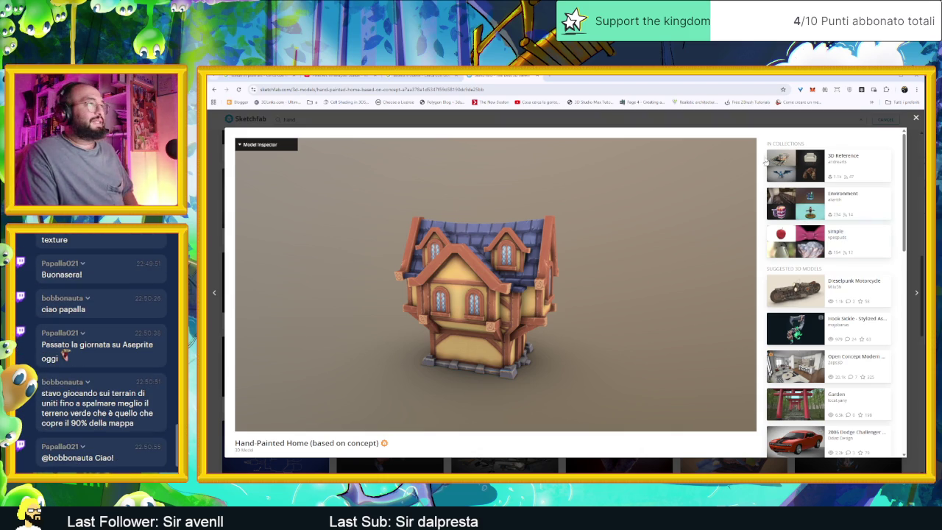
Close the Sketchfab viewer, return to Aseprite and reposition the hand sprite on the canvas.
{"action": "key", "text": "Escape"}
{"action": "key", "text": "alt+Tab"}
{"action": "scroll", "coordinate": [641, 230], "scroll_direction": "down", "scroll_amount": 3}
{"action": "scroll", "coordinate": [642, 230], "scroll_direction": "down", "scroll_amount": 2}
{"action": "scroll", "coordinate": [636, 234], "scroll_direction": "down", "scroll_amount": 1}
{"action": "scroll", "coordinate": [637, 234], "scroll_direction": "up", "scroll_amount": 1}
{"action": "left_click_drag", "start_coordinate": [618, 235], "coordinate": [583, 215]}
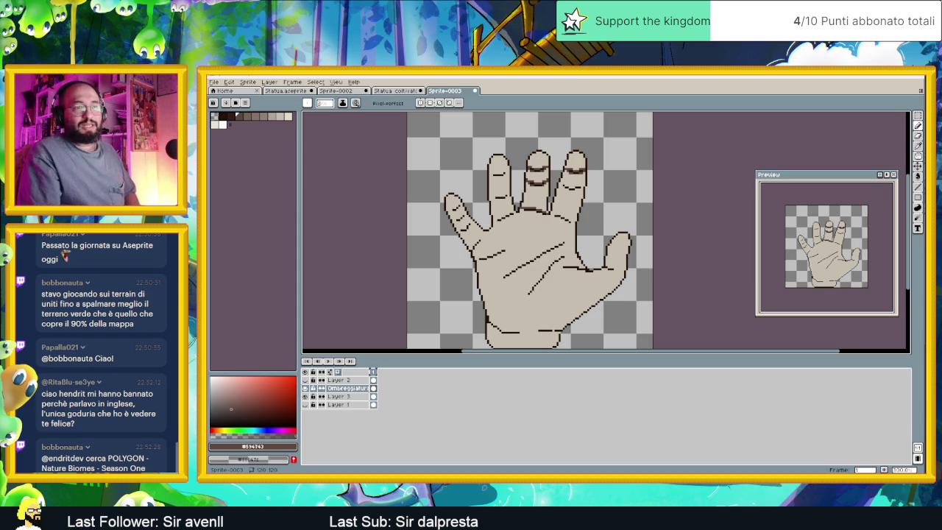
Select the 'POLYGON - Nature Biomes - Season One' pack name, then open a new Google tab in Chrome.
{"action": "left_click_drag", "start_coordinate": [108, 457], "coordinate": [148, 468]}
{"action": "key", "text": "ctrl+c"}
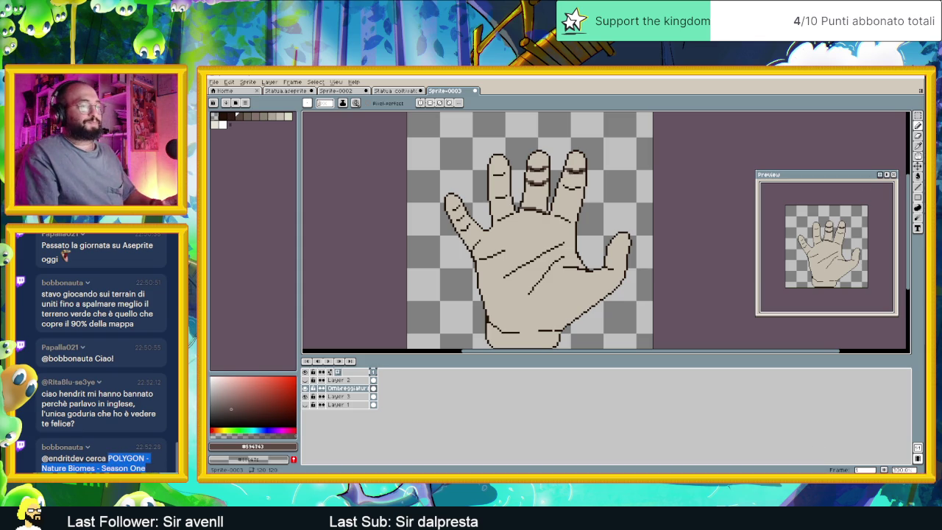
{"action": "left_click", "coordinate": [824, 315]}
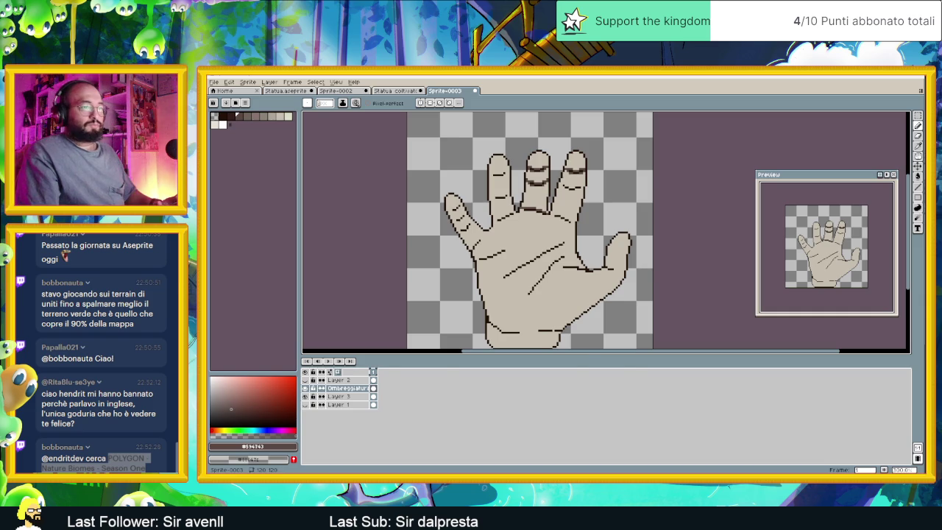
{"action": "key", "text": "alt+Tab"}
{"action": "left_click", "coordinate": [552, 76]}
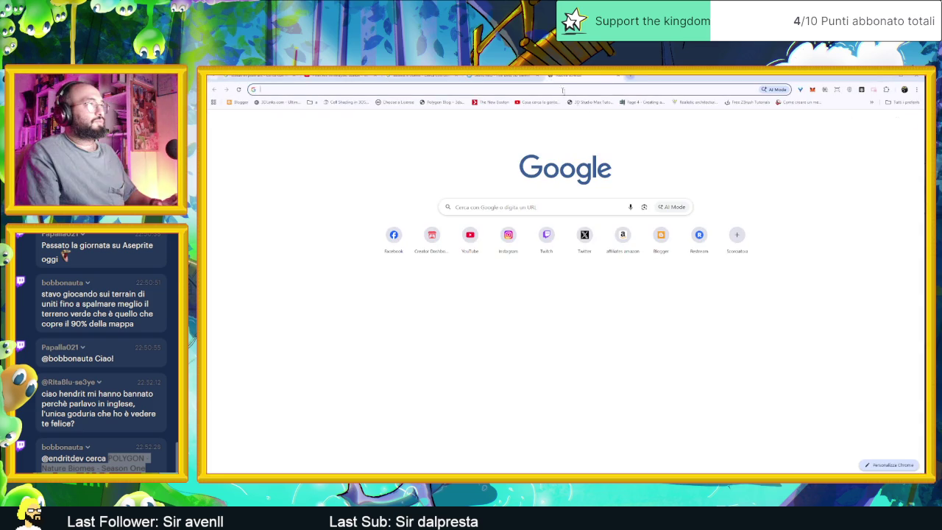
{"action": "key", "text": "ctrl+v"}
{"action": "key", "text": "Return"}
{"action": "left_click", "coordinate": [448, 186]}
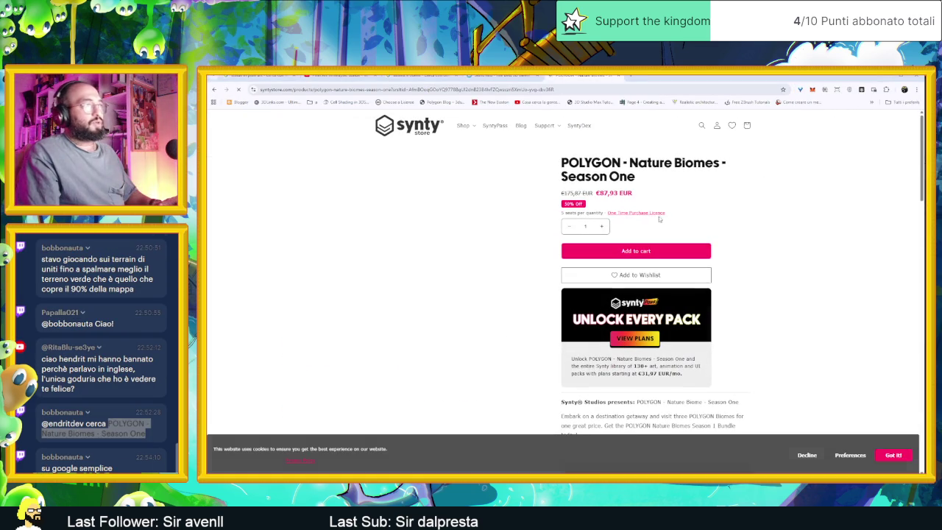
{"action": "scroll", "coordinate": [738, 332], "scroll_direction": "down", "scroll_amount": 1}
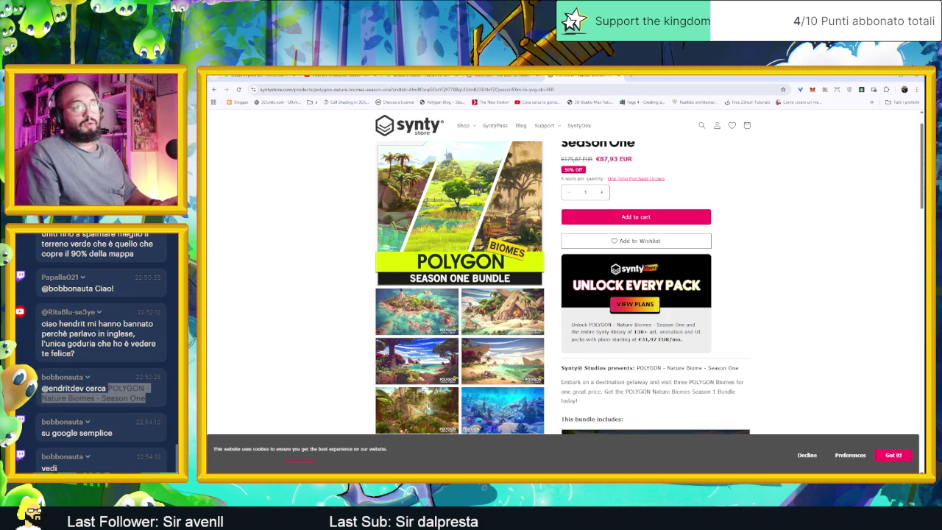
{"action": "scroll", "coordinate": [508, 349], "scroll_direction": "down", "scroll_amount": 2}
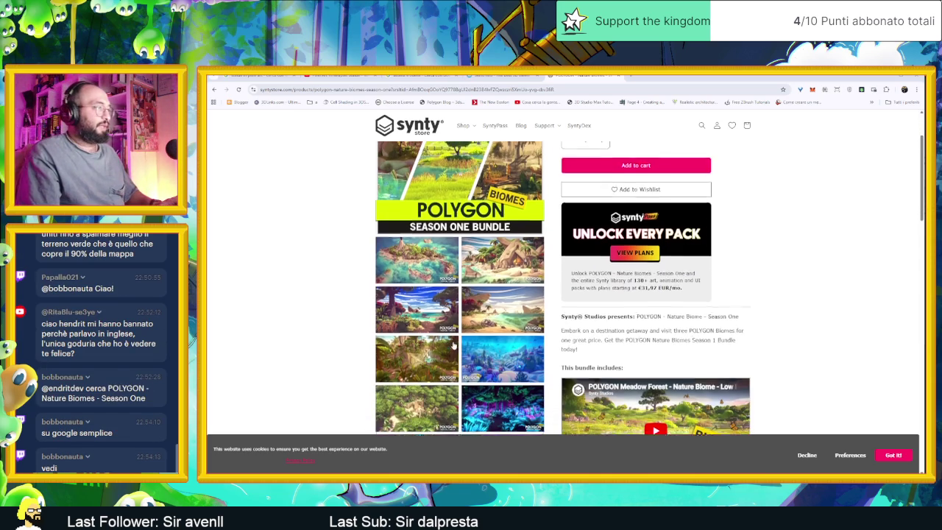
{"action": "scroll", "coordinate": [455, 339], "scroll_direction": "down", "scroll_amount": 1}
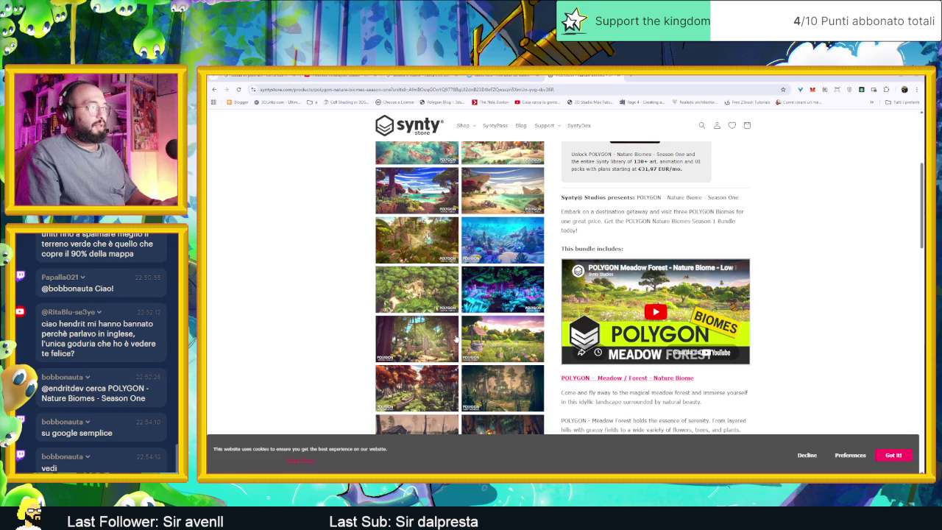
{"action": "left_click", "coordinate": [504, 335]}
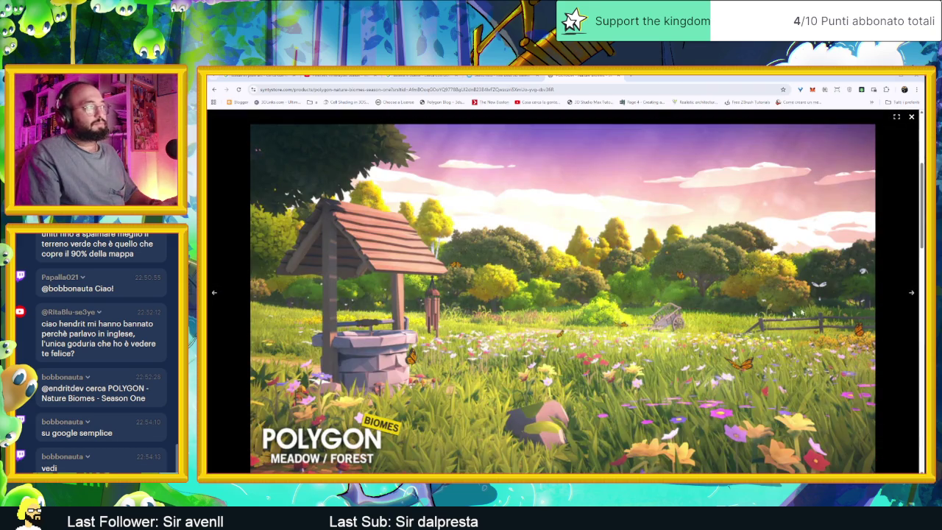
{"action": "left_click", "coordinate": [910, 293]}
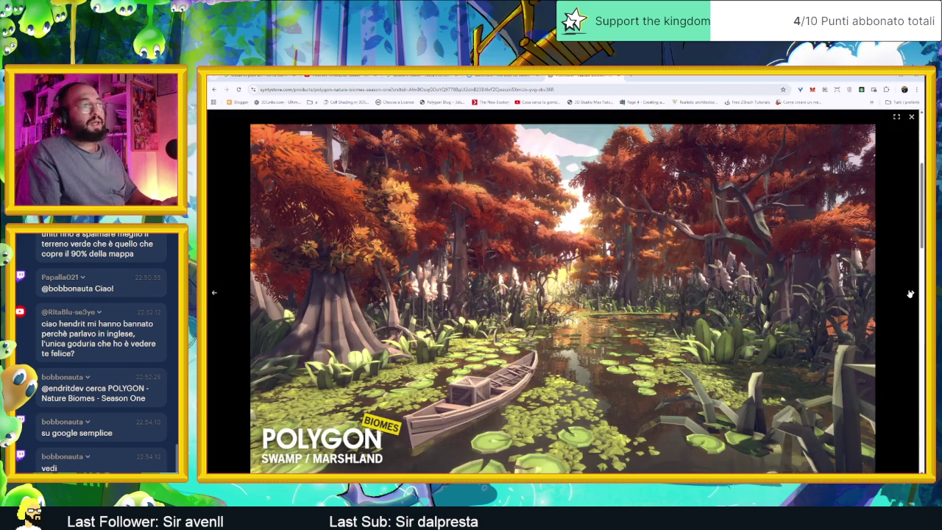
{"action": "left_click", "coordinate": [910, 294]}
{"action": "left_click", "coordinate": [910, 293]}
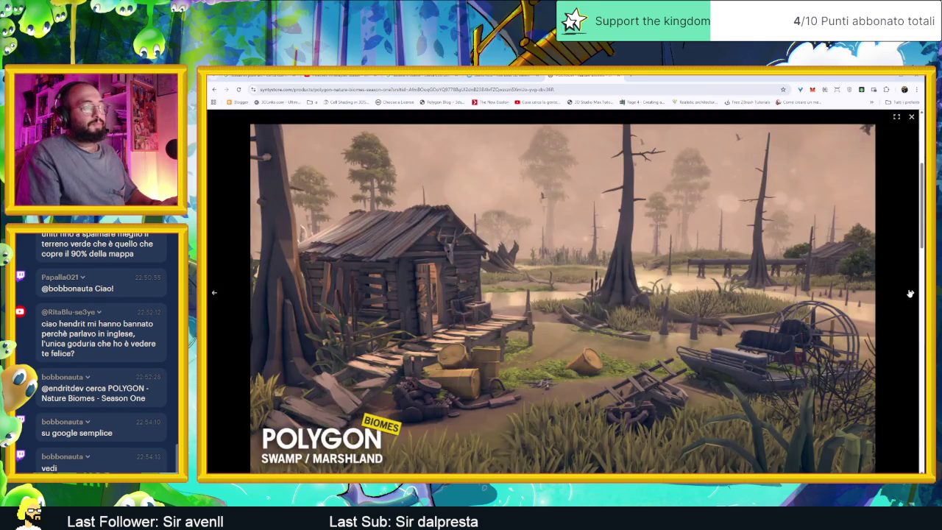
{"action": "left_click", "coordinate": [910, 293]}
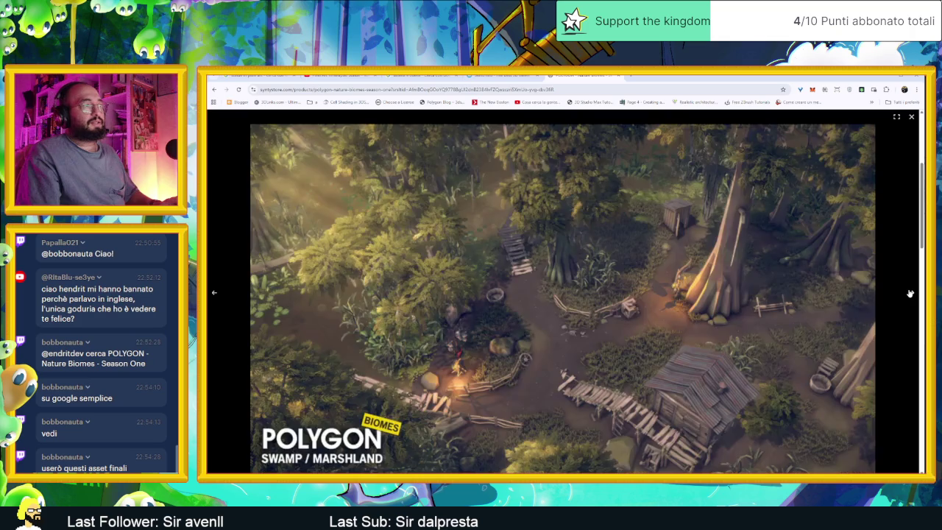
{"action": "left_click", "coordinate": [911, 293]}
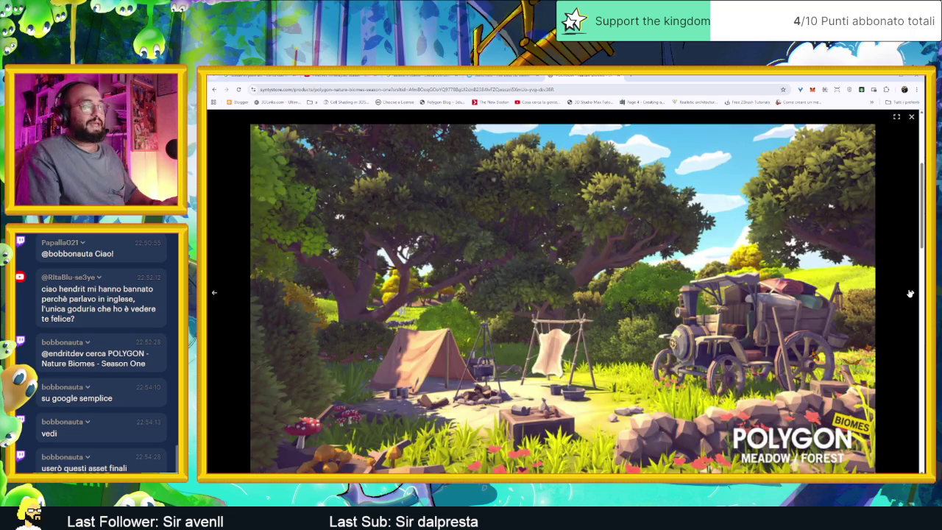
{"action": "left_click", "coordinate": [910, 294]}
{"action": "key", "text": "Escape"}
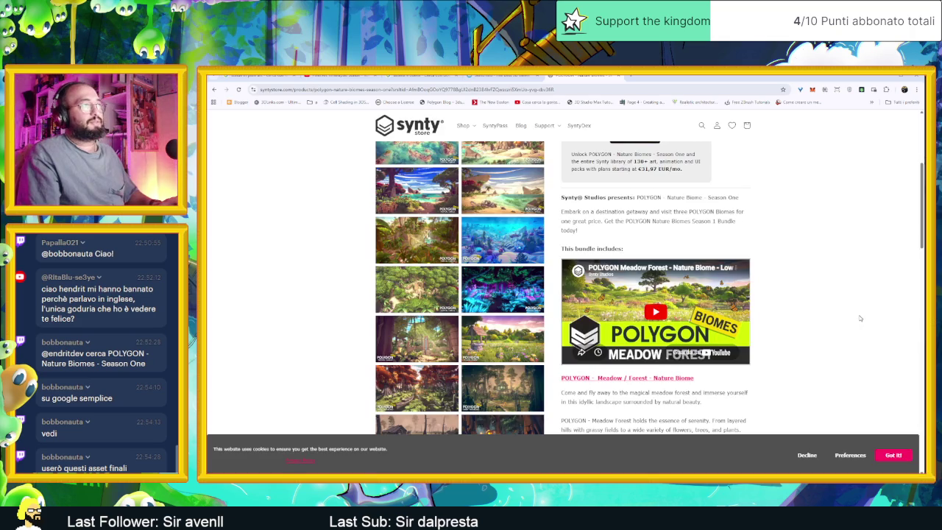
{"action": "scroll", "coordinate": [857, 318], "scroll_direction": "up", "scroll_amount": 2}
{"action": "scroll", "coordinate": [838, 313], "scroll_direction": "up", "scroll_amount": 3}
{"action": "scroll", "coordinate": [839, 313], "scroll_direction": "up", "scroll_amount": 2}
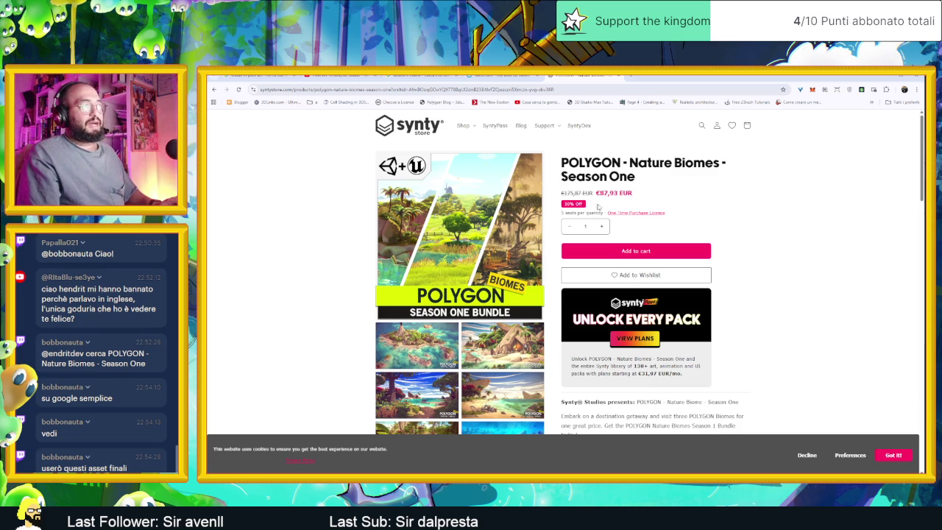
{"action": "scroll", "coordinate": [744, 313], "scroll_direction": "down", "scroll_amount": 2}
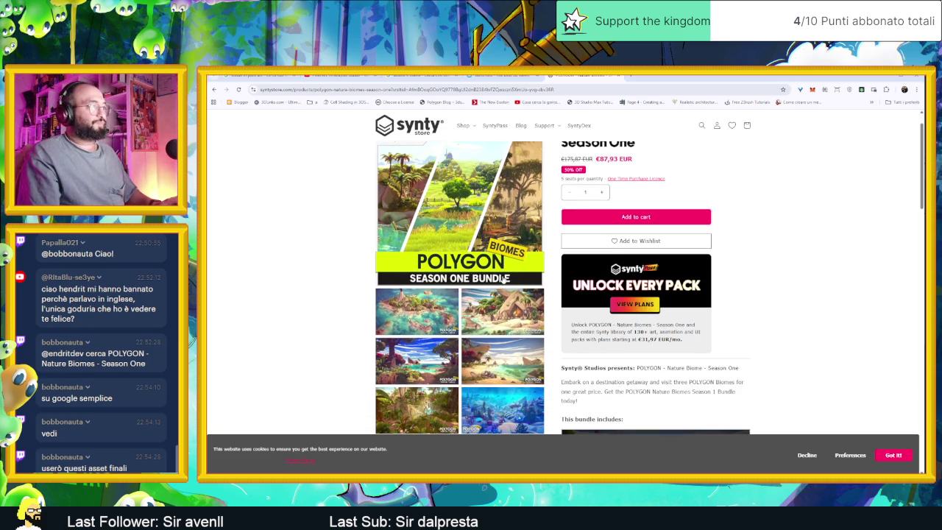
{"action": "scroll", "coordinate": [748, 314], "scroll_direction": "down", "scroll_amount": 1}
{"action": "scroll", "coordinate": [749, 314], "scroll_direction": "down", "scroll_amount": 1}
{"action": "scroll", "coordinate": [749, 314], "scroll_direction": "up", "scroll_amount": 3}
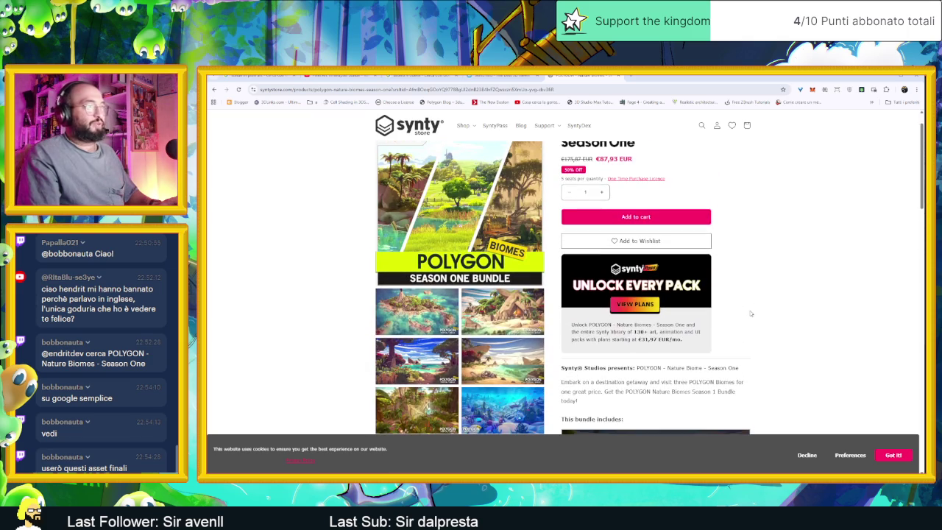
{"action": "scroll", "coordinate": [751, 314], "scroll_direction": "up", "scroll_amount": 1}
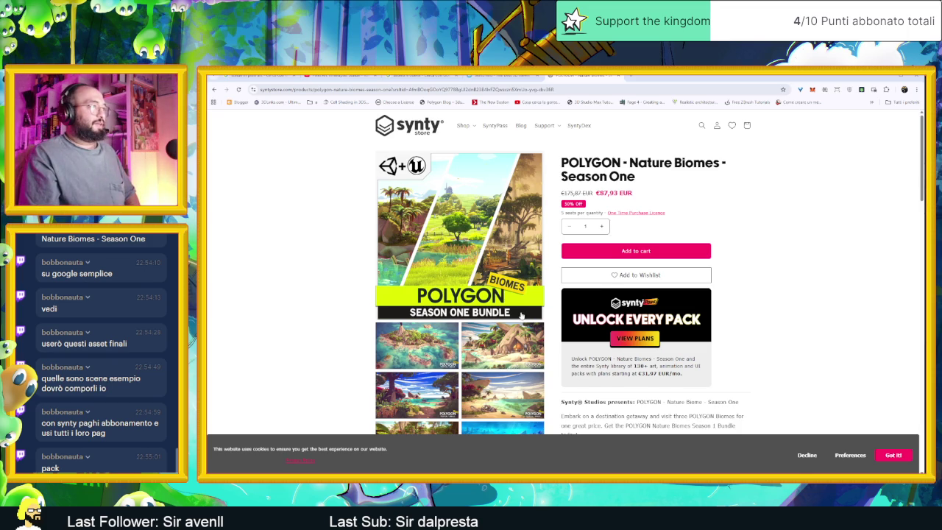
{"action": "scroll", "coordinate": [521, 317], "scroll_direction": "down", "scroll_amount": 1}
{"action": "left_click", "coordinate": [502, 352]}
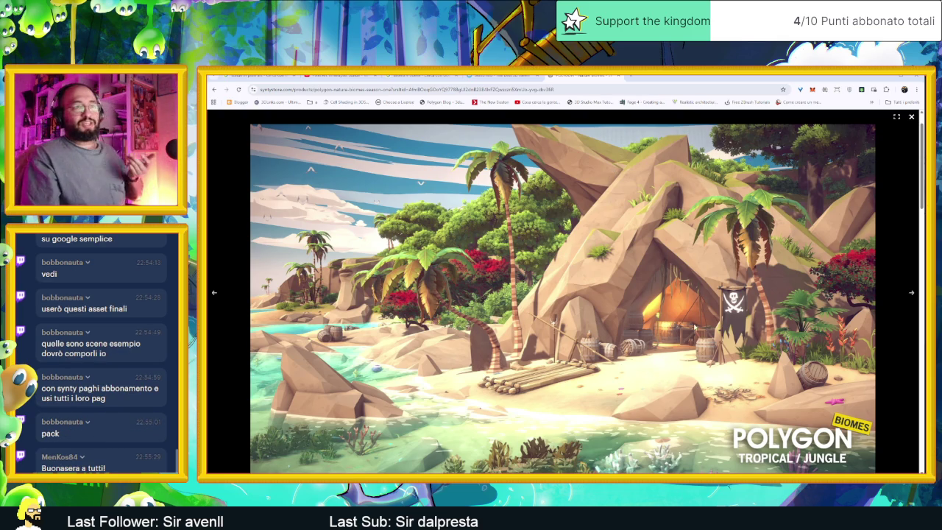
{"action": "left_click", "coordinate": [887, 205]}
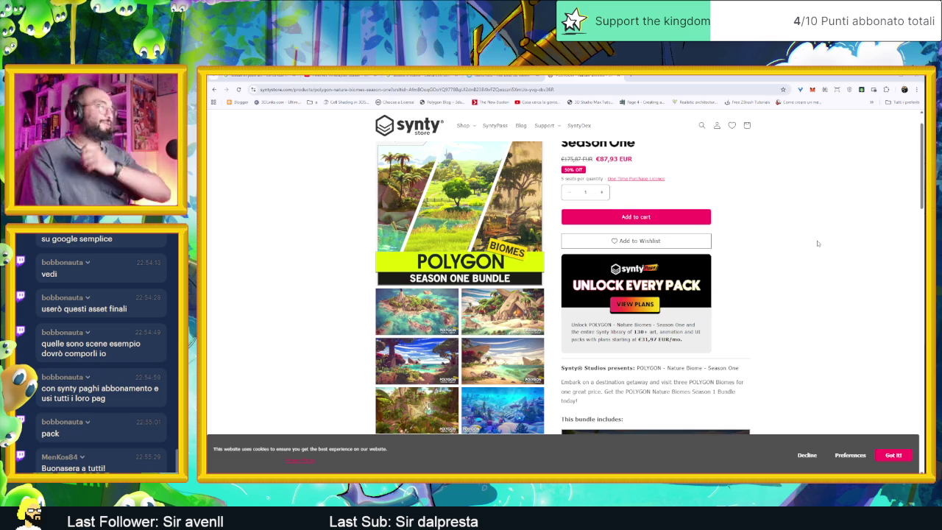
{"action": "scroll", "coordinate": [817, 242], "scroll_direction": "up", "scroll_amount": 1}
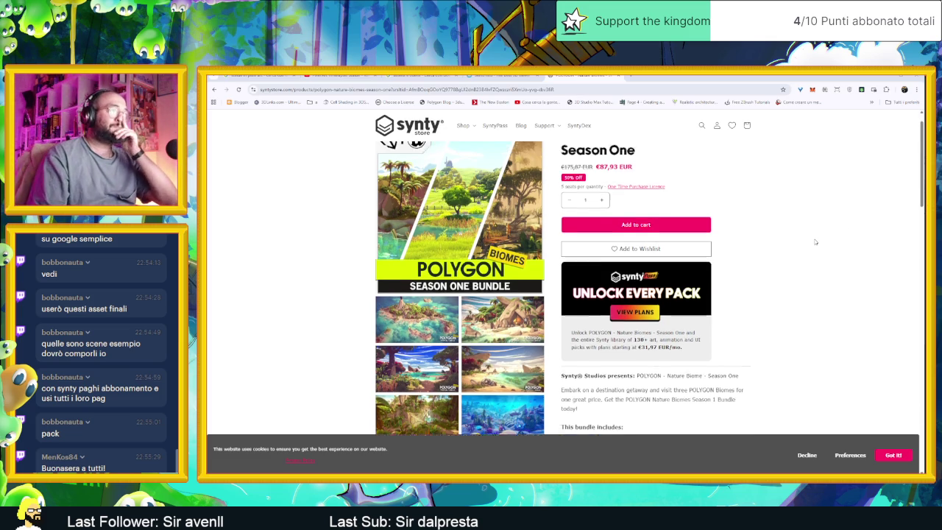
{"action": "key", "text": "alt+Tab"}
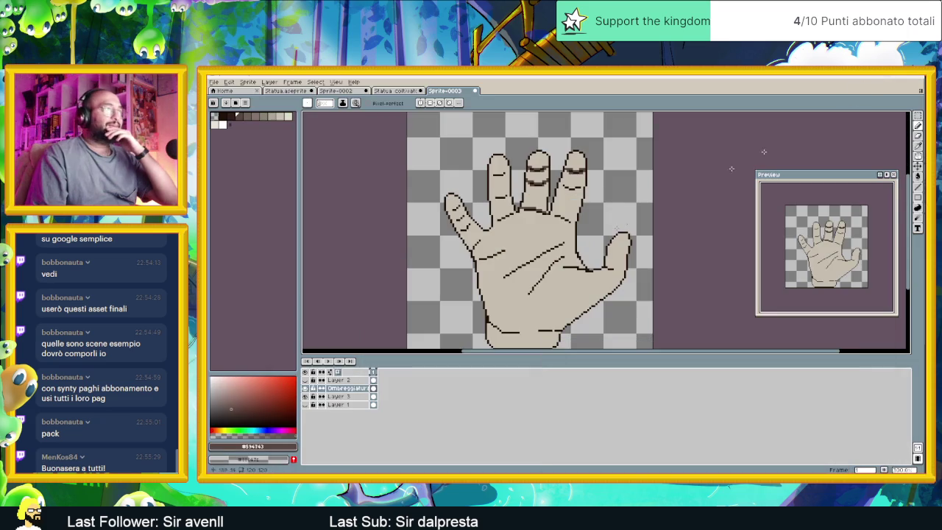
Zoom in and extend the dark crease line at the finger base.
{"action": "scroll", "coordinate": [538, 212], "scroll_direction": "up", "scroll_amount": 1}
{"action": "scroll", "coordinate": [538, 213], "scroll_direction": "up", "scroll_amount": 1}
{"action": "scroll", "coordinate": [538, 212], "scroll_direction": "up", "scroll_amount": 1}
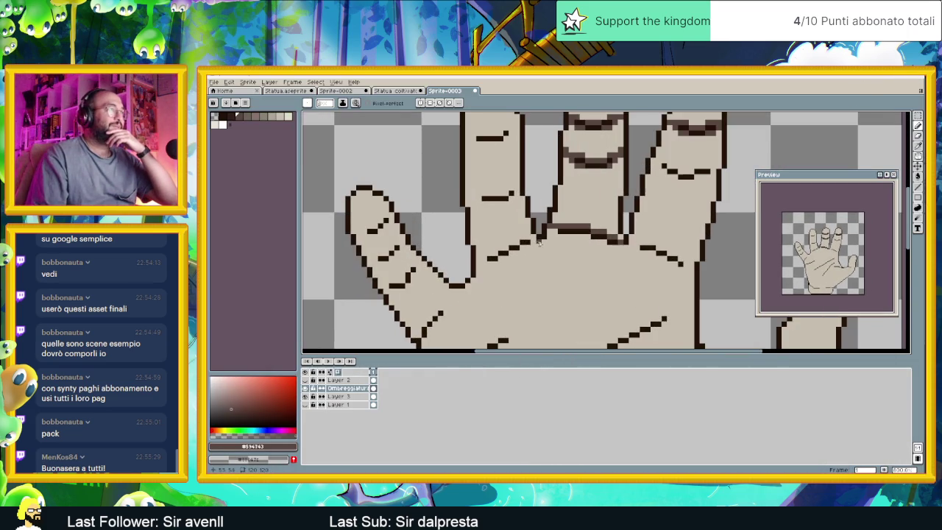
{"action": "scroll", "coordinate": [530, 234], "scroll_direction": "up", "scroll_amount": 1}
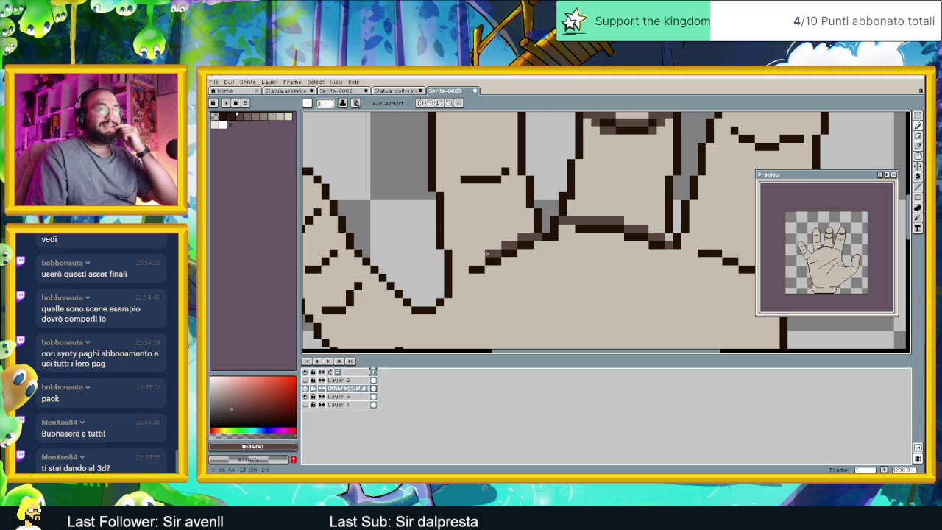
{"action": "left_click_drag", "start_coordinate": [478, 263], "coordinate": [466, 268]}
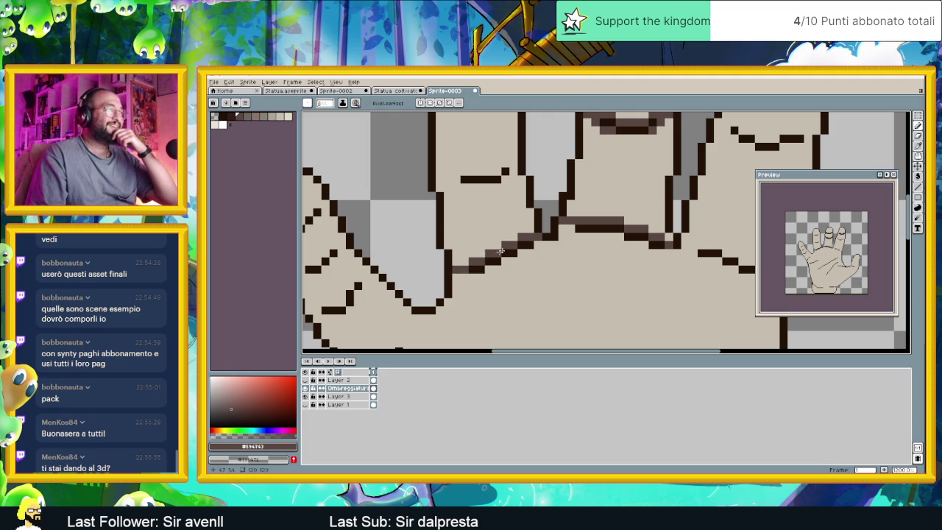
{"action": "left_click_drag", "start_coordinate": [505, 186], "coordinate": [549, 270]}
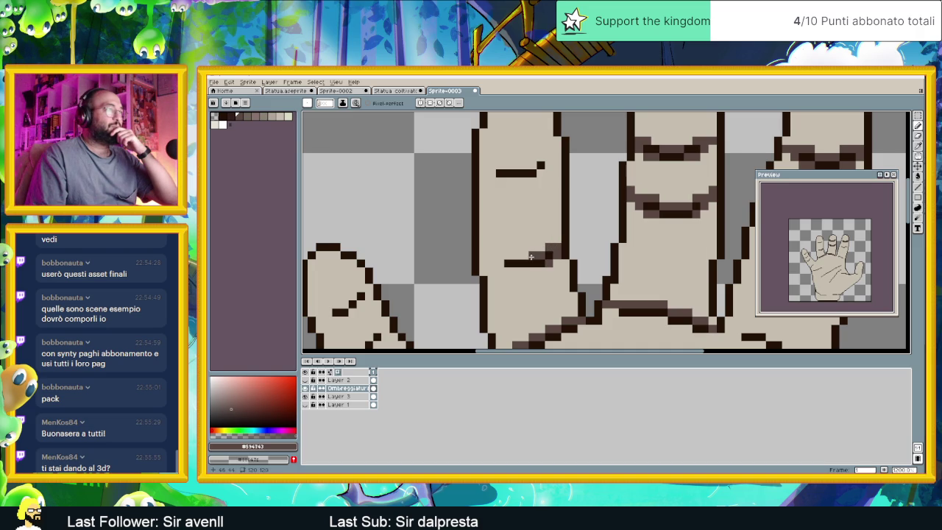
Darken the joint line under a finger segment and add a dark shading row above it.
{"action": "left_click_drag", "start_coordinate": [529, 256], "coordinate": [513, 256]}
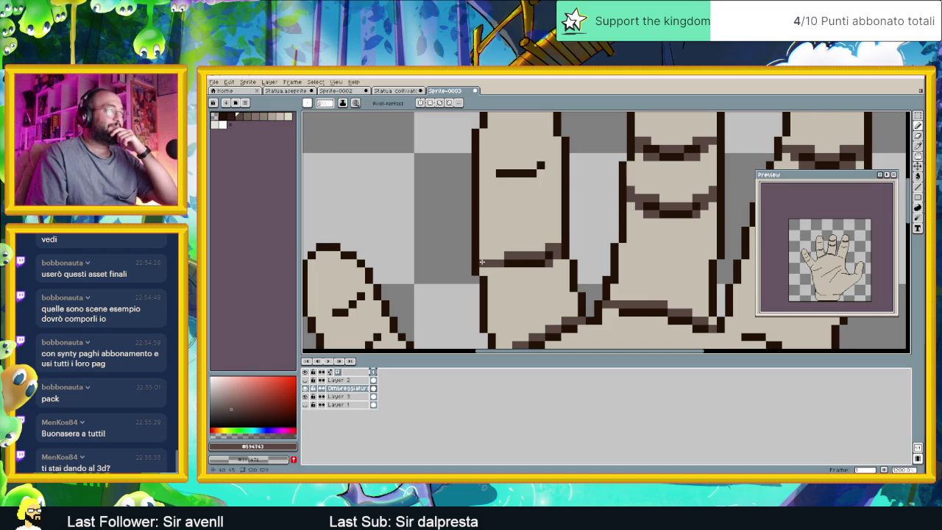
{"action": "scroll", "coordinate": [563, 280], "scroll_direction": "down", "scroll_amount": 4}
{"action": "scroll", "coordinate": [533, 269], "scroll_direction": "up", "scroll_amount": 2}
{"action": "scroll", "coordinate": [526, 270], "scroll_direction": "up", "scroll_amount": 2}
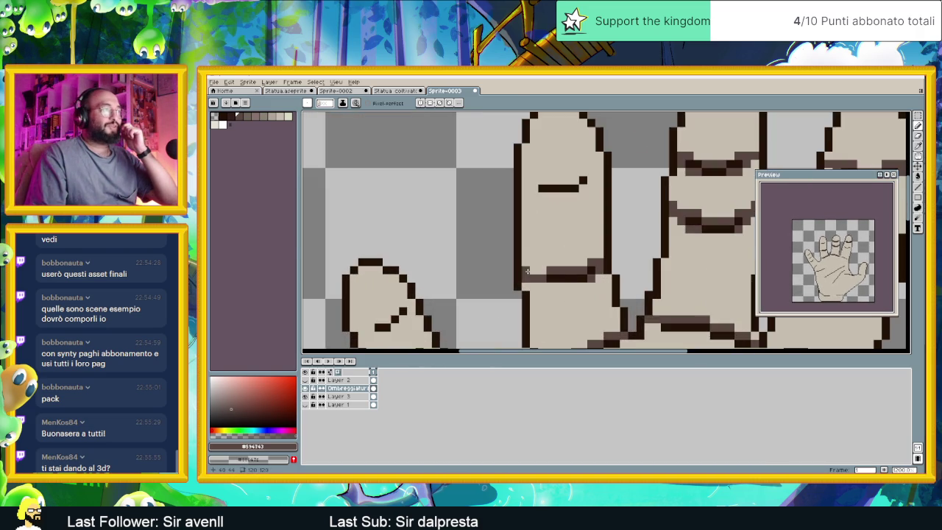
{"action": "left_click_drag", "start_coordinate": [541, 181], "coordinate": [565, 182]}
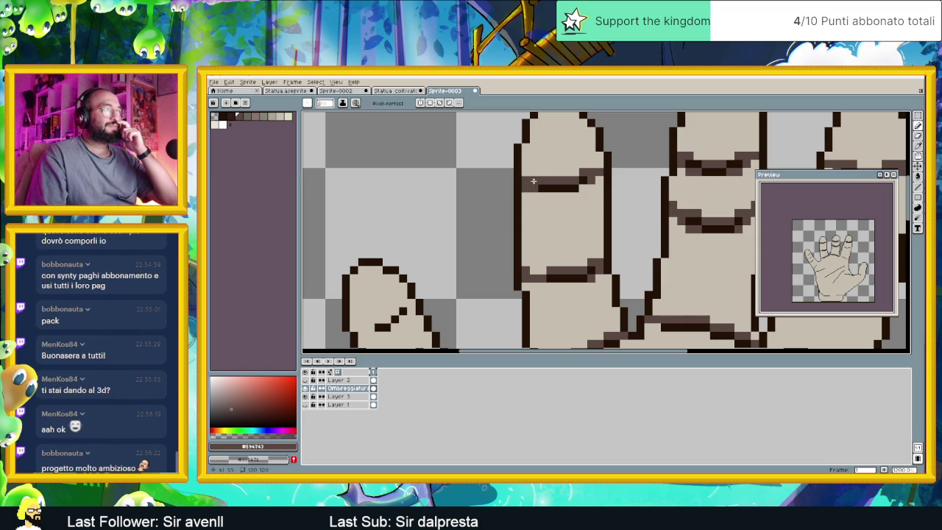
{"action": "scroll", "coordinate": [574, 195], "scroll_direction": "down", "scroll_amount": 1}
{"action": "scroll", "coordinate": [610, 224], "scroll_direction": "down", "scroll_amount": 1}
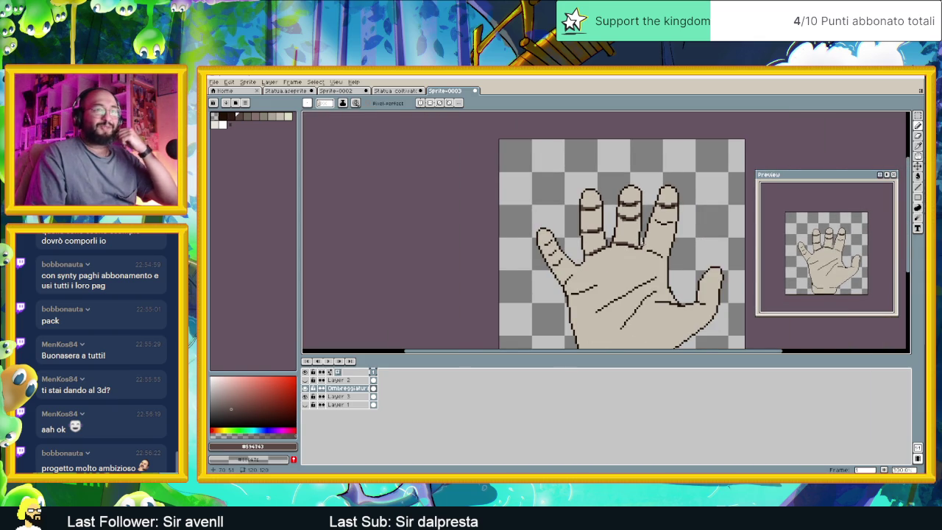
Extend the finger joint shading line across the finger in both directions.
{"action": "left_click_drag", "start_coordinate": [616, 246], "coordinate": [572, 231]}
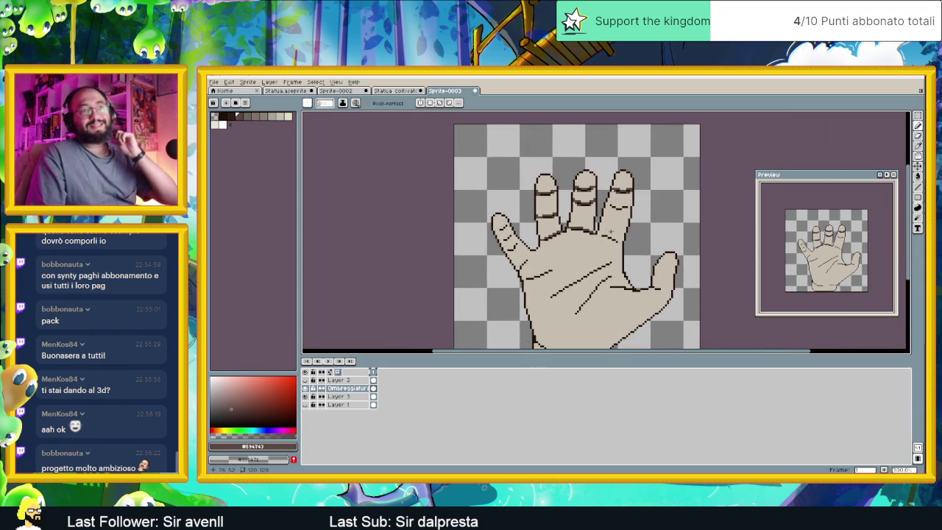
{"action": "scroll", "coordinate": [622, 211], "scroll_direction": "up", "scroll_amount": 1}
{"action": "scroll", "coordinate": [622, 211], "scroll_direction": "up", "scroll_amount": 1}
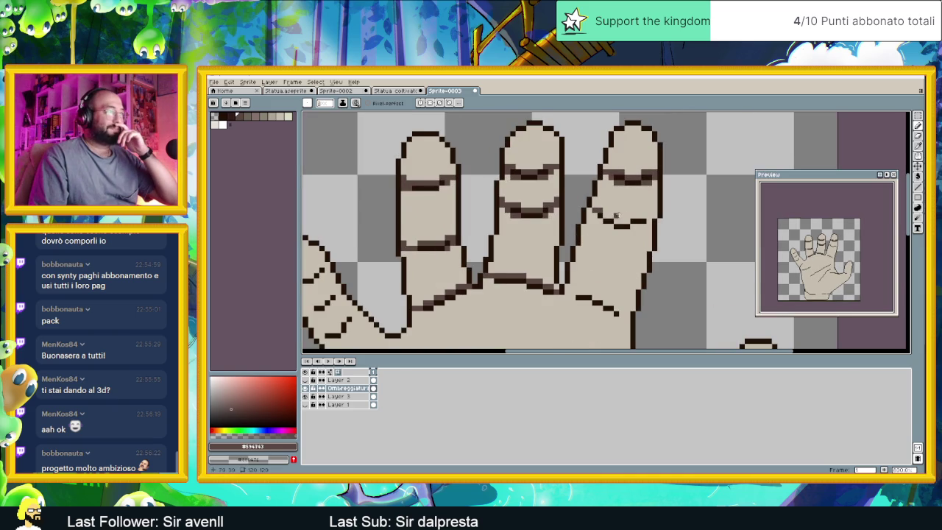
{"action": "scroll", "coordinate": [616, 214], "scroll_direction": "up", "scroll_amount": 1}
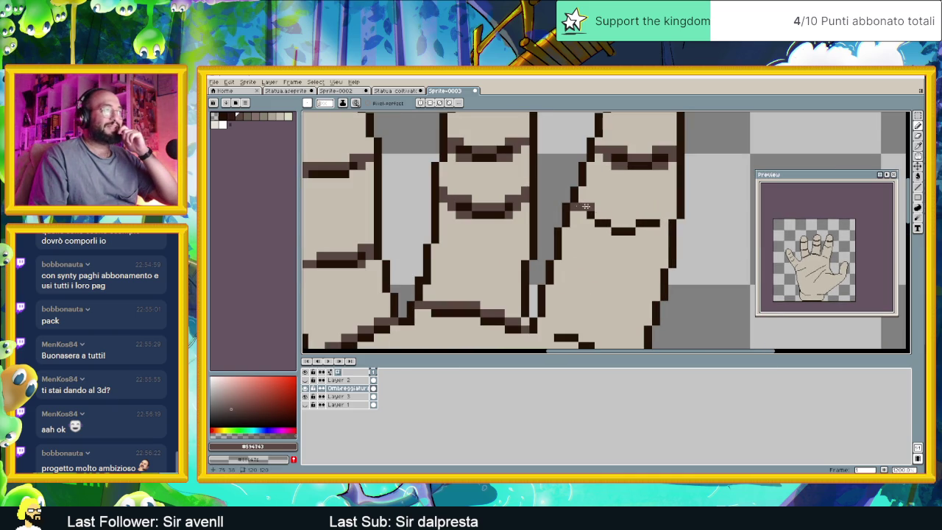
{"action": "left_click_drag", "start_coordinate": [599, 215], "coordinate": [632, 221]}
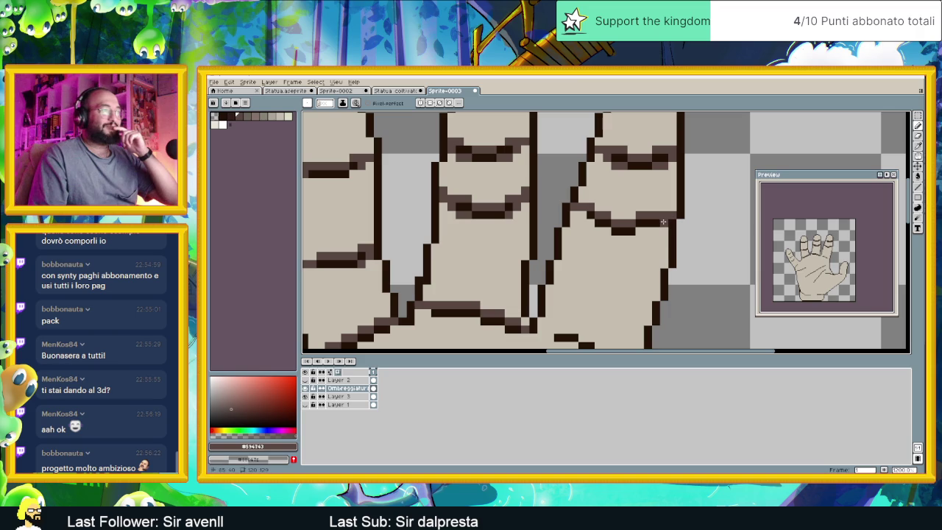
{"action": "left_click_drag", "start_coordinate": [654, 230], "coordinate": [645, 231]}
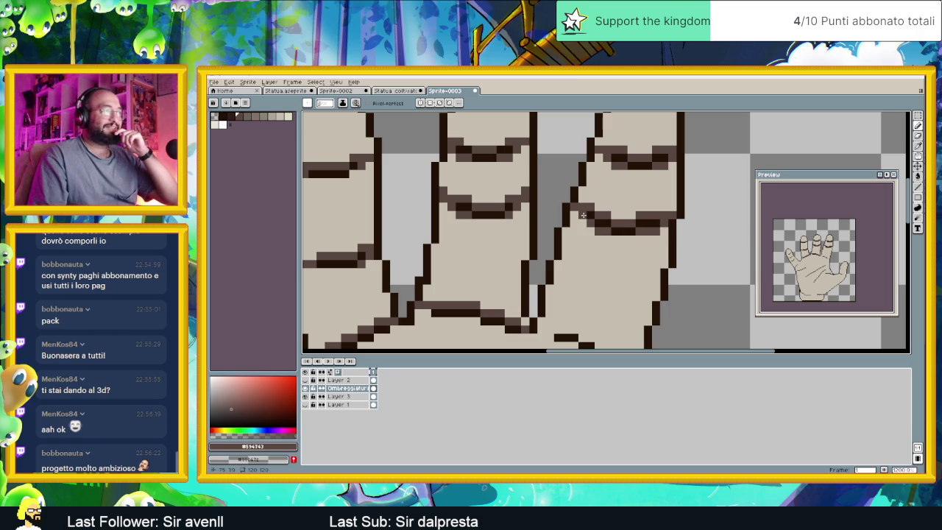
Add mid-tone and dark pixels along the diagonal palm crease out to the hand's edge.
{"action": "scroll", "coordinate": [622, 190], "scroll_direction": "down", "scroll_amount": 3}
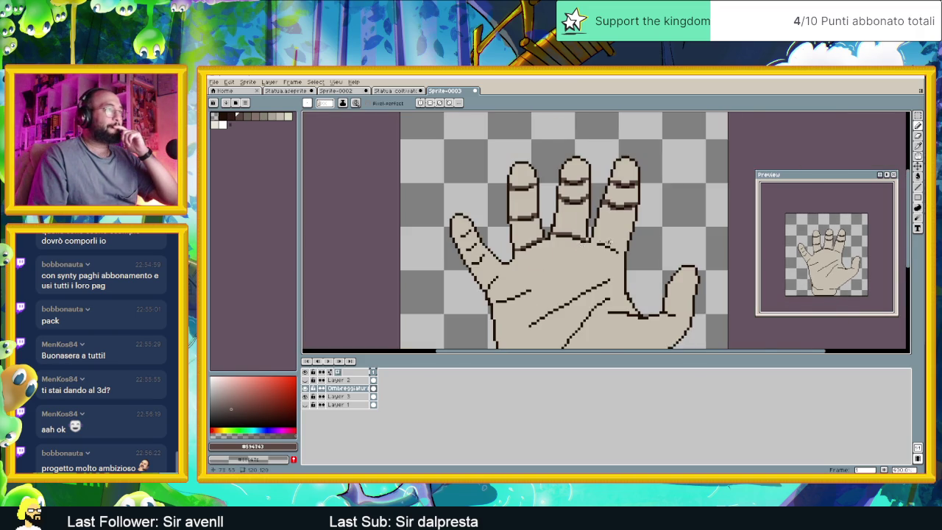
{"action": "scroll", "coordinate": [570, 235], "scroll_direction": "up", "scroll_amount": 3}
{"action": "scroll", "coordinate": [570, 236], "scroll_direction": "up", "scroll_amount": 2}
{"action": "left_click", "coordinate": [525, 224]}
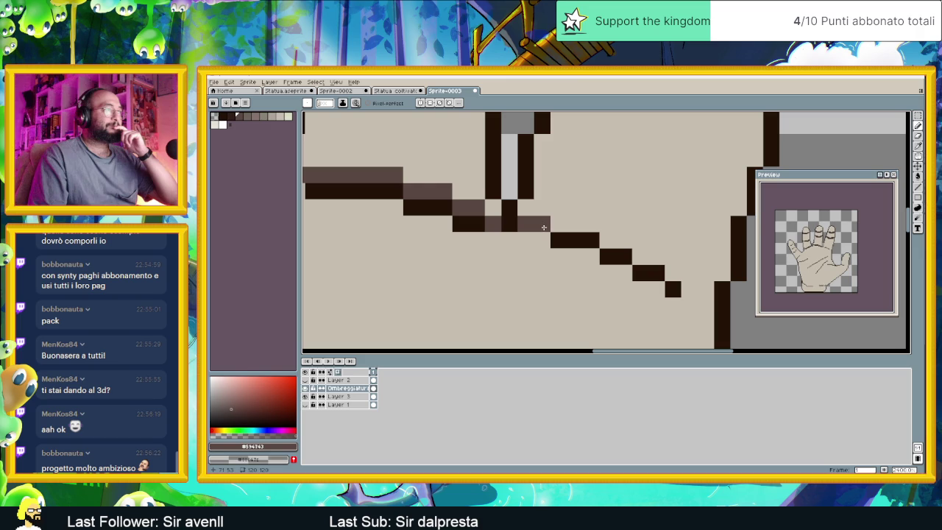
{"action": "left_click", "coordinate": [509, 240]}
{"action": "mouse_move", "coordinate": [542, 224]}
{"action": "left_mouse_down"}
{"action": "mouse_move", "coordinate": [606, 227]}
{"action": "mouse_move", "coordinate": [673, 258]}
{"action": "mouse_move", "coordinate": [672, 272]}
{"action": "mouse_move", "coordinate": [702, 298]}
{"action": "left_mouse_up"}
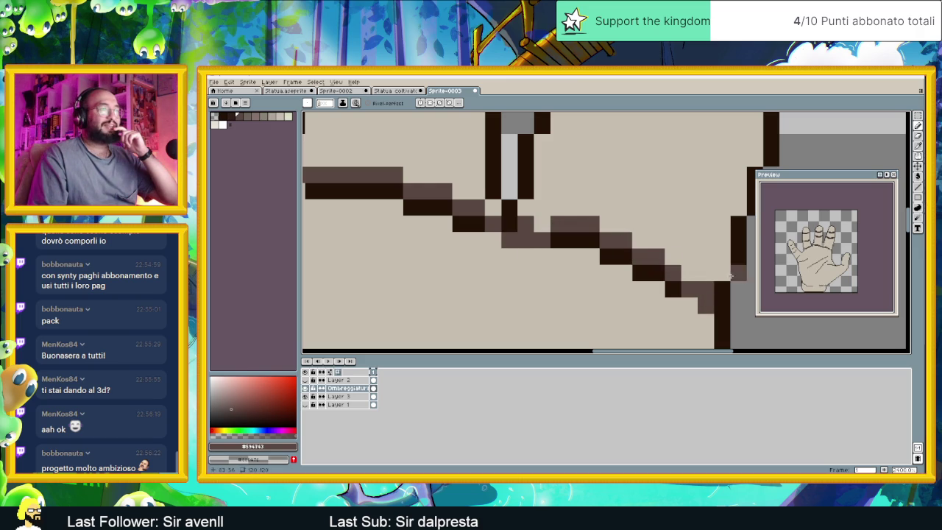
{"action": "scroll", "coordinate": [703, 294], "scroll_direction": "down", "scroll_amount": 3}
{"action": "scroll", "coordinate": [702, 280], "scroll_direction": "down", "scroll_amount": 2}
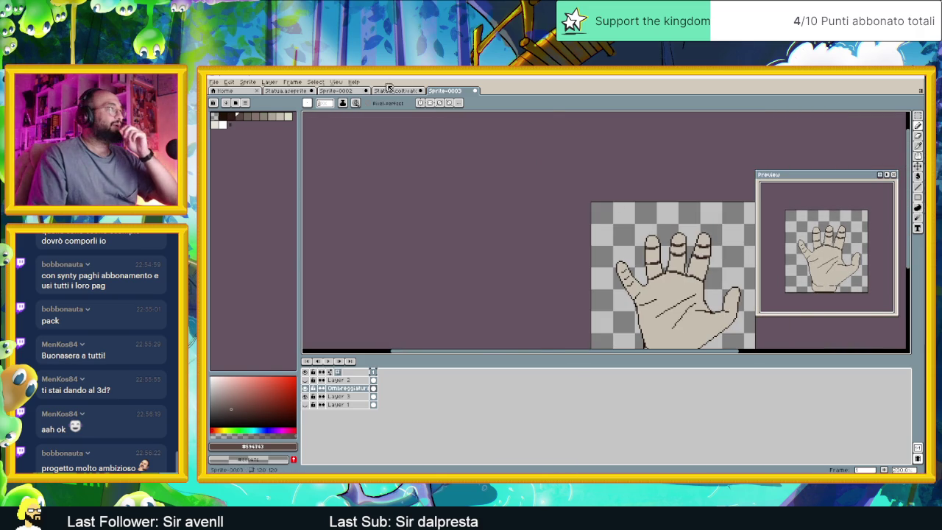
{"action": "key", "text": "ctrl+shift+Tab"}
{"action": "scroll", "coordinate": [478, 209], "scroll_direction": "down", "scroll_amount": 1}
{"action": "scroll", "coordinate": [486, 228], "scroll_direction": "down", "scroll_amount": 2}
{"action": "scroll", "coordinate": [500, 258], "scroll_direction": "up", "scroll_amount": 2}
{"action": "left_click_drag", "start_coordinate": [509, 272], "coordinate": [530, 254]}
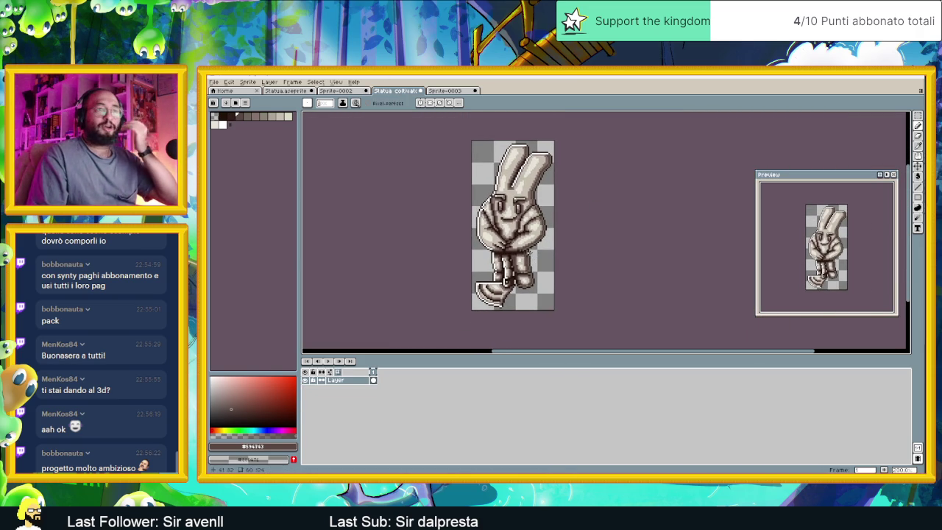
{"action": "key", "text": "ctrl+Tab"}
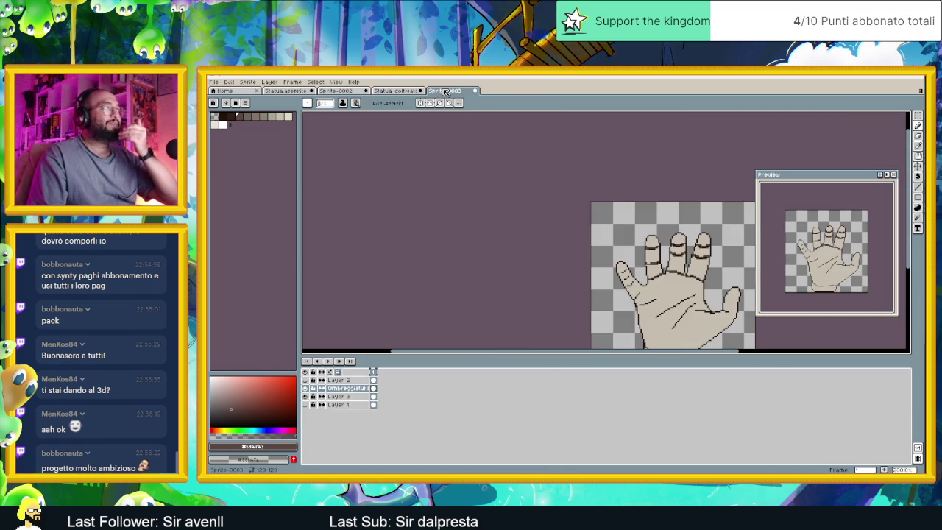
{"action": "scroll", "coordinate": [642, 243], "scroll_direction": "up", "scroll_amount": 1}
Draw mid-tone strokes along the palm crease, undoing a stray dark pixel.
{"action": "scroll", "coordinate": [574, 228], "scroll_direction": "up", "scroll_amount": 1}
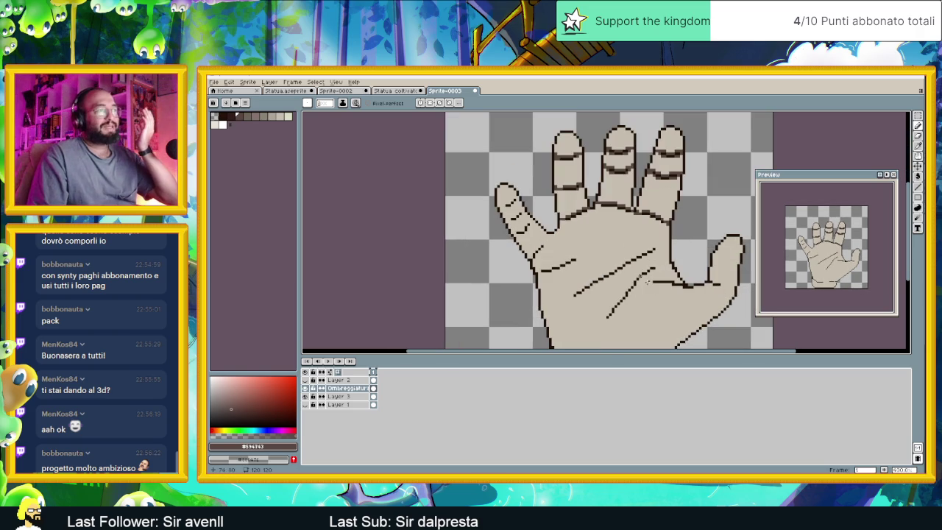
{"action": "scroll", "coordinate": [519, 218], "scroll_direction": "up", "scroll_amount": 1}
{"action": "scroll", "coordinate": [518, 219], "scroll_direction": "up", "scroll_amount": 2}
{"action": "scroll", "coordinate": [522, 220], "scroll_direction": "up", "scroll_amount": 1}
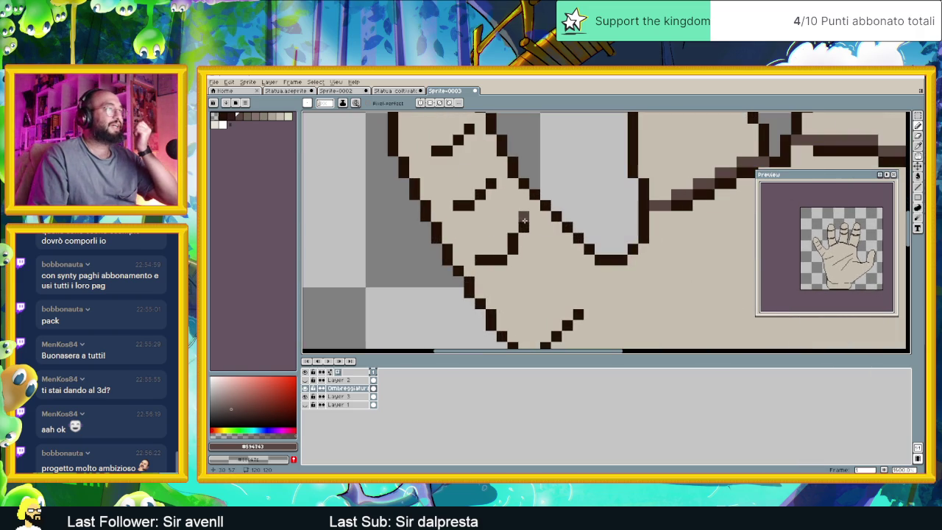
{"action": "left_click", "coordinate": [523, 226]}
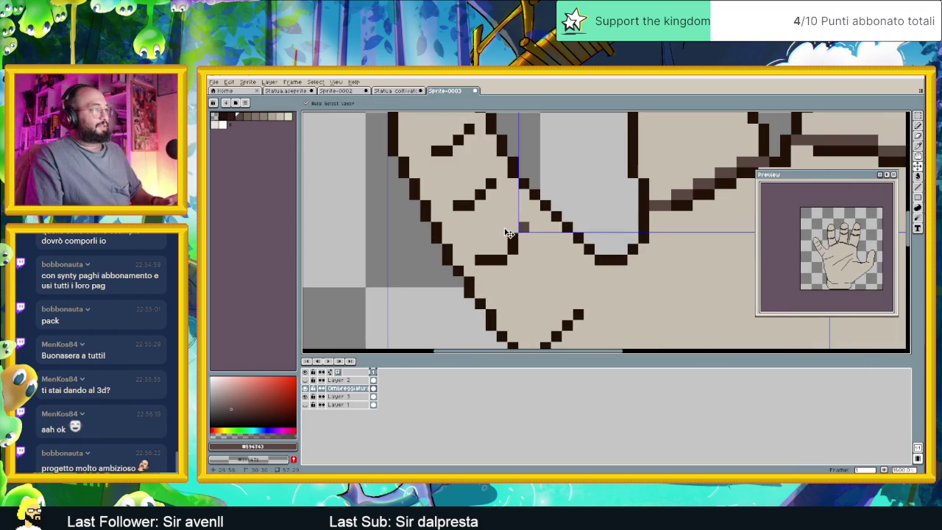
{"action": "key", "text": "ctrl+z"}
{"action": "left_click_drag", "start_coordinate": [511, 225], "coordinate": [490, 250]}
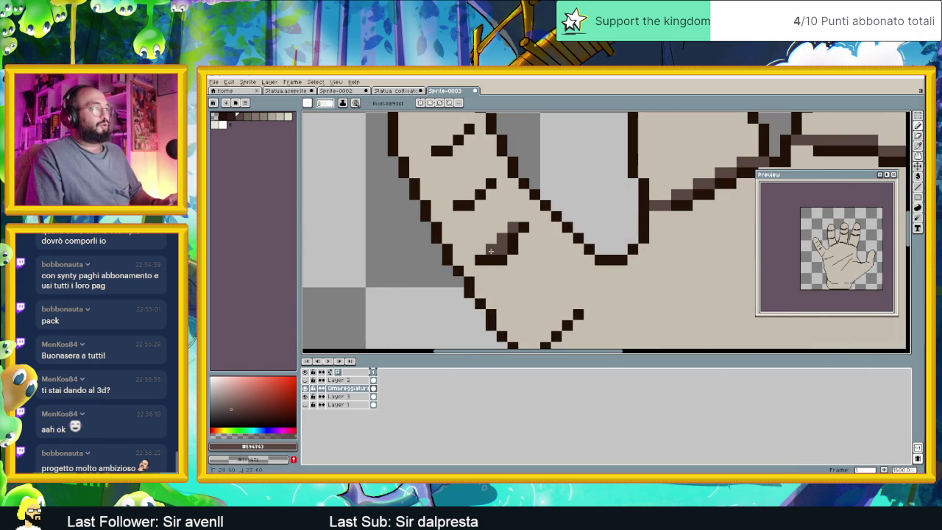
{"action": "left_click_drag", "start_coordinate": [507, 217], "coordinate": [537, 218]}
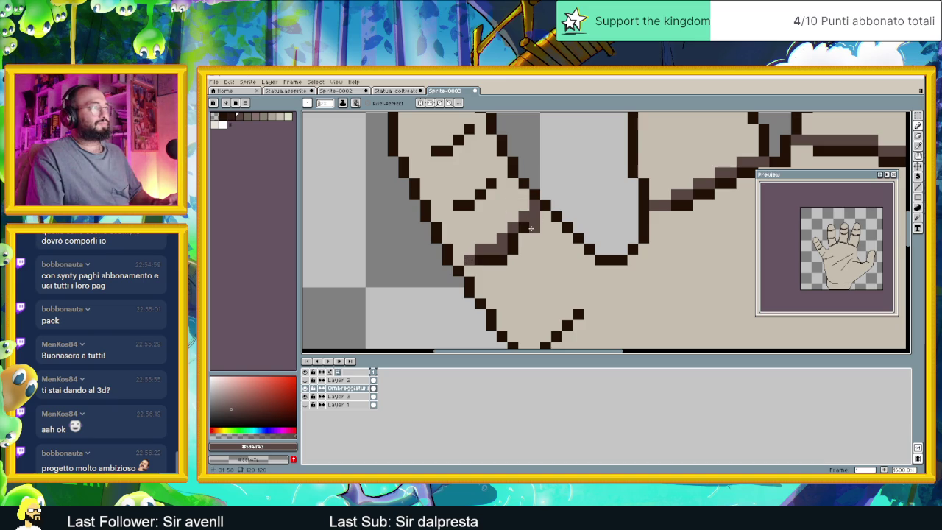
Shade the finger crease and outline pixels, and draw a crease across a finger segment.
{"action": "left_click", "coordinate": [480, 184]}
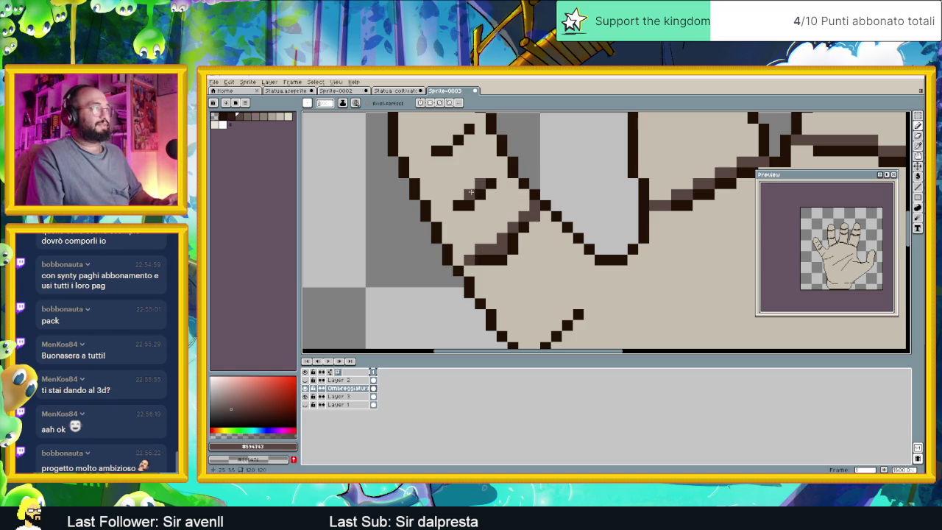
{"action": "left_click", "coordinate": [490, 172]}
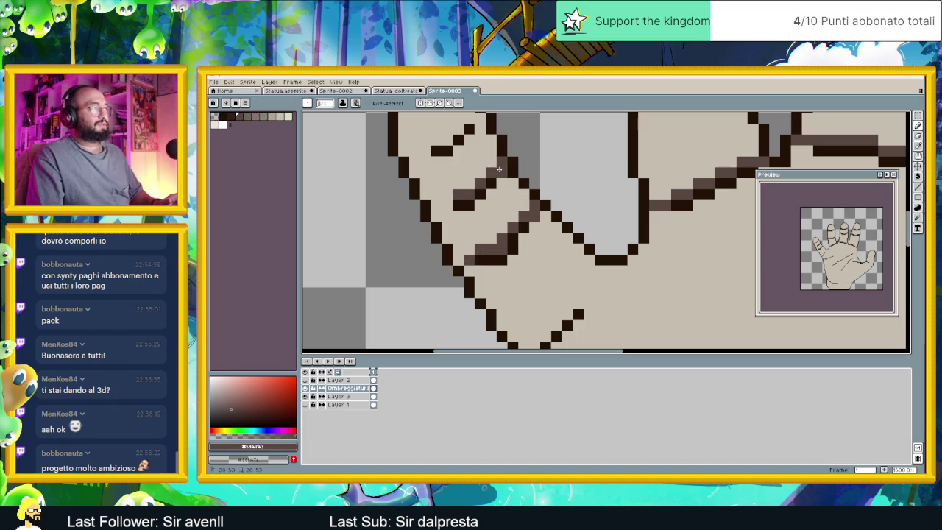
{"action": "left_click", "coordinate": [475, 187]}
{"action": "left_click", "coordinate": [436, 205]}
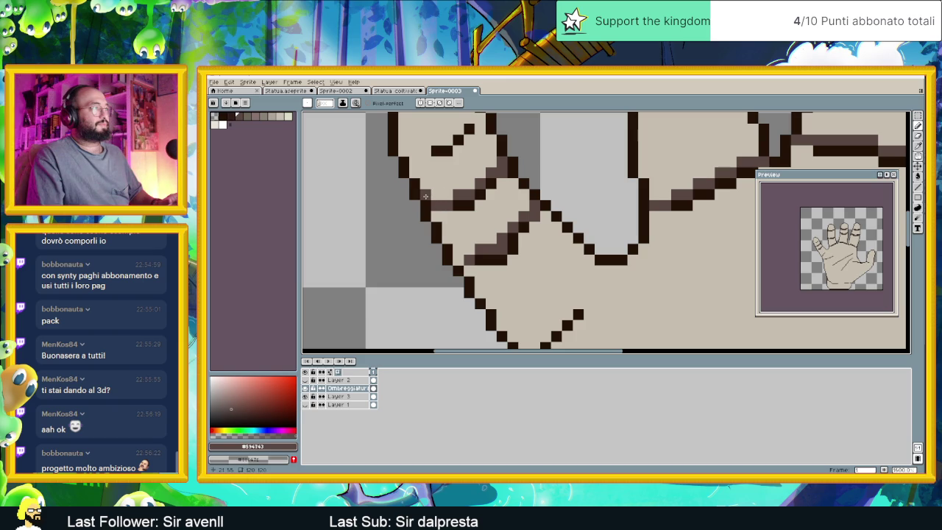
{"action": "left_click_drag", "start_coordinate": [481, 181], "coordinate": [599, 312]}
{"action": "left_click_drag", "start_coordinate": [583, 245], "coordinate": [553, 259]}
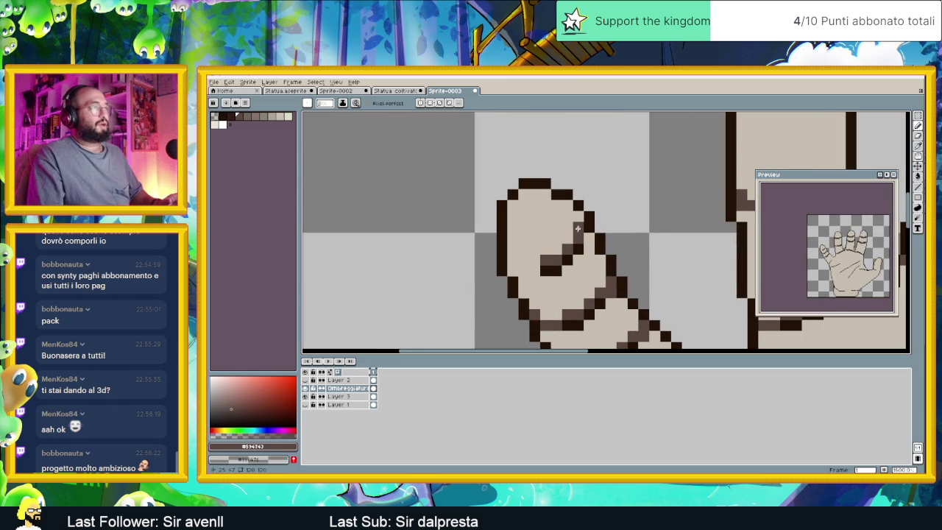
{"action": "left_click", "coordinate": [579, 217]}
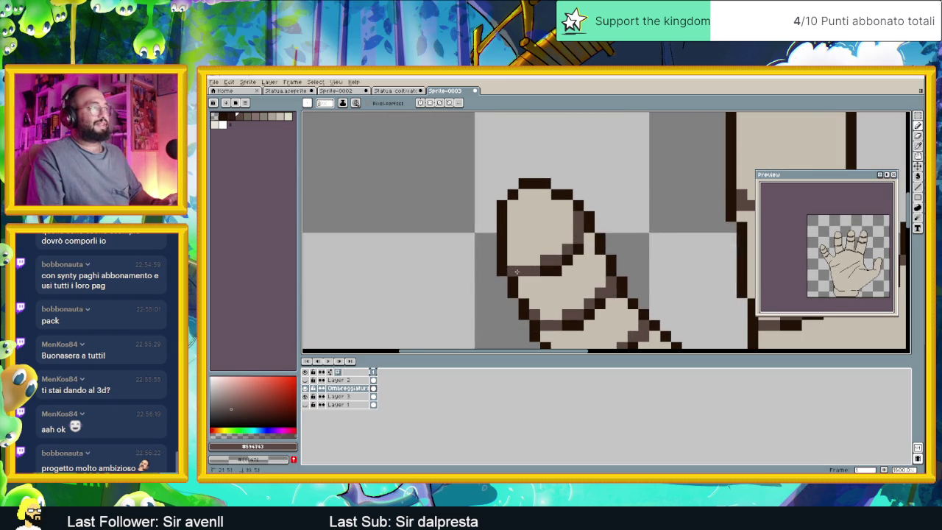
{"action": "left_click", "coordinate": [560, 250]}
Shade the finger base and the gap between fingers with dark and mid-tone pixels.
{"action": "scroll", "coordinate": [611, 271], "scroll_direction": "down", "scroll_amount": 2}
{"action": "scroll", "coordinate": [588, 272], "scroll_direction": "up", "scroll_amount": 1}
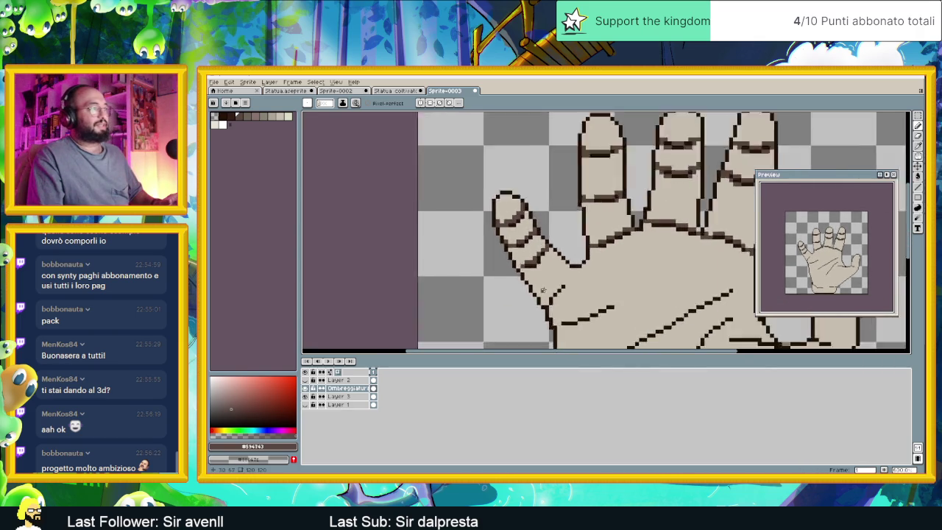
{"action": "scroll", "coordinate": [588, 272], "scroll_direction": "up", "scroll_amount": 1}
{"action": "left_click", "coordinate": [587, 275]}
{"action": "left_click", "coordinate": [551, 303]}
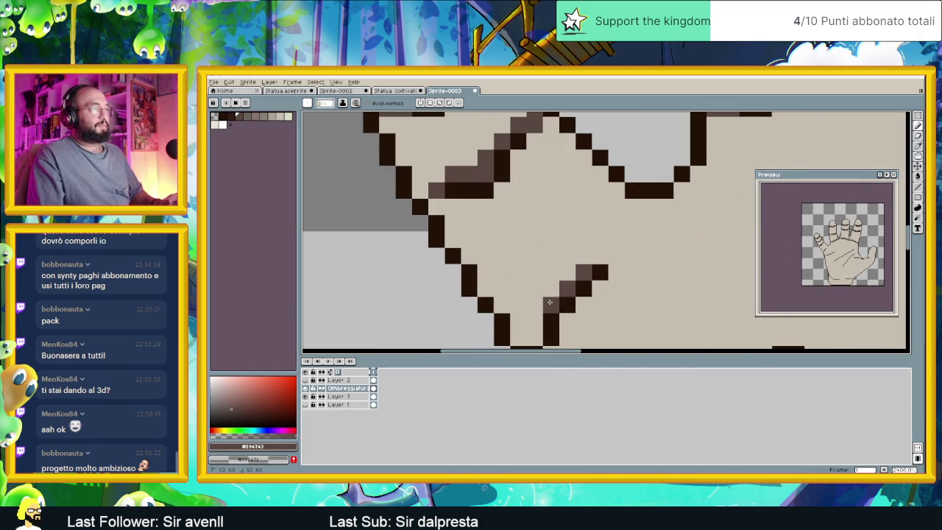
{"action": "scroll", "coordinate": [570, 250], "scroll_direction": "down", "scroll_amount": 1}
{"action": "scroll", "coordinate": [570, 250], "scroll_direction": "up", "scroll_amount": 1}
{"action": "mouse_move", "coordinate": [567, 246]}
{"action": "left_mouse_down"}
{"action": "mouse_move", "coordinate": [560, 260]}
{"action": "mouse_move", "coordinate": [543, 251]}
{"action": "left_mouse_up"}
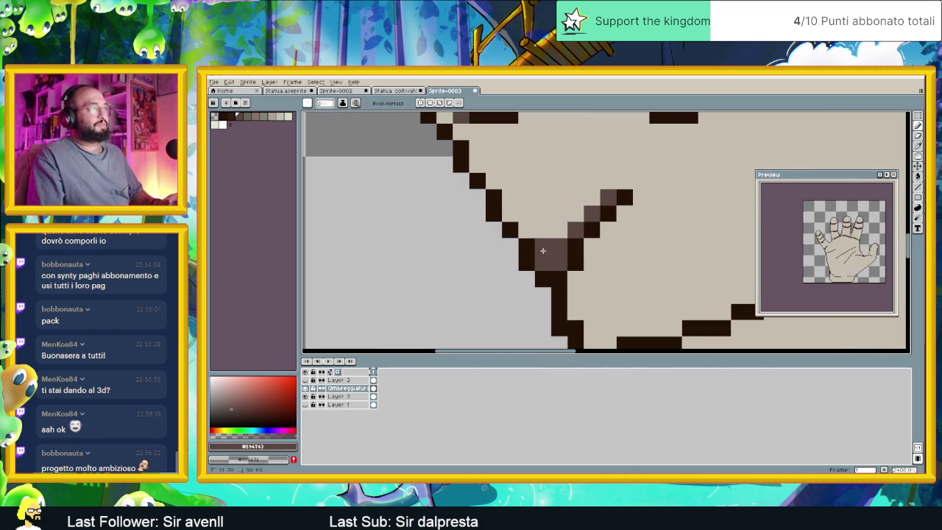
{"action": "left_click", "coordinate": [543, 264]}
Add mid-tone pixels along the left and upper edges of another finger gap.
{"action": "left_click_drag", "start_coordinate": [669, 235], "coordinate": [608, 299]}
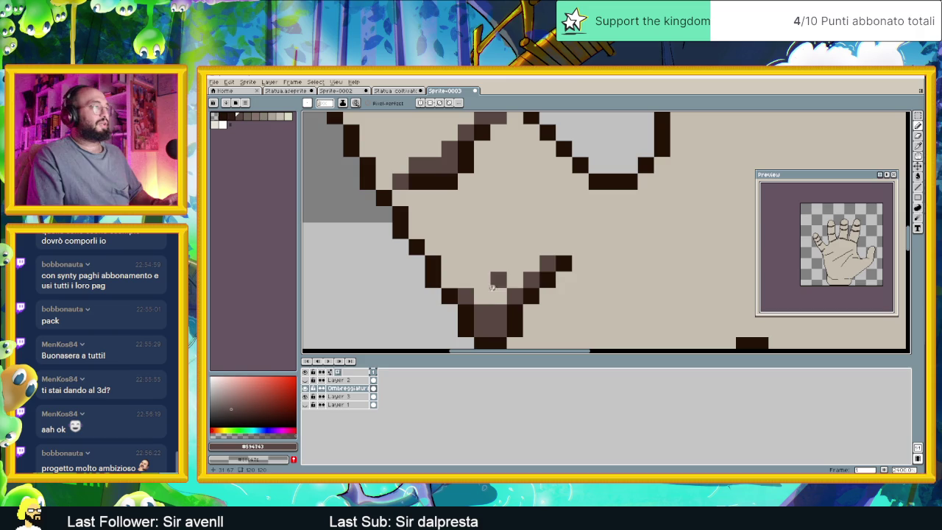
{"action": "left_click", "coordinate": [449, 281]}
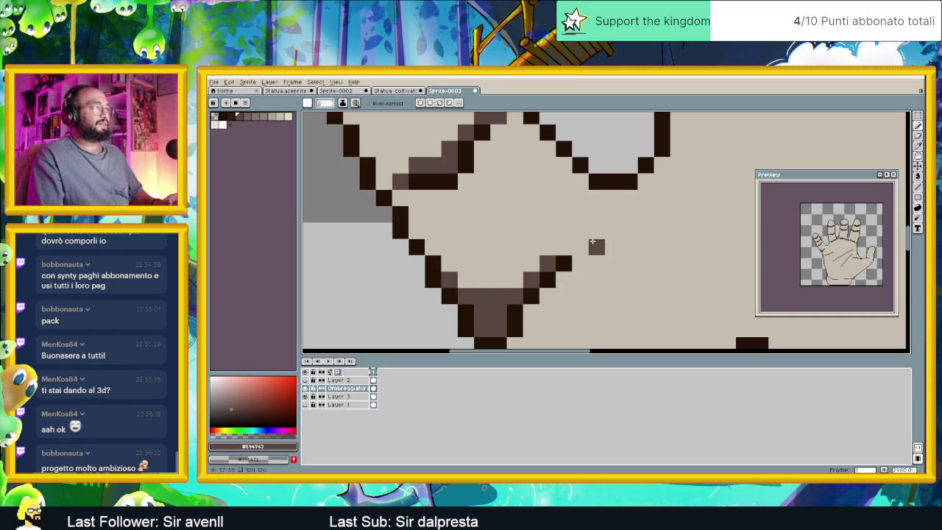
{"action": "left_click", "coordinate": [563, 247]}
{"action": "left_click", "coordinate": [580, 182]}
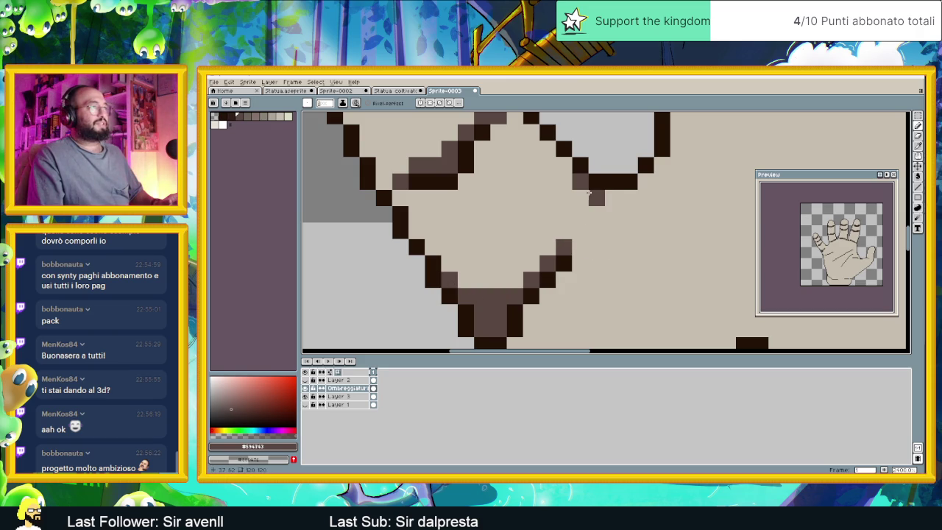
{"action": "left_click", "coordinate": [590, 215]}
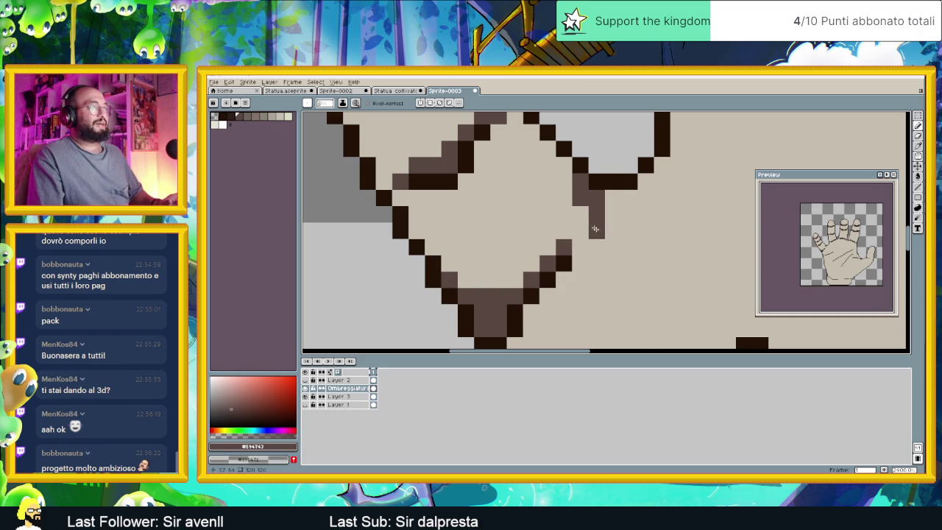
Extend the dark outline line at the finger base.
{"action": "scroll", "coordinate": [590, 219], "scroll_direction": "down", "scroll_amount": 2}
{"action": "scroll", "coordinate": [585, 228], "scroll_direction": "down", "scroll_amount": 1}
{"action": "scroll", "coordinate": [583, 232], "scroll_direction": "down", "scroll_amount": 1}
{"action": "scroll", "coordinate": [581, 236], "scroll_direction": "down", "scroll_amount": 2}
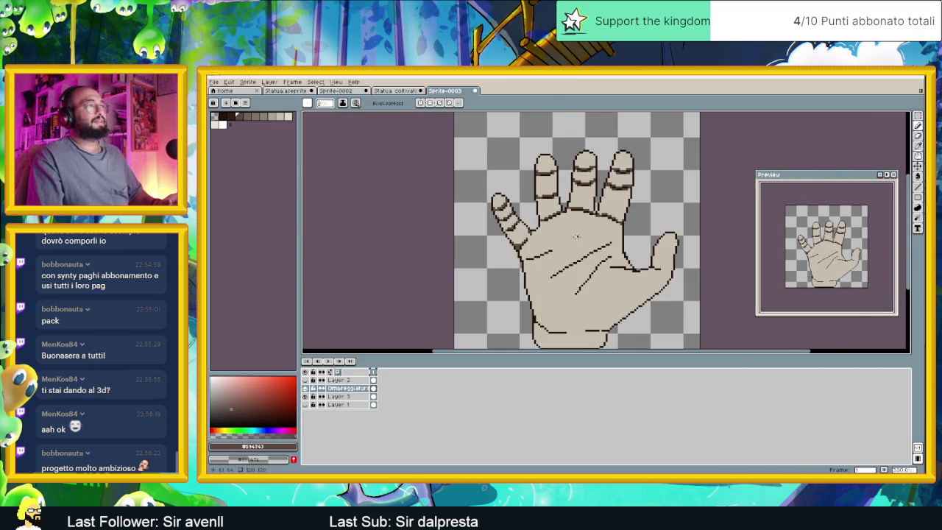
{"action": "scroll", "coordinate": [583, 217], "scroll_direction": "up", "scroll_amount": 2}
{"action": "scroll", "coordinate": [585, 193], "scroll_direction": "up", "scroll_amount": 1}
{"action": "scroll", "coordinate": [587, 171], "scroll_direction": "up", "scroll_amount": 1}
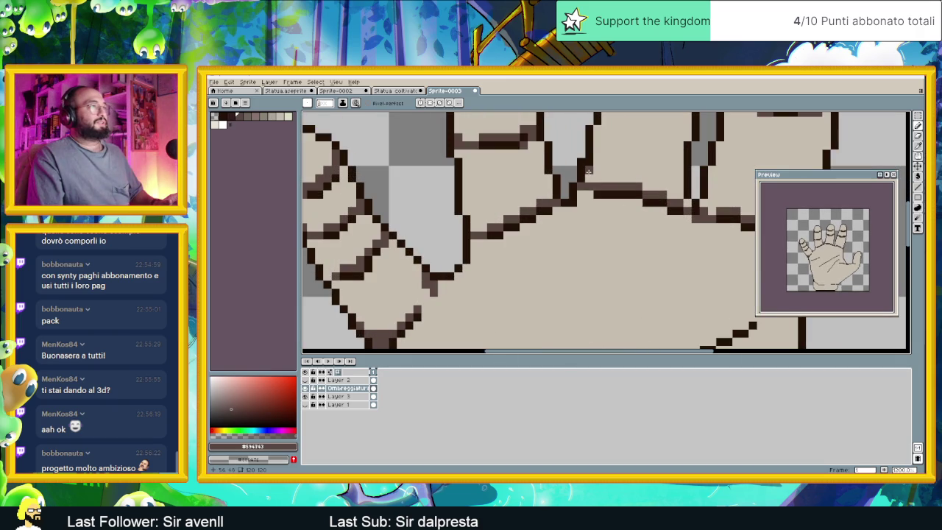
{"action": "left_click", "coordinate": [679, 186]}
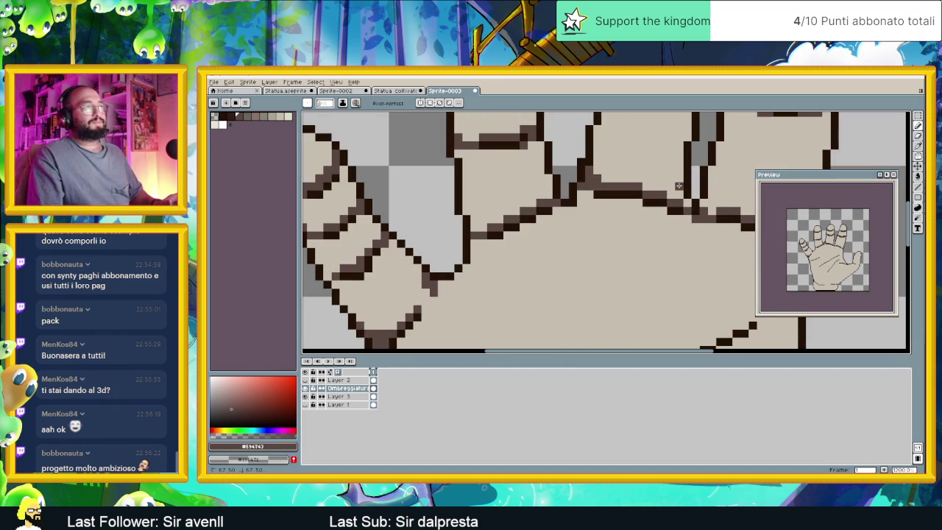
{"action": "left_click_drag", "start_coordinate": [679, 194], "coordinate": [673, 195]}
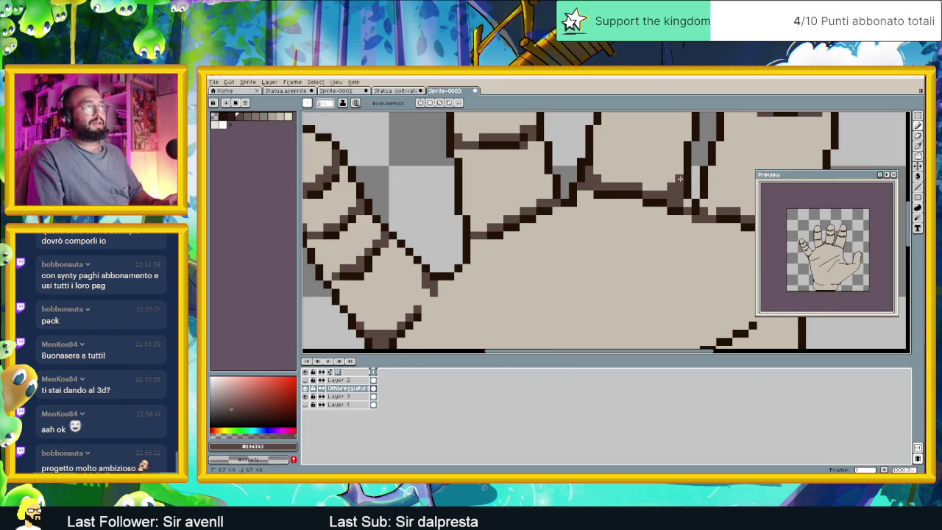
Fill the corner where the outline meets the diagonal crease, then zoom out.
{"action": "scroll", "coordinate": [679, 179], "scroll_direction": "down", "scroll_amount": 2}
{"action": "scroll", "coordinate": [662, 191], "scroll_direction": "down", "scroll_amount": 1}
{"action": "scroll", "coordinate": [597, 212], "scroll_direction": "up", "scroll_amount": 4}
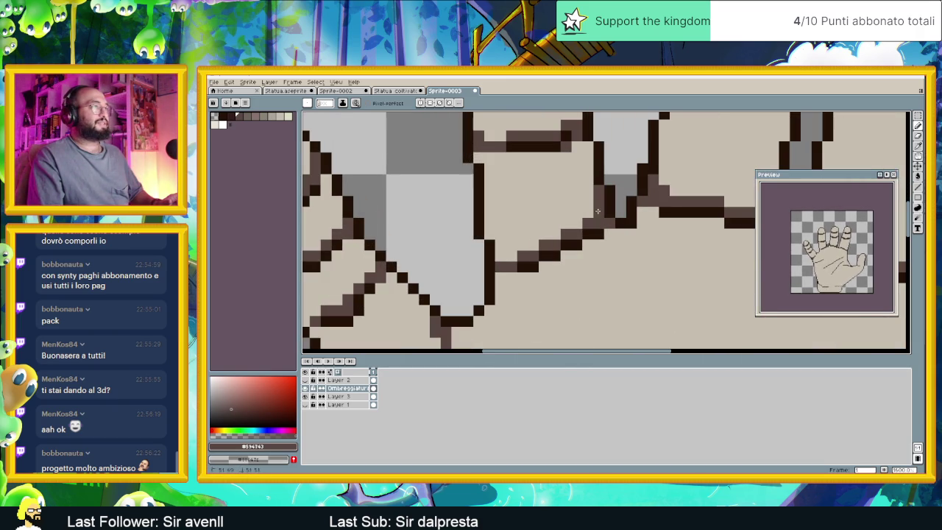
{"action": "left_click_drag", "start_coordinate": [500, 245], "coordinate": [511, 258]}
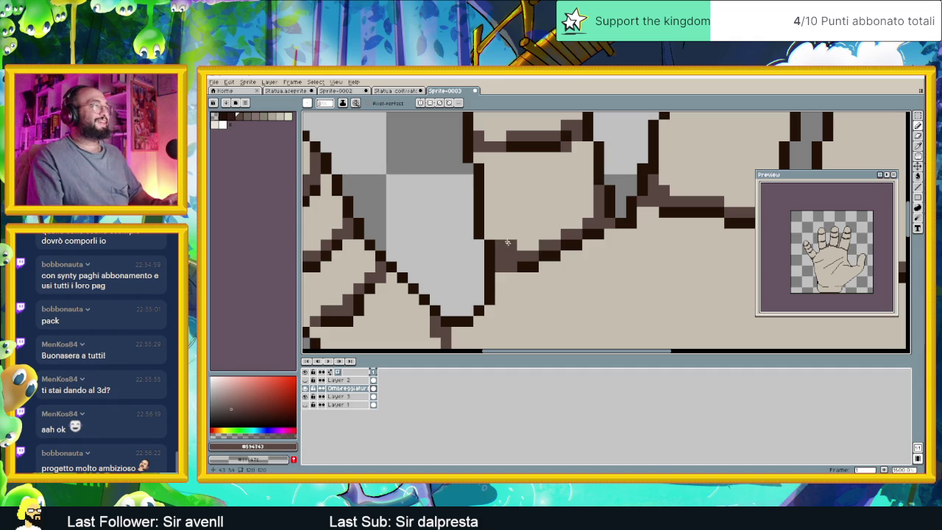
{"action": "scroll", "coordinate": [491, 234], "scroll_direction": "down", "scroll_amount": 1}
{"action": "scroll", "coordinate": [544, 239], "scroll_direction": "down", "scroll_amount": 1}
{"action": "scroll", "coordinate": [602, 243], "scroll_direction": "down", "scroll_amount": 1}
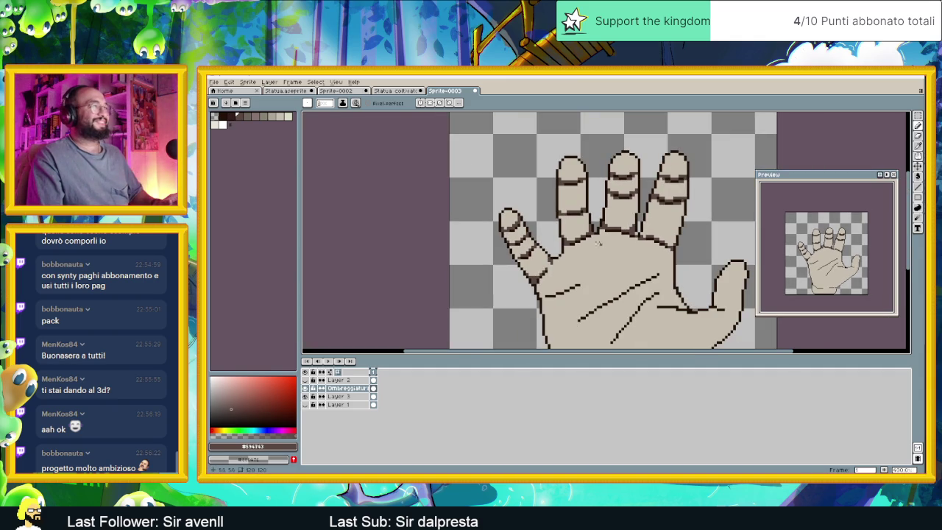
{"action": "scroll", "coordinate": [563, 215], "scroll_direction": "up", "scroll_amount": 1}
Add a mid-tone shading stroke along the finger-base outline.
{"action": "scroll", "coordinate": [562, 217], "scroll_direction": "up", "scroll_amount": 1}
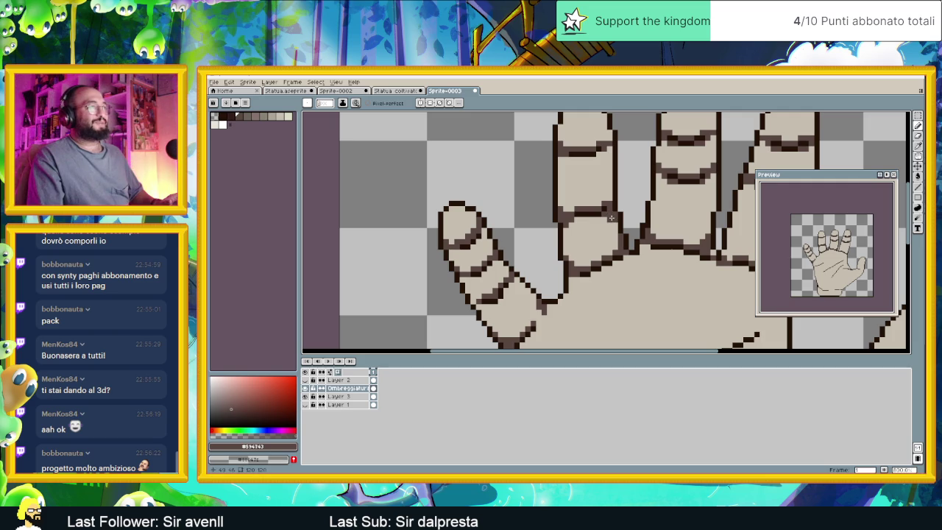
{"action": "scroll", "coordinate": [614, 223], "scroll_direction": "down", "scroll_amount": 1}
{"action": "scroll", "coordinate": [678, 240], "scroll_direction": "down", "scroll_amount": 1}
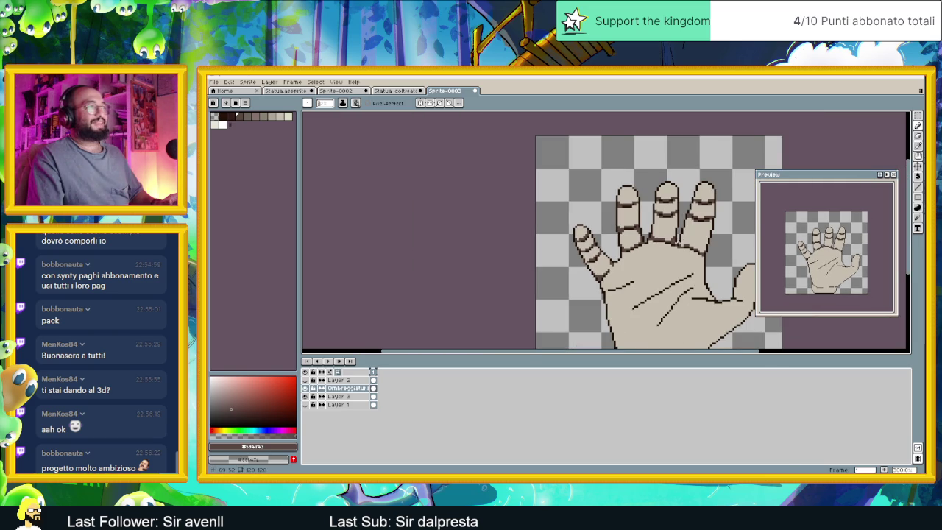
{"action": "scroll", "coordinate": [560, 289], "scroll_direction": "up", "scroll_amount": 1}
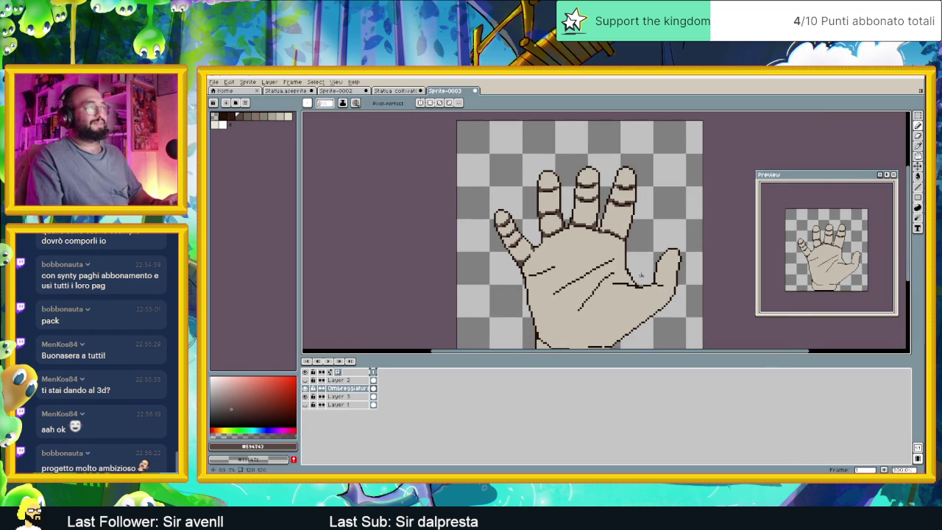
{"action": "scroll", "coordinate": [645, 221], "scroll_direction": "up", "scroll_amount": 2}
{"action": "scroll", "coordinate": [559, 202], "scroll_direction": "up", "scroll_amount": 1}
{"action": "scroll", "coordinate": [474, 182], "scroll_direction": "down", "scroll_amount": 1}
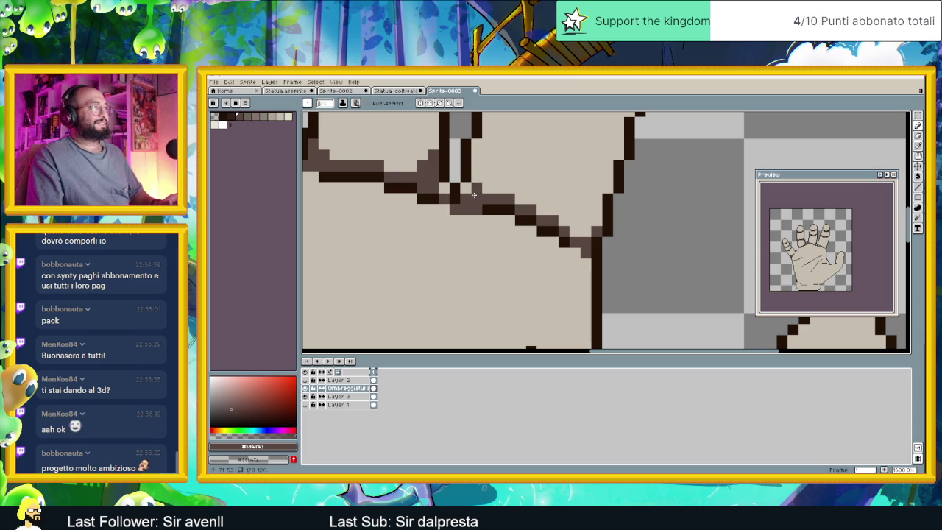
{"action": "left_click_drag", "start_coordinate": [474, 194], "coordinate": [477, 141]}
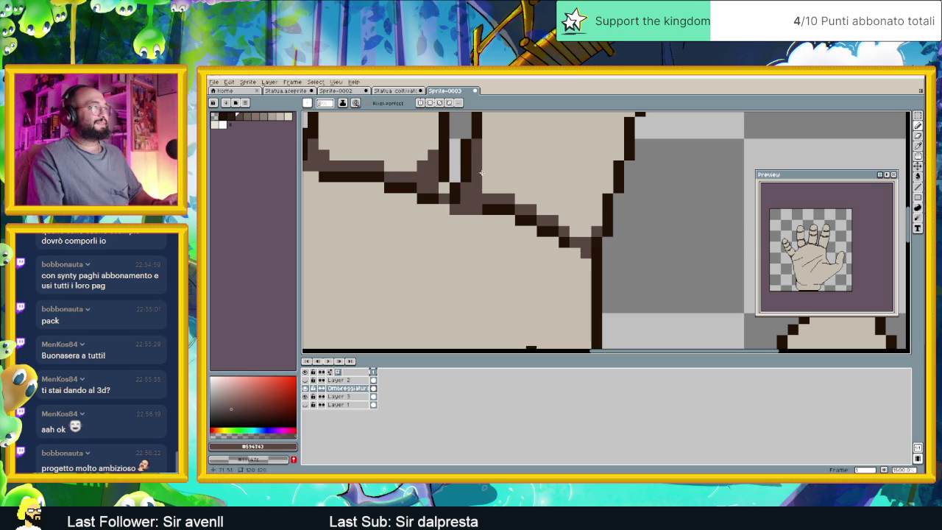
{"action": "scroll", "coordinate": [544, 218], "scroll_direction": "down", "scroll_amount": 5}
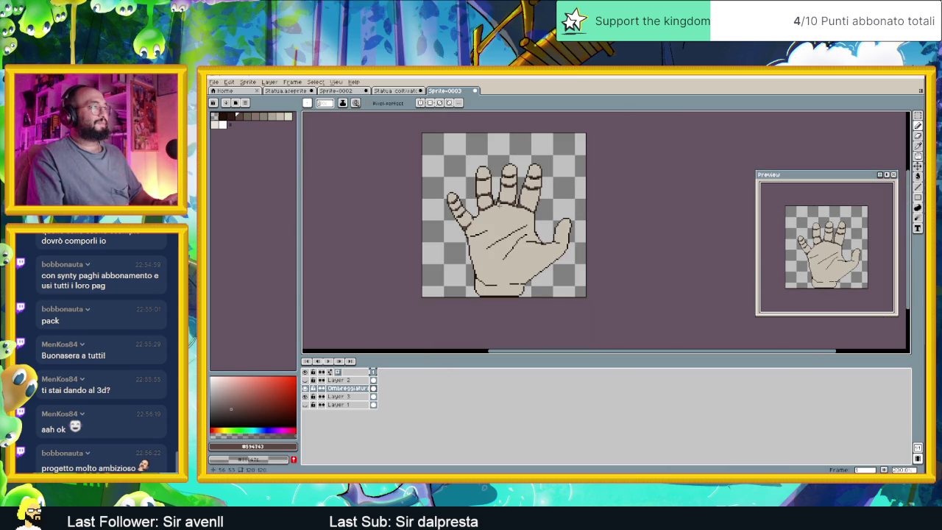
{"action": "scroll", "coordinate": [499, 206], "scroll_direction": "up", "scroll_amount": 1}
Zoom out to review the hand and bring up the reference photo of an open palm.
{"action": "scroll", "coordinate": [537, 206], "scroll_direction": "down", "scroll_amount": 1}
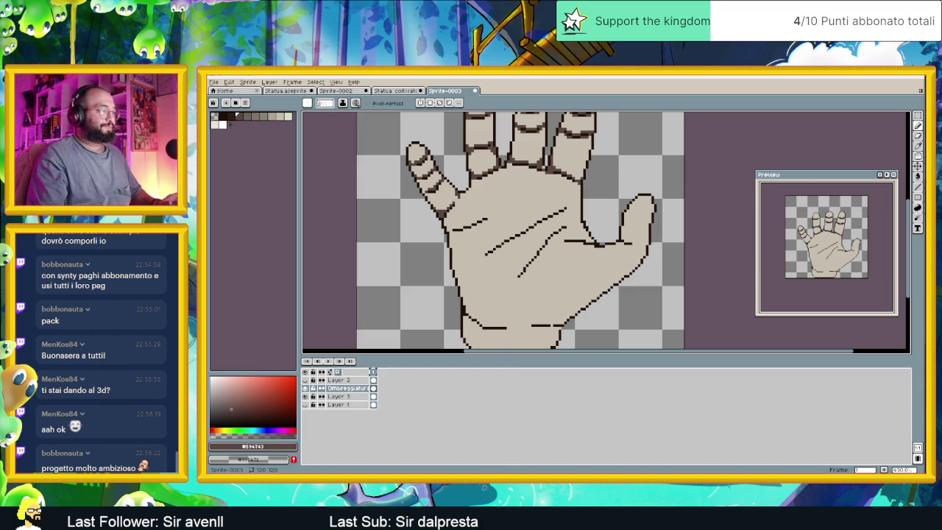
{"action": "scroll", "coordinate": [523, 260], "scroll_direction": "down", "scroll_amount": 1}
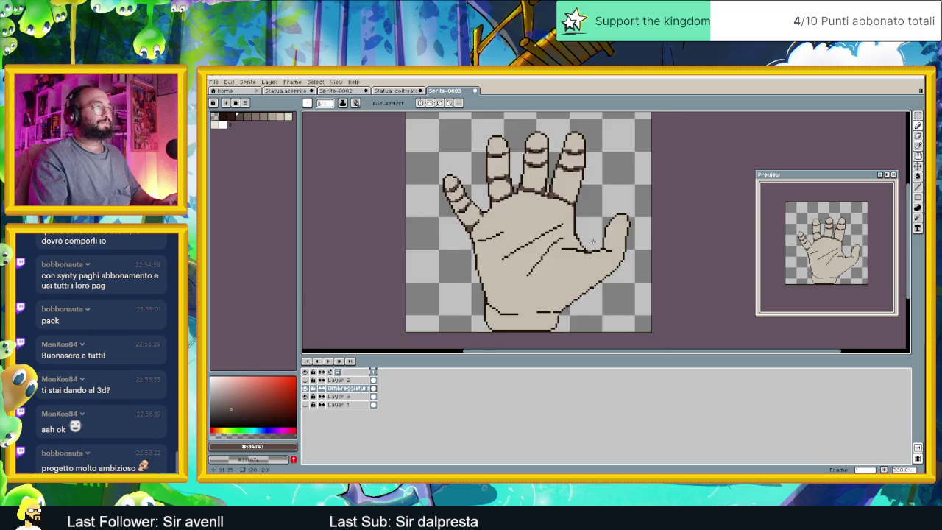
{"action": "scroll", "coordinate": [609, 250], "scroll_direction": "up", "scroll_amount": 2}
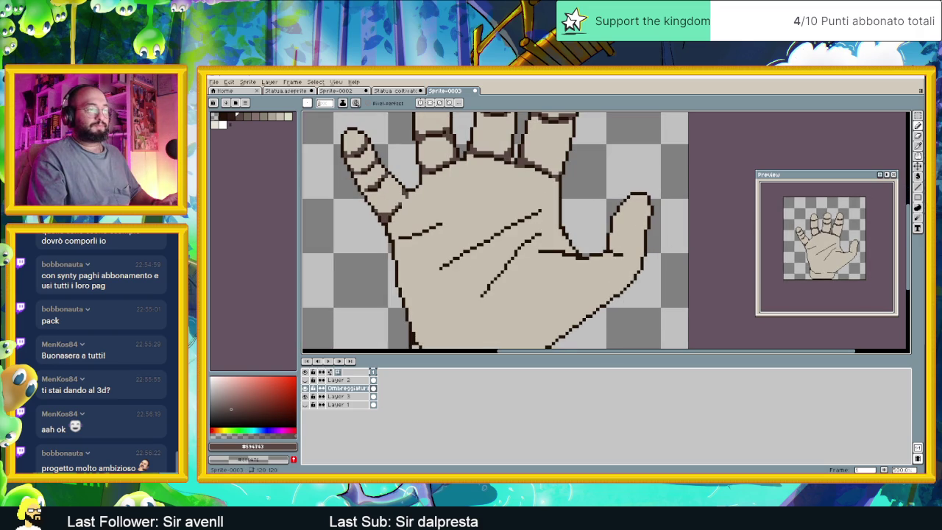
{"action": "key", "text": "alt+Tab"}
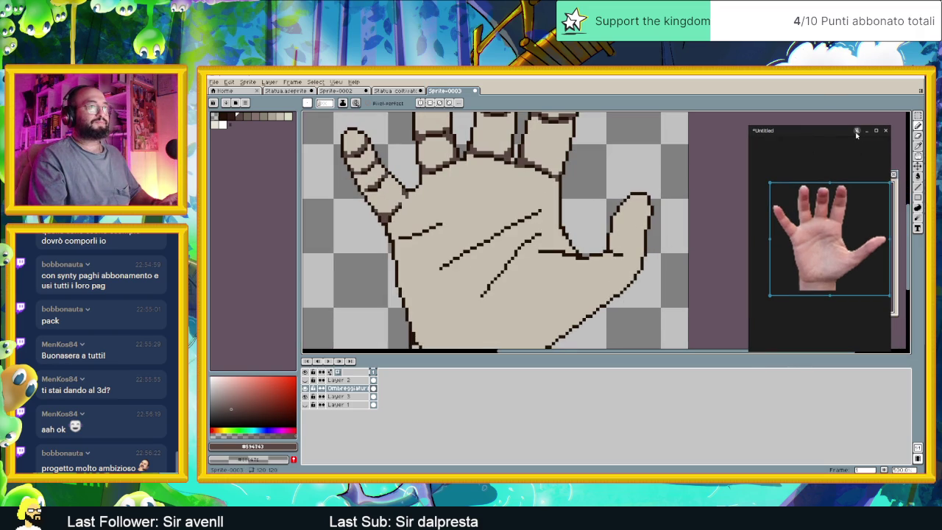
Shade above the thumb crease with mid-tone pixels and thicken it with dark pixels.
{"action": "left_click", "coordinate": [856, 131]}
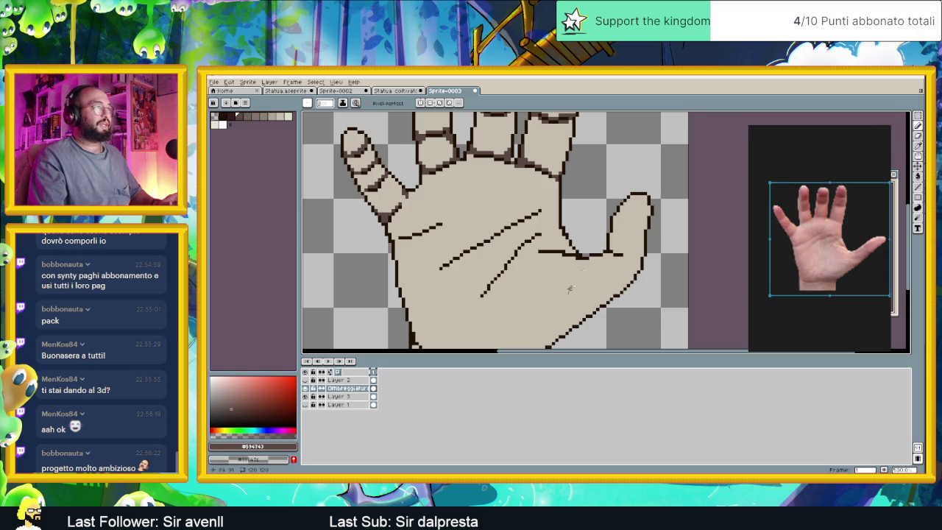
{"action": "scroll", "coordinate": [590, 237], "scroll_direction": "down", "scroll_amount": 1}
{"action": "scroll", "coordinate": [645, 296], "scroll_direction": "up", "scroll_amount": 2}
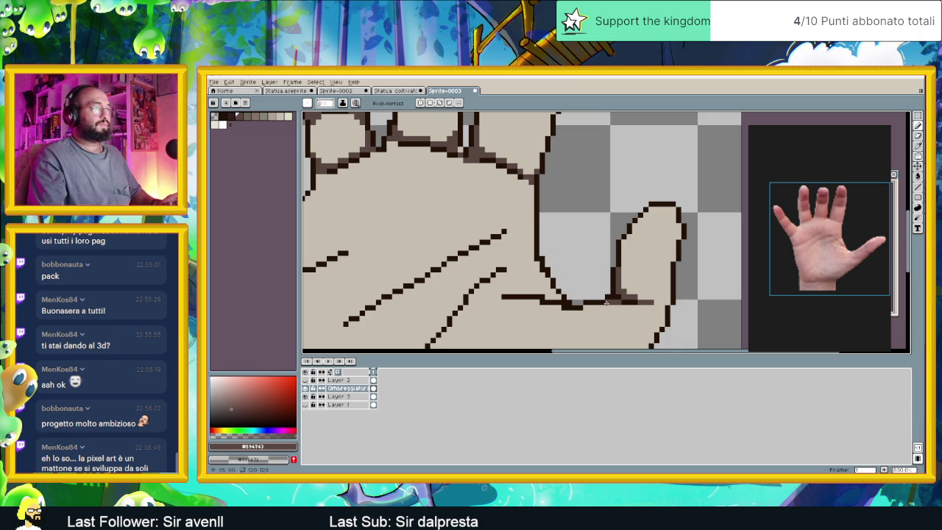
{"action": "scroll", "coordinate": [642, 306], "scroll_direction": "down", "scroll_amount": 1}
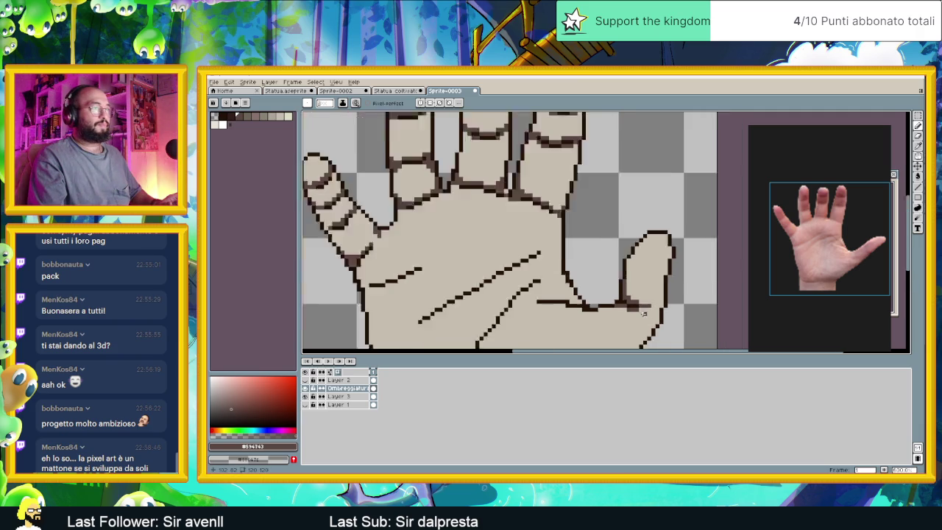
{"action": "scroll", "coordinate": [654, 298], "scroll_direction": "down", "scroll_amount": 1}
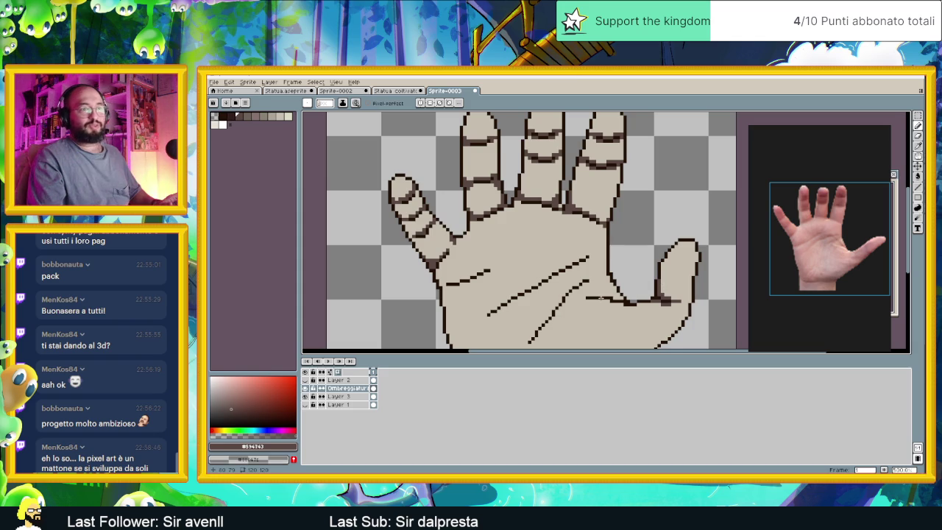
{"action": "scroll", "coordinate": [645, 289], "scroll_direction": "up", "scroll_amount": 1}
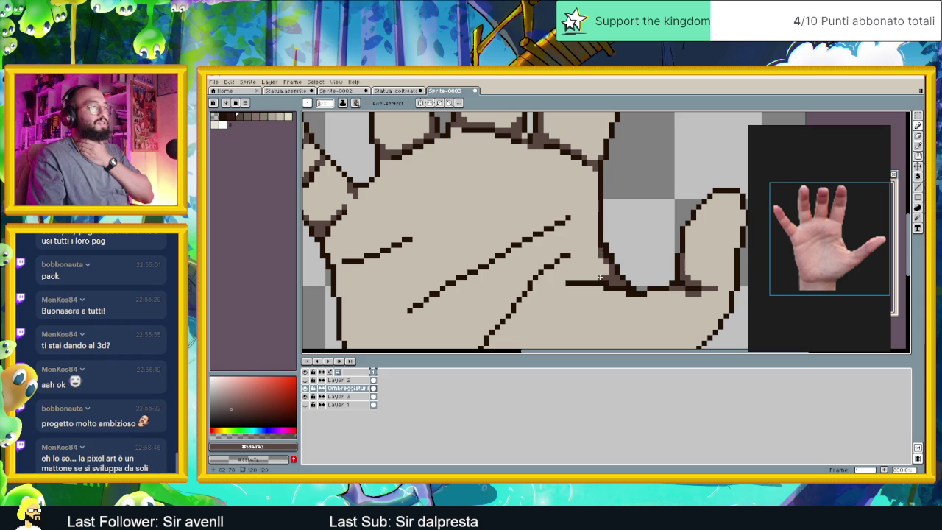
{"action": "left_click_drag", "start_coordinate": [604, 278], "coordinate": [588, 278]}
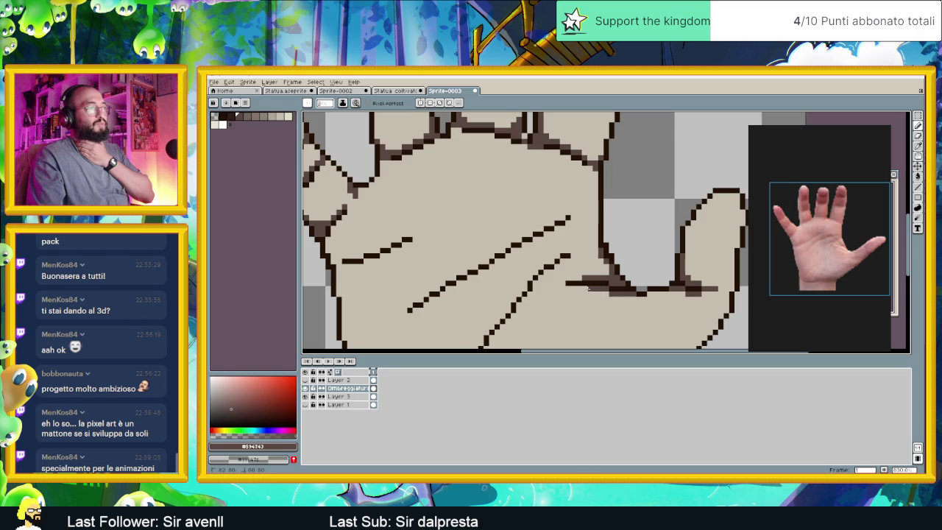
{"action": "left_click_drag", "start_coordinate": [563, 288], "coordinate": [671, 293]}
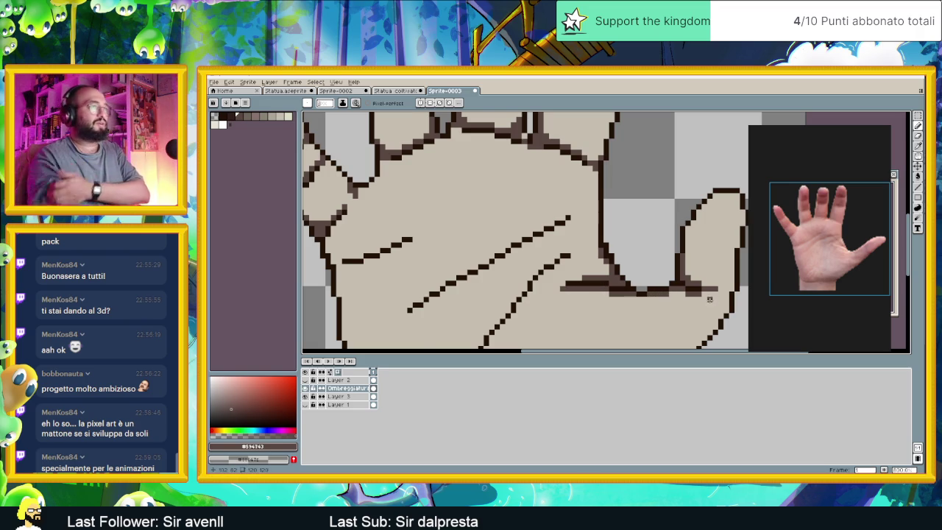
Recentre and zoom the view to review the whole hand sprite.
{"action": "scroll", "coordinate": [658, 302], "scroll_direction": "down", "scroll_amount": 3}
{"action": "scroll", "coordinate": [647, 309], "scroll_direction": "up", "scroll_amount": 3}
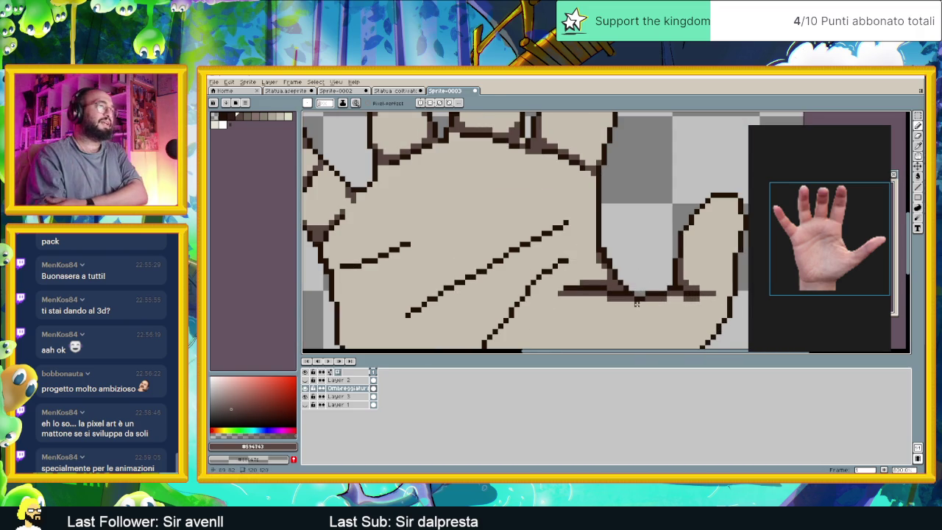
{"action": "scroll", "coordinate": [648, 309], "scroll_direction": "down", "scroll_amount": 1}
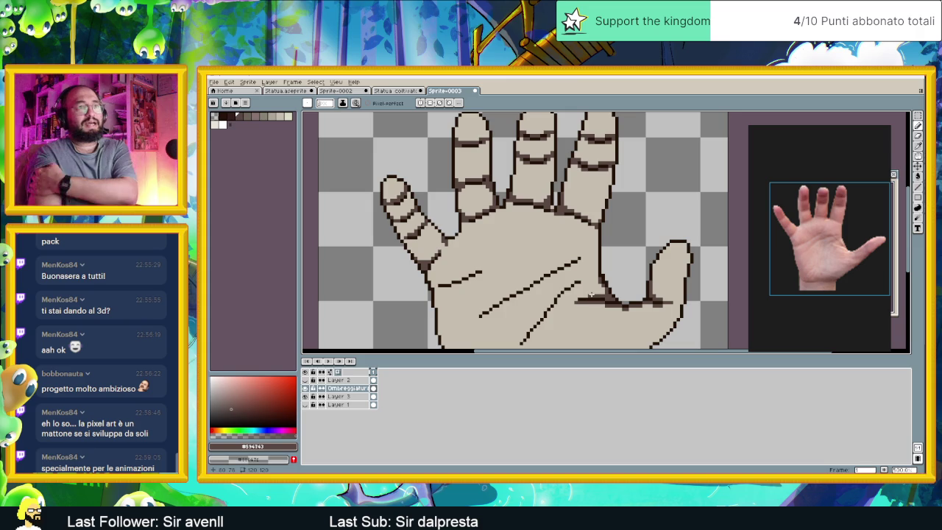
{"action": "left_click_drag", "start_coordinate": [615, 288], "coordinate": [627, 263]}
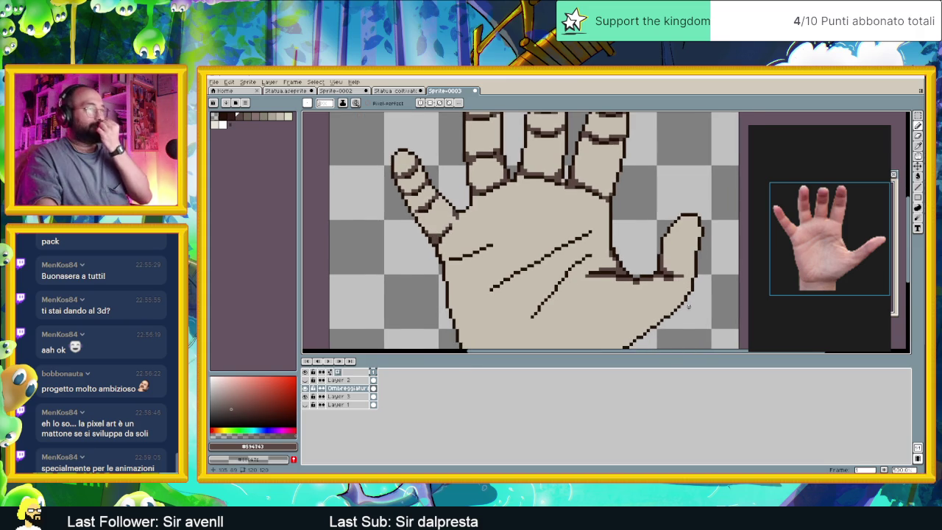
{"action": "scroll", "coordinate": [626, 262], "scroll_direction": "down", "scroll_amount": 1}
{"action": "scroll", "coordinate": [624, 257], "scroll_direction": "down", "scroll_amount": 1}
{"action": "scroll", "coordinate": [621, 253], "scroll_direction": "down", "scroll_amount": 1}
{"action": "scroll", "coordinate": [621, 253], "scroll_direction": "up", "scroll_amount": 1}
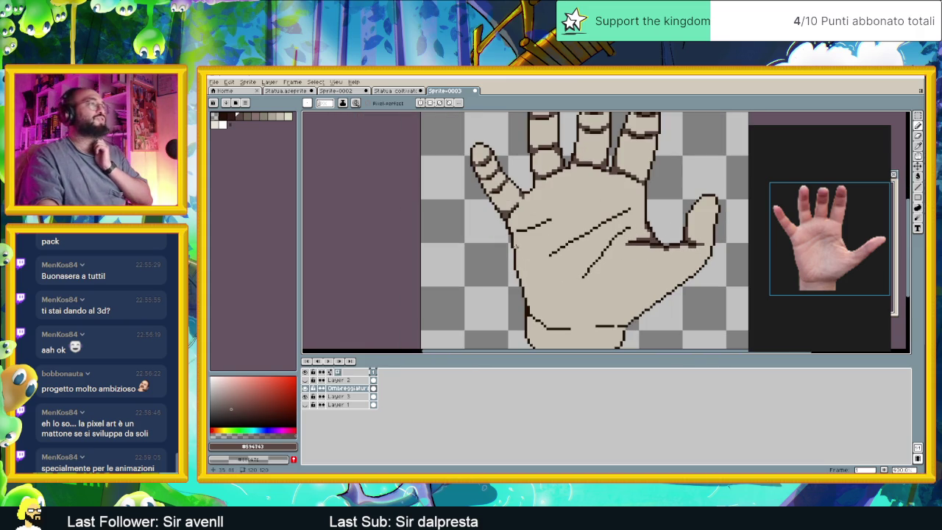
{"action": "scroll", "coordinate": [515, 245], "scroll_direction": "up", "scroll_amount": 1}
{"action": "scroll", "coordinate": [514, 228], "scroll_direction": "up", "scroll_amount": 2}
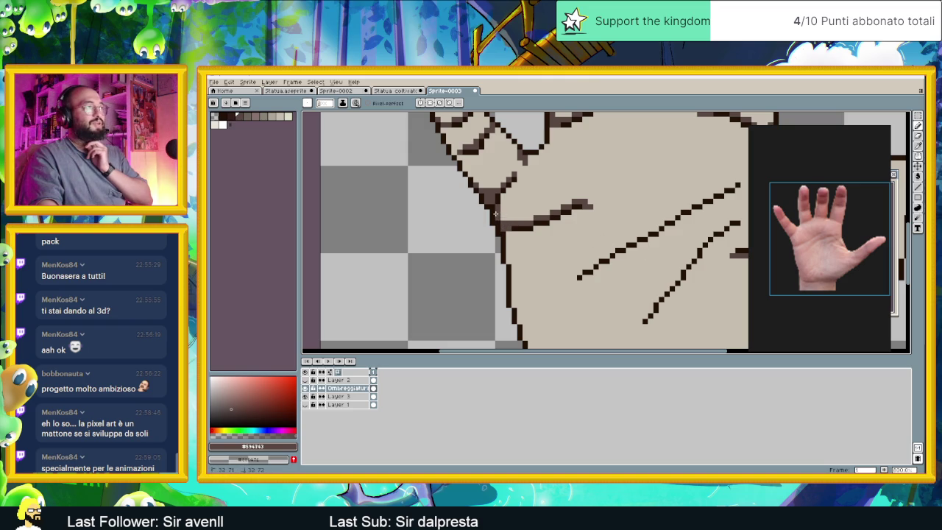
Fill the hollow bump into a solid outline and thicken the palm's left outline.
{"action": "scroll", "coordinate": [500, 221], "scroll_direction": "down", "scroll_amount": 1}
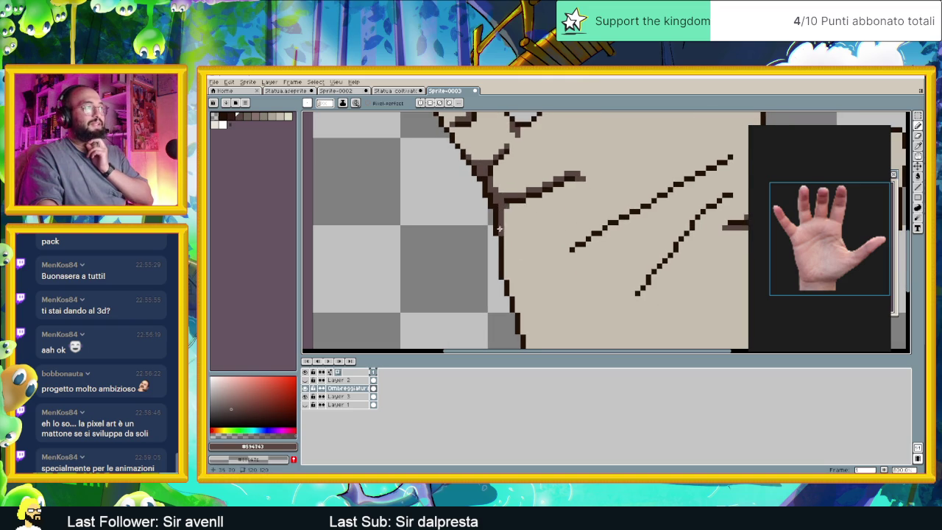
{"action": "scroll", "coordinate": [530, 270], "scroll_direction": "down", "scroll_amount": 1}
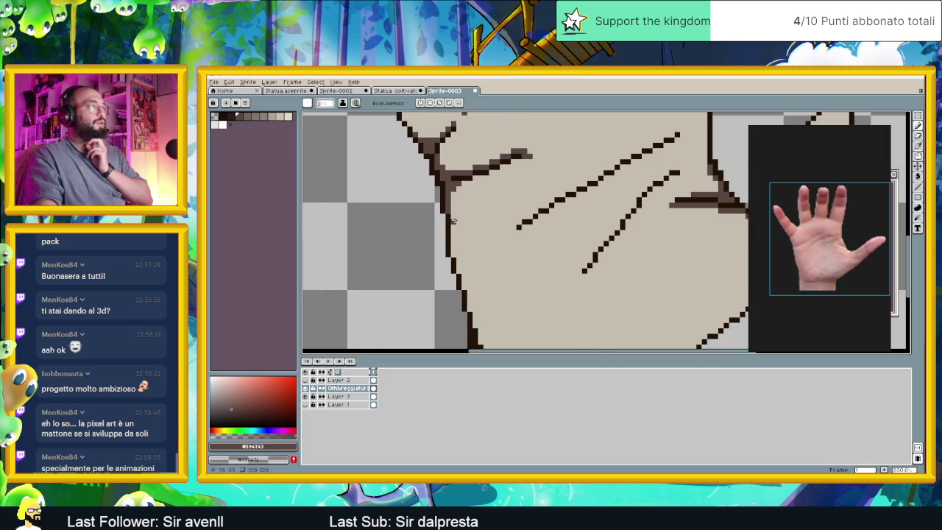
{"action": "left_click_drag", "start_coordinate": [454, 249], "coordinate": [453, 234]}
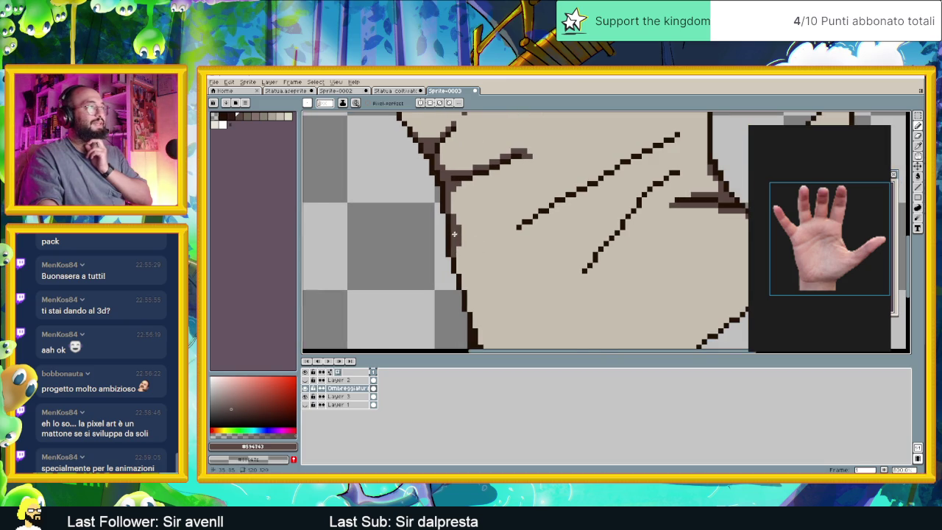
{"action": "left_click", "coordinate": [460, 267]}
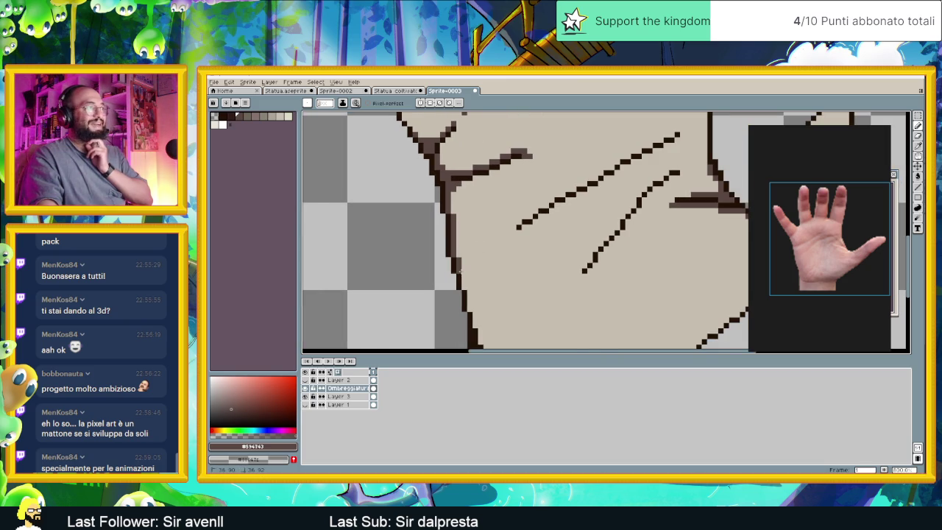
Shade along the palm's bottom outline and extend the lower palm crease rightward.
{"action": "scroll", "coordinate": [471, 291], "scroll_direction": "down", "scroll_amount": 2}
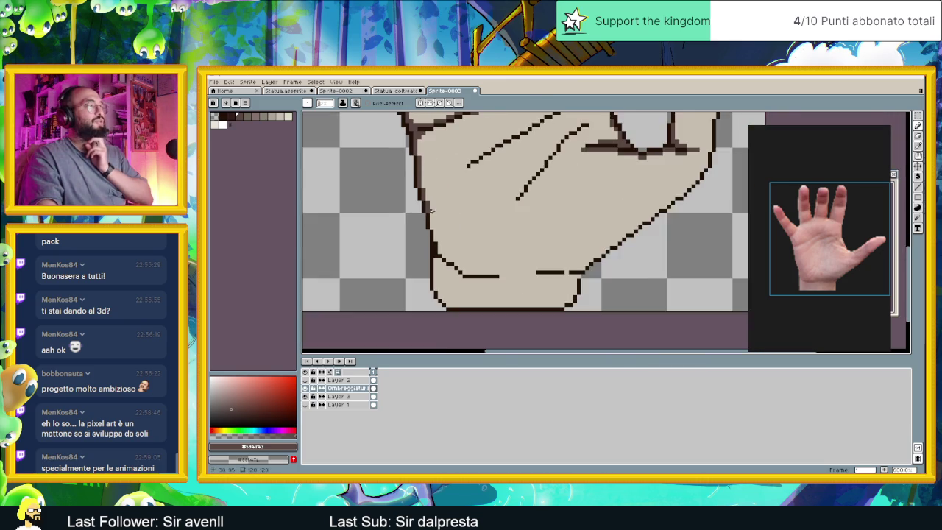
{"action": "scroll", "coordinate": [456, 279], "scroll_direction": "down", "scroll_amount": 1}
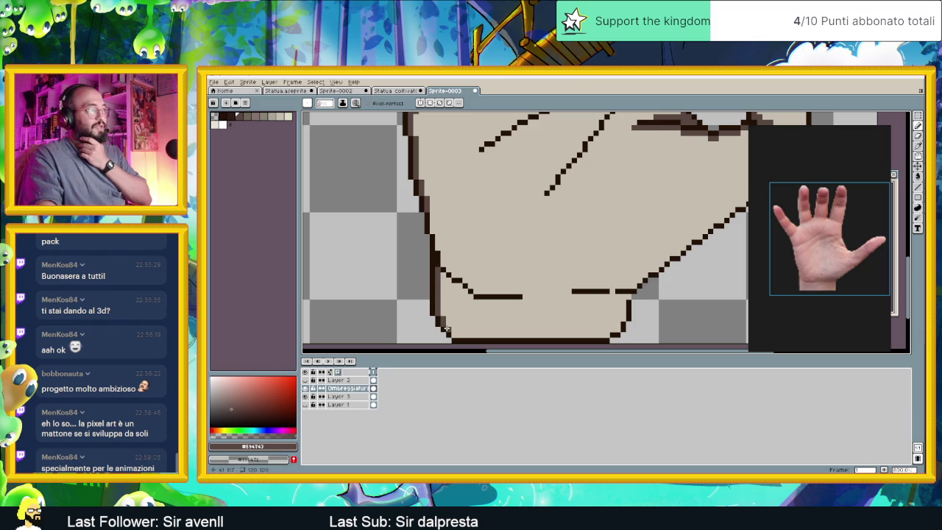
{"action": "left_click_drag", "start_coordinate": [454, 336], "coordinate": [603, 335]}
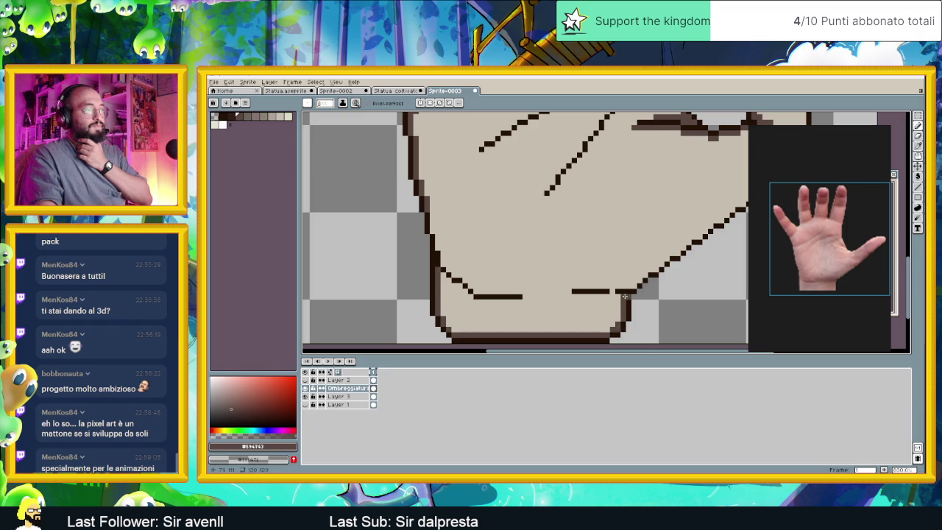
{"action": "left_click", "coordinate": [603, 330]}
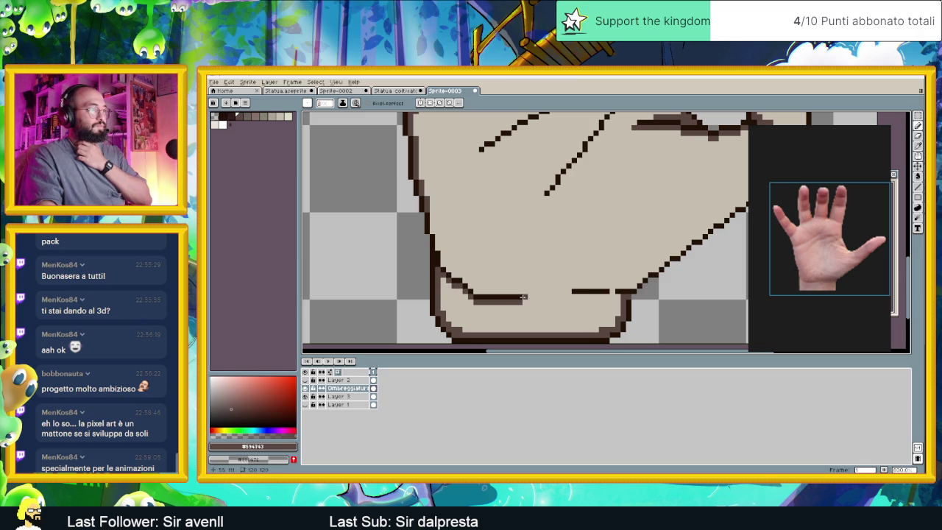
{"action": "left_click_drag", "start_coordinate": [523, 297], "coordinate": [531, 297]}
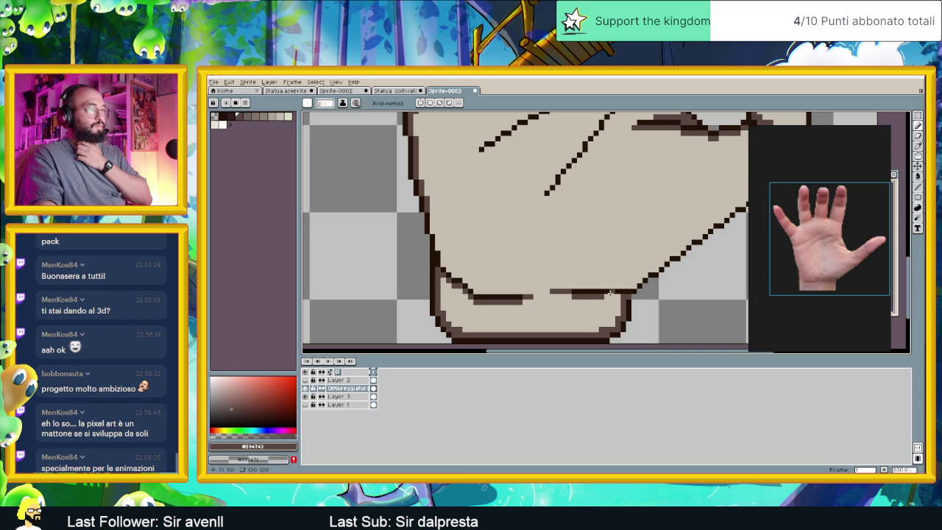
Darken the right part of the palm's bottom outline.
{"action": "scroll", "coordinate": [596, 313], "scroll_direction": "down", "scroll_amount": 3}
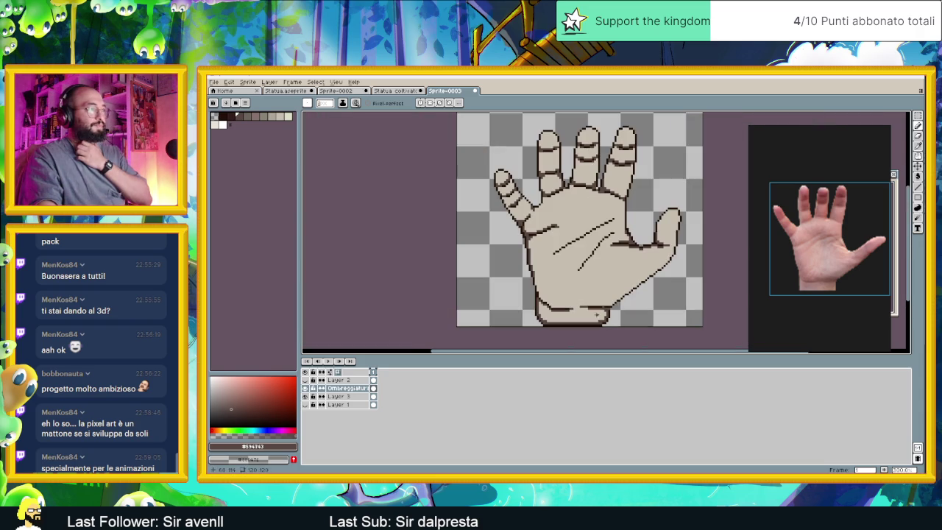
{"action": "scroll", "coordinate": [637, 298], "scroll_direction": "up", "scroll_amount": 3}
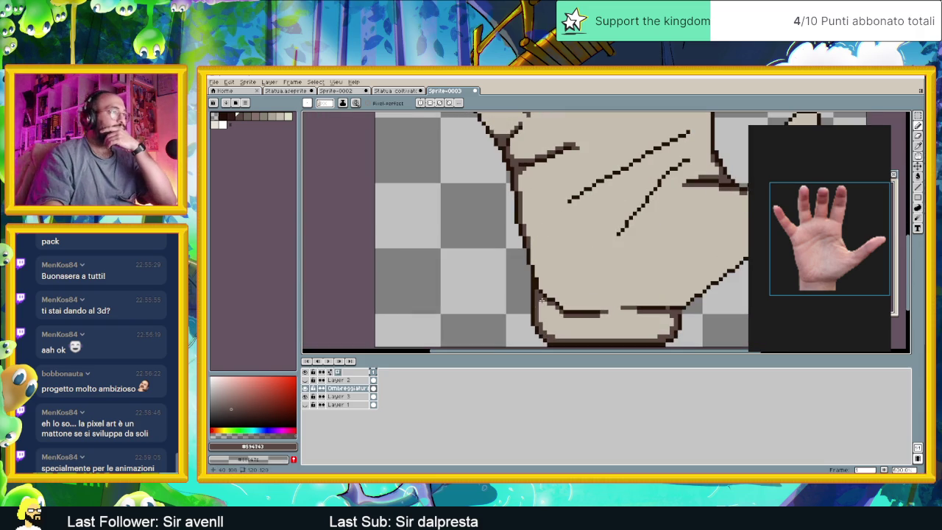
{"action": "scroll", "coordinate": [542, 303], "scroll_direction": "down", "scroll_amount": 1}
{"action": "scroll", "coordinate": [542, 303], "scroll_direction": "down", "scroll_amount": 2}
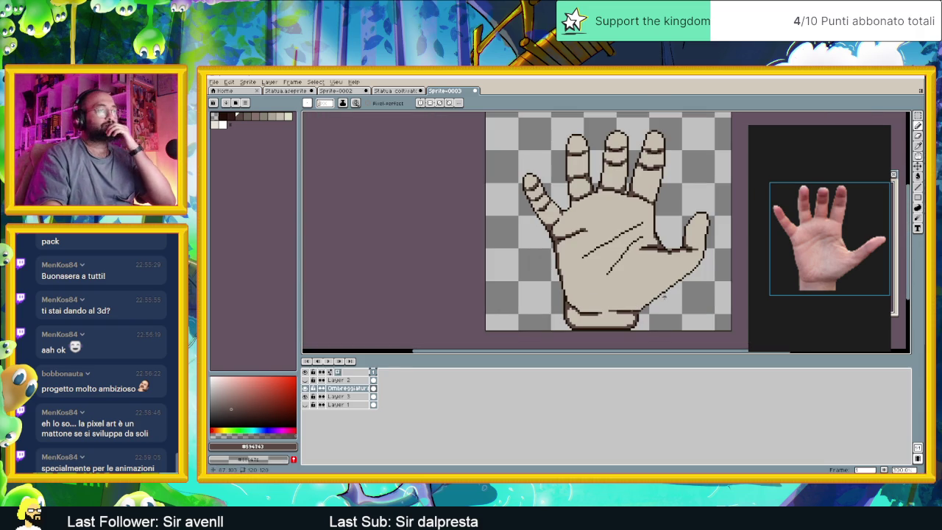
{"action": "scroll", "coordinate": [591, 281], "scroll_direction": "up", "scroll_amount": 2}
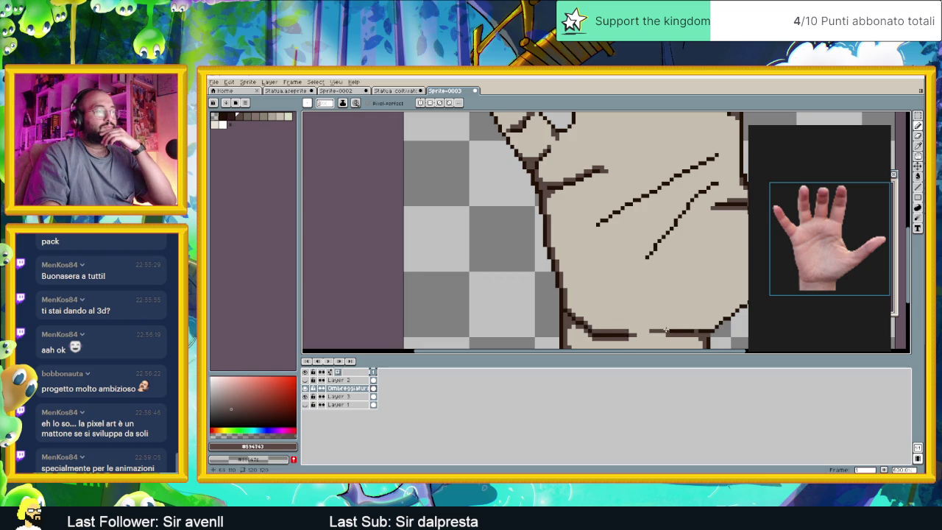
{"action": "scroll", "coordinate": [665, 331], "scroll_direction": "up", "scroll_amount": 1}
{"action": "left_click_drag", "start_coordinate": [616, 317], "coordinate": [645, 316]}
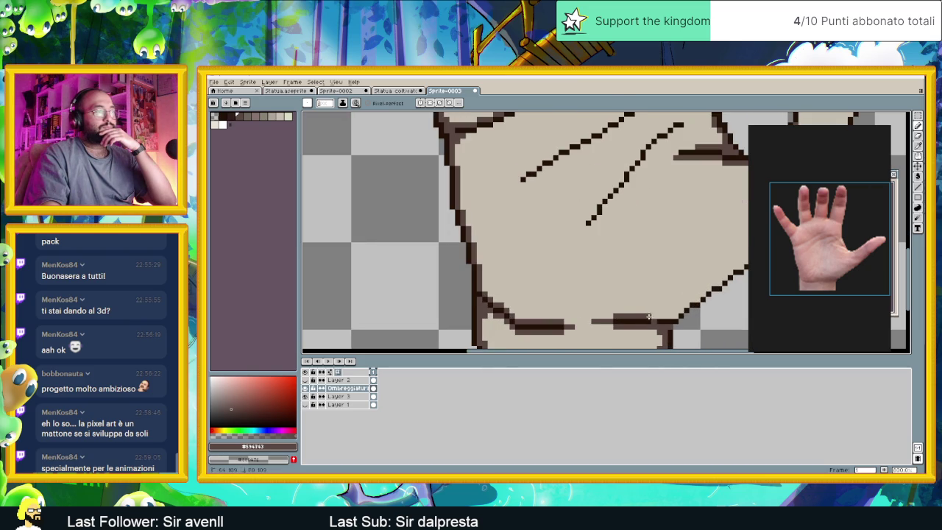
Extend the dark outline down the thumb's right edge.
{"action": "scroll", "coordinate": [666, 310], "scroll_direction": "down", "scroll_amount": 1}
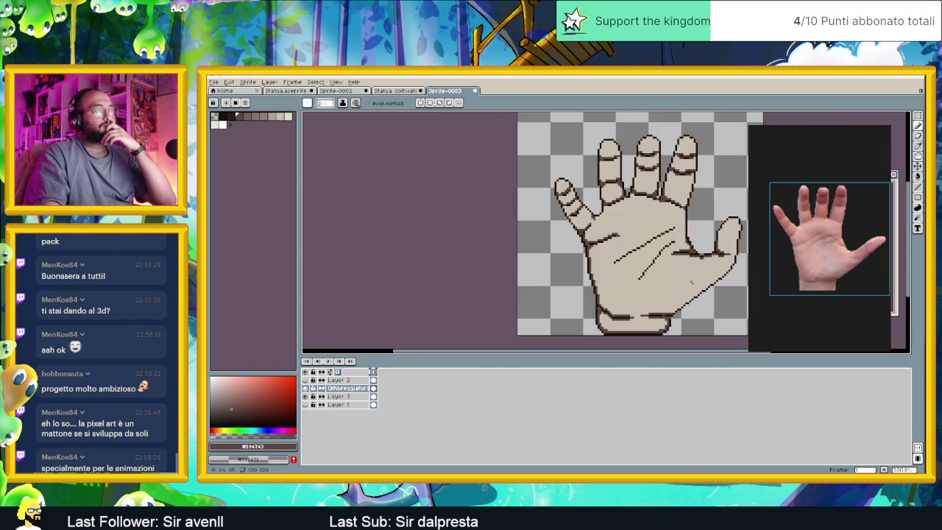
{"action": "scroll", "coordinate": [632, 307], "scroll_direction": "down", "scroll_amount": 1}
{"action": "scroll", "coordinate": [598, 306], "scroll_direction": "down", "scroll_amount": 1}
{"action": "scroll", "coordinate": [596, 306], "scroll_direction": "down", "scroll_amount": 1}
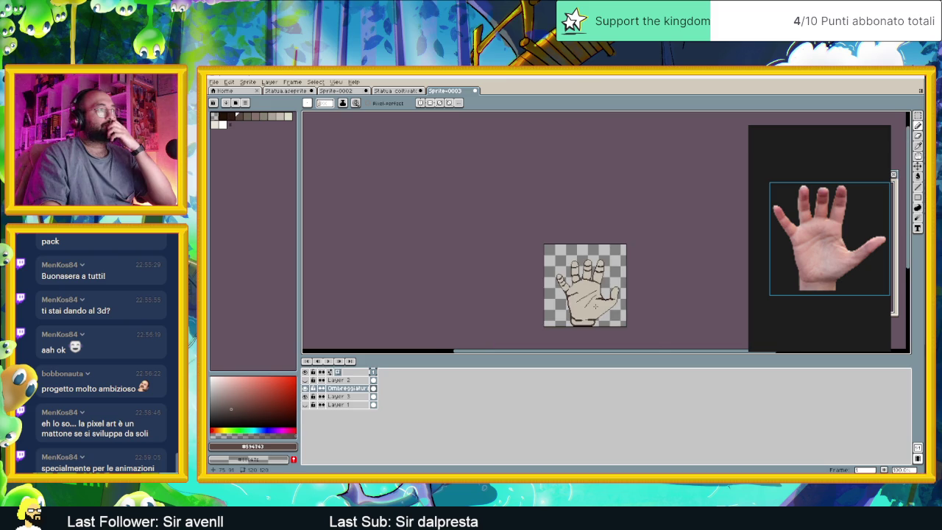
{"action": "scroll", "coordinate": [601, 318], "scroll_direction": "up", "scroll_amount": 3}
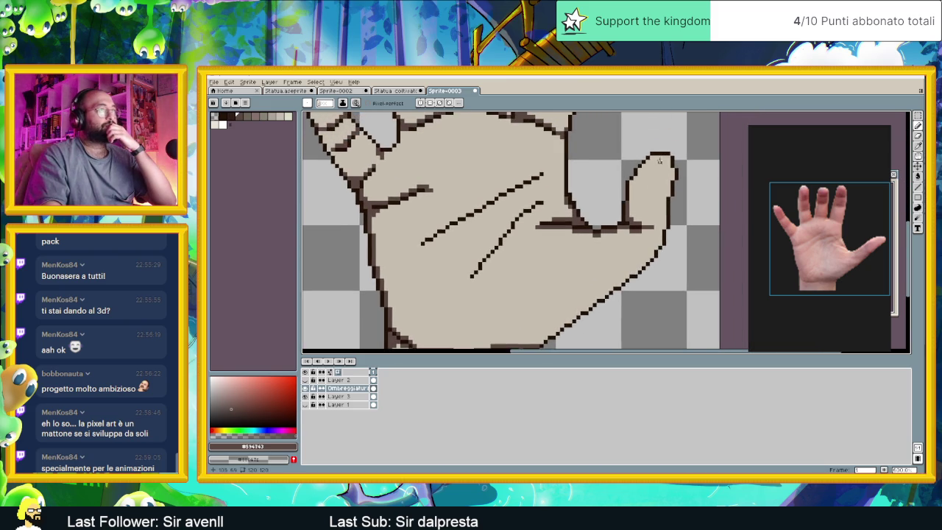
{"action": "scroll", "coordinate": [650, 166], "scroll_direction": "up", "scroll_amount": 1}
{"action": "scroll", "coordinate": [651, 166], "scroll_direction": "up", "scroll_amount": 1}
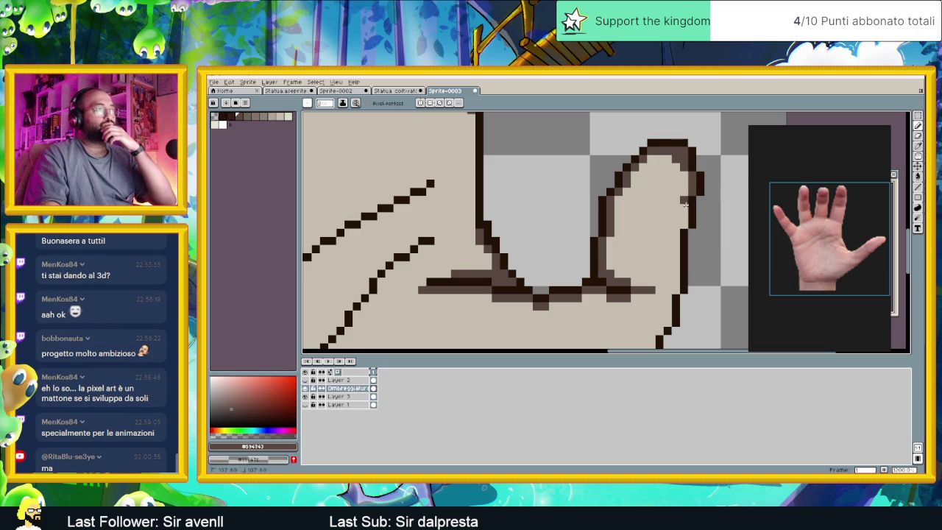
{"action": "left_click_drag", "start_coordinate": [677, 229], "coordinate": [677, 275]}
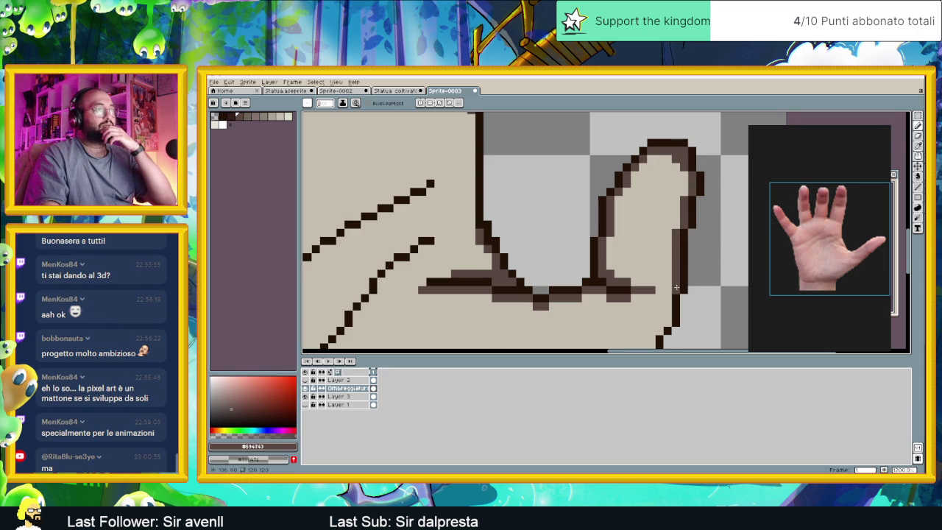
Add a shading pixel on the diagonal palm edge, pick another tool, and switch to Godot.
{"action": "scroll", "coordinate": [676, 287], "scroll_direction": "down", "scroll_amount": 2}
{"action": "scroll", "coordinate": [689, 267], "scroll_direction": "up", "scroll_amount": 1}
{"action": "scroll", "coordinate": [681, 235], "scroll_direction": "up", "scroll_amount": 1}
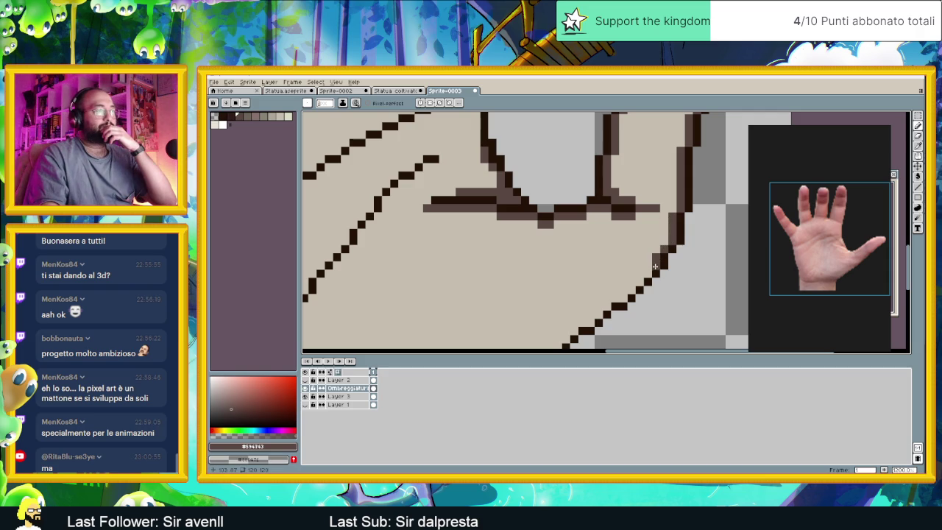
{"action": "left_click", "coordinate": [632, 283]}
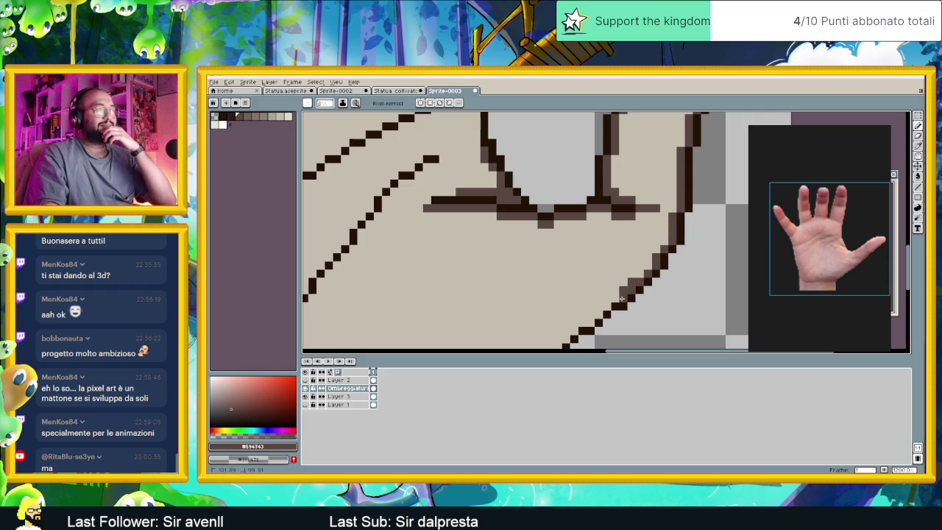
{"action": "left_click_drag", "start_coordinate": [601, 321], "coordinate": [675, 251]}
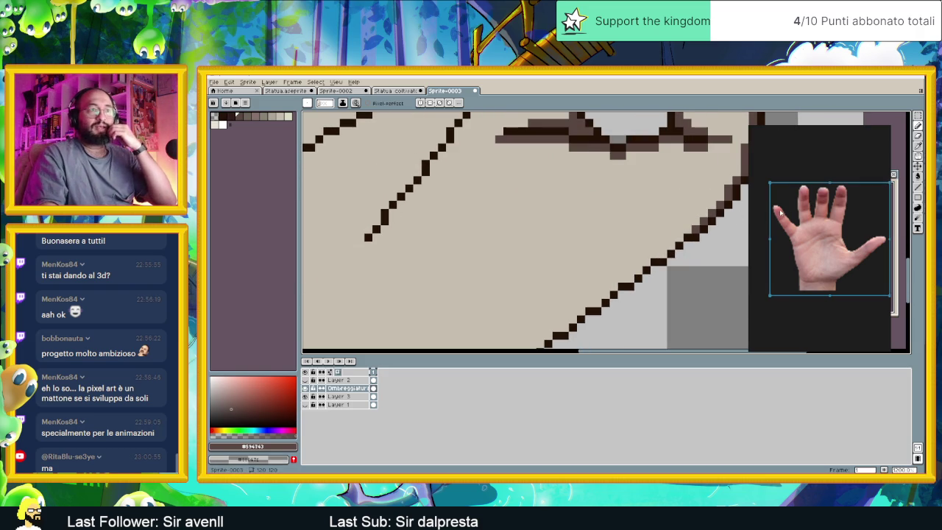
{"action": "left_click", "coordinate": [918, 187]}
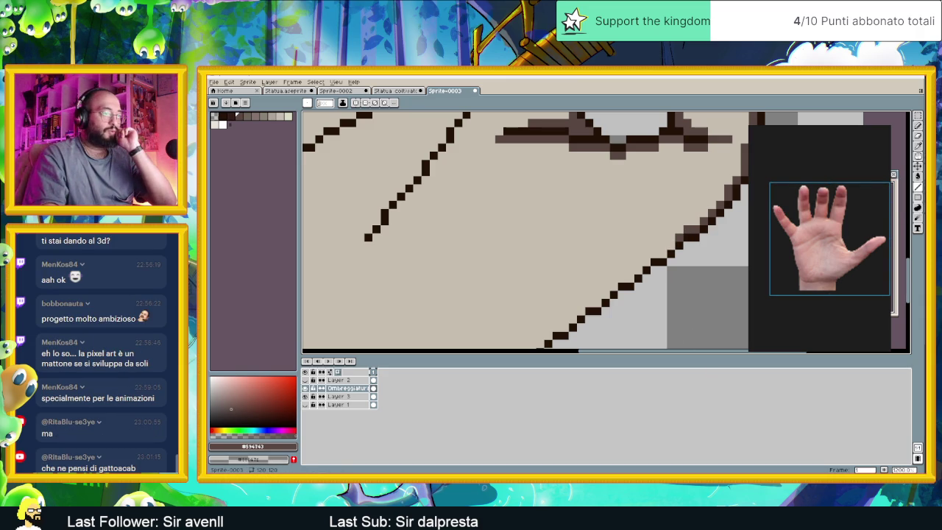
{"action": "key", "text": "alt+Tab"}
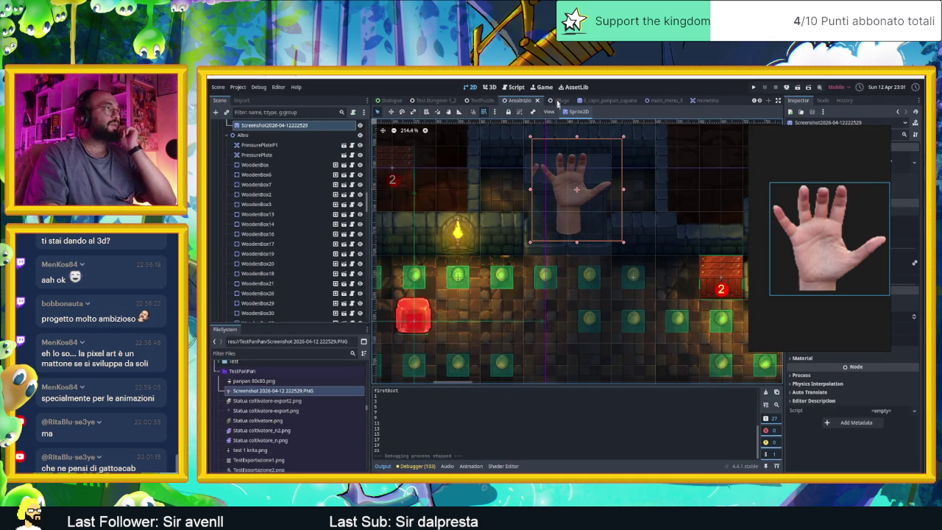
Open the Village scene and zoom into the statue room, then return to the browser.
{"action": "left_click", "coordinate": [552, 99]}
{"action": "scroll", "coordinate": [598, 277], "scroll_direction": "up", "scroll_amount": 1}
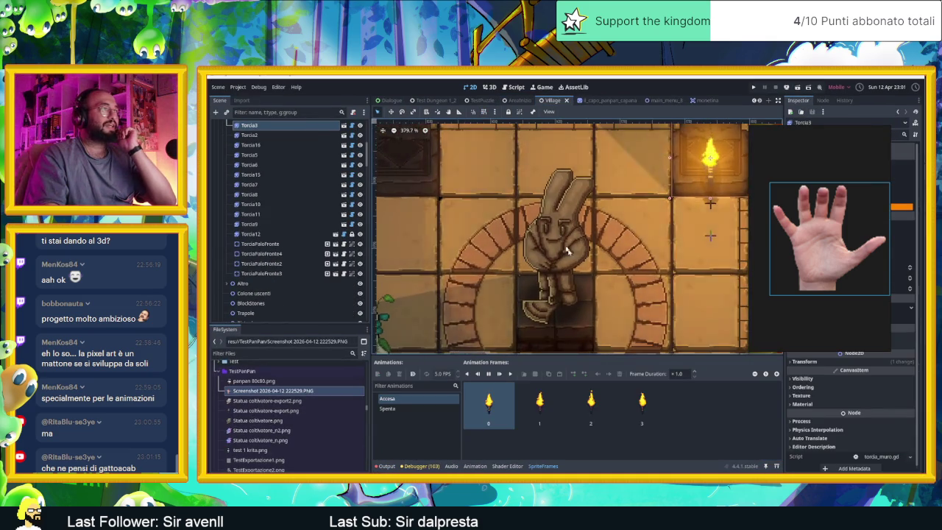
{"action": "scroll", "coordinate": [598, 277], "scroll_direction": "down", "scroll_amount": 2}
{"action": "scroll", "coordinate": [598, 277], "scroll_direction": "down", "scroll_amount": 5}
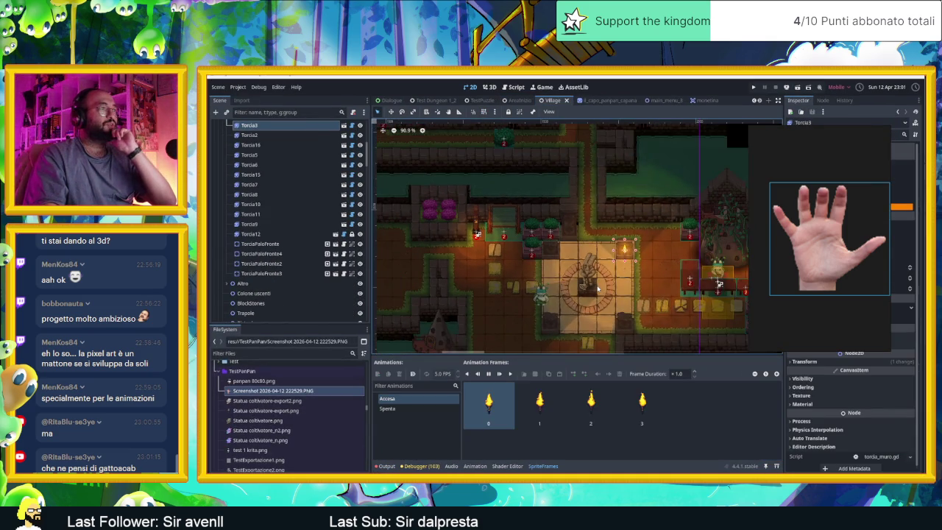
{"action": "scroll", "coordinate": [597, 287], "scroll_direction": "up", "scroll_amount": 2}
{"action": "scroll", "coordinate": [598, 287], "scroll_direction": "up", "scroll_amount": 2}
{"action": "scroll", "coordinate": [597, 287], "scroll_direction": "up", "scroll_amount": 3}
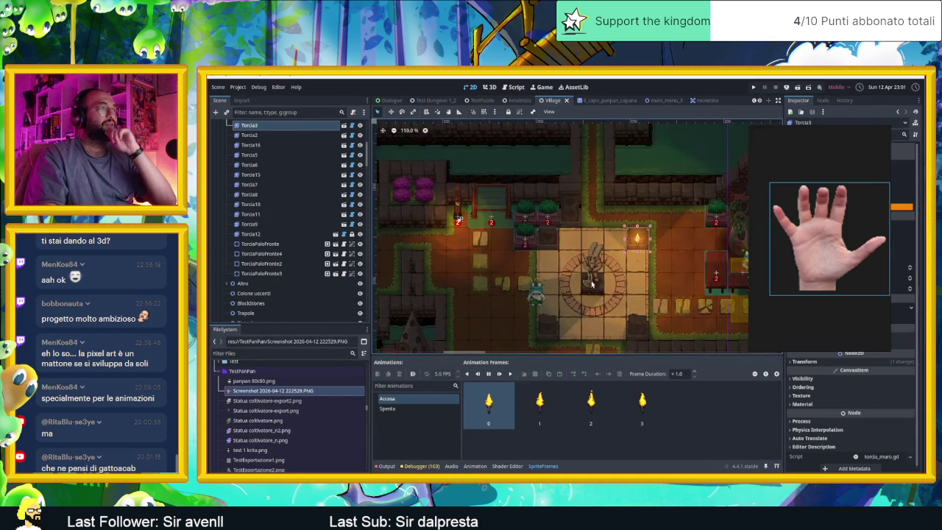
{"action": "scroll", "coordinate": [596, 284], "scroll_direction": "up", "scroll_amount": 2}
{"action": "scroll", "coordinate": [596, 283], "scroll_direction": "up", "scroll_amount": 1}
{"action": "scroll", "coordinate": [603, 269], "scroll_direction": "up", "scroll_amount": 1}
{"action": "scroll", "coordinate": [611, 254], "scroll_direction": "up", "scroll_amount": 1}
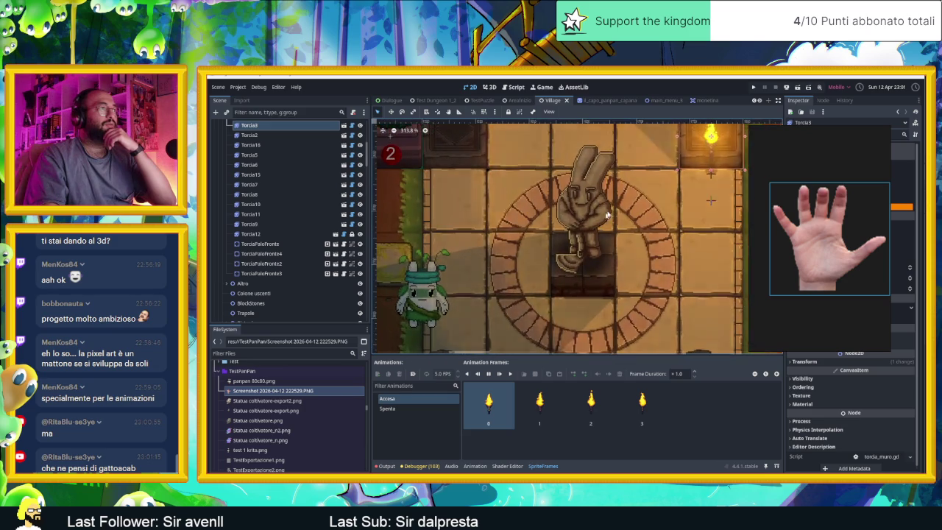
{"action": "scroll", "coordinate": [620, 239], "scroll_direction": "up", "scroll_amount": 1}
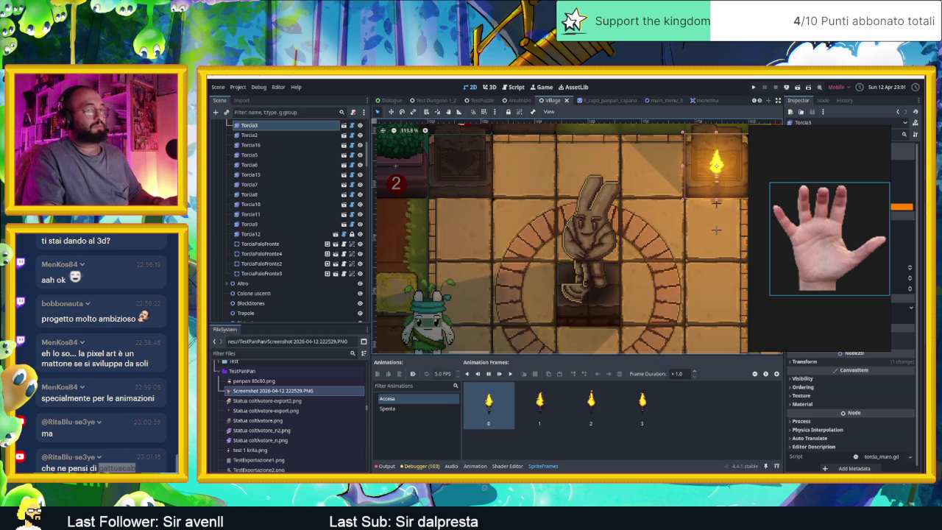
{"action": "key", "text": "alt+Tab"}
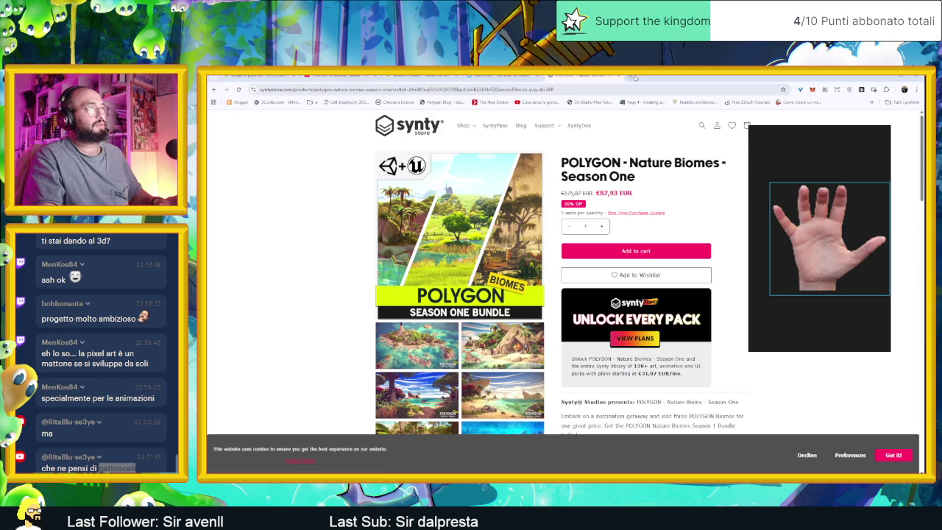
Search Google in a new tab for the creator's channel name and open the YouTube channel result.
{"action": "left_click", "coordinate": [635, 77]}
{"action": "type", "text": "gattoacab"}
{"action": "key", "text": "Return"}
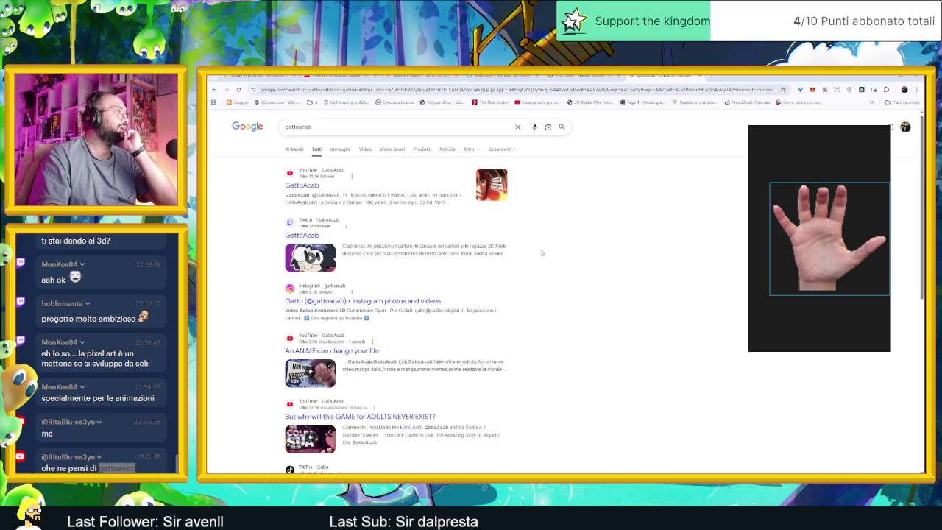
{"action": "left_click", "coordinate": [315, 189]}
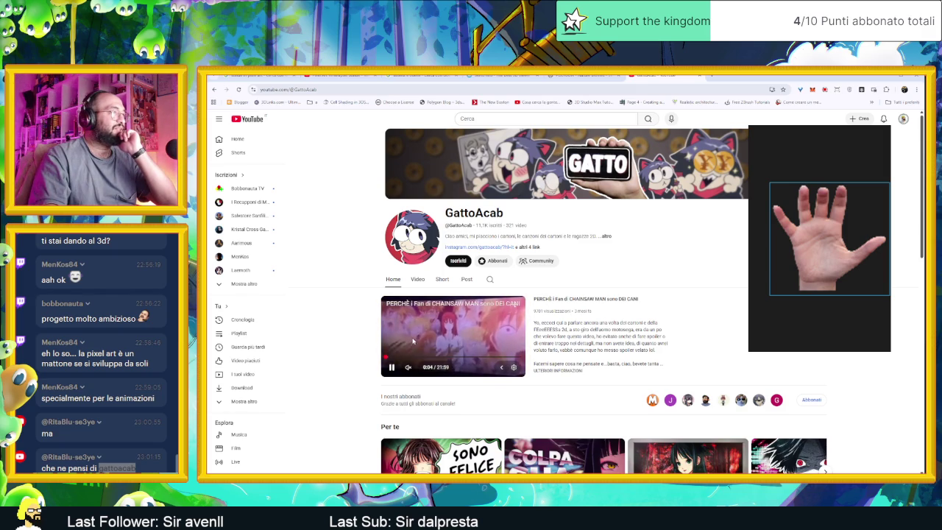
Open the channel's full videos list and scroll through it, moving the hand reference window aside.
{"action": "left_click", "coordinate": [418, 280]}
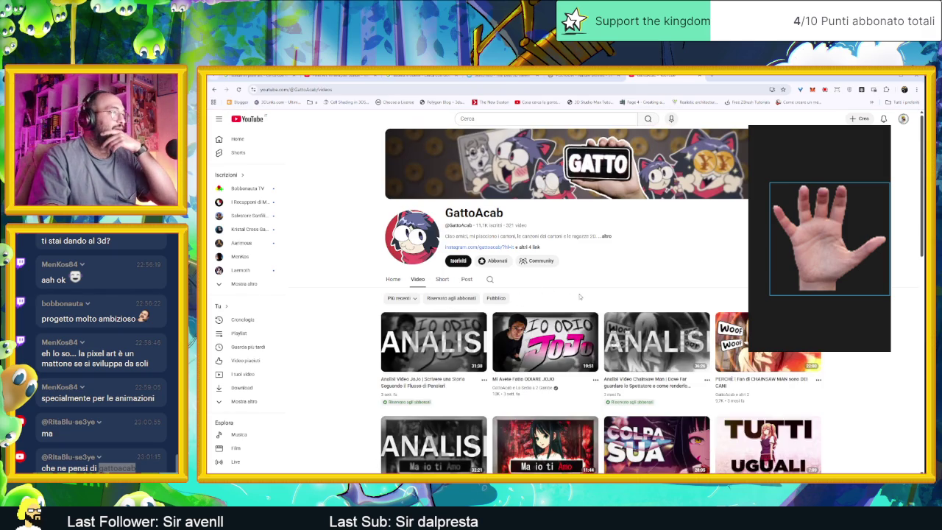
{"action": "scroll", "coordinate": [593, 293], "scroll_direction": "down", "scroll_amount": 1}
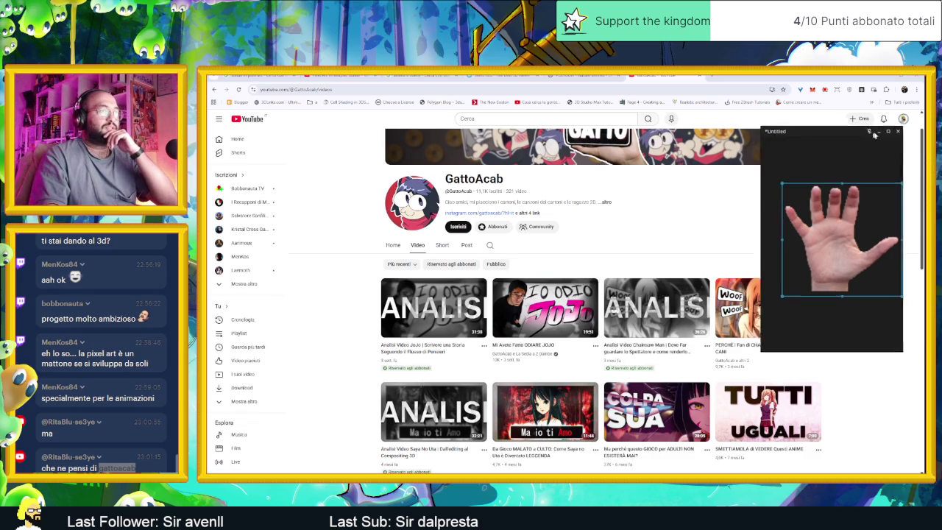
{"action": "left_click_drag", "start_coordinate": [794, 130], "coordinate": [843, 132]}
{"action": "scroll", "coordinate": [779, 238], "scroll_direction": "down", "scroll_amount": 4}
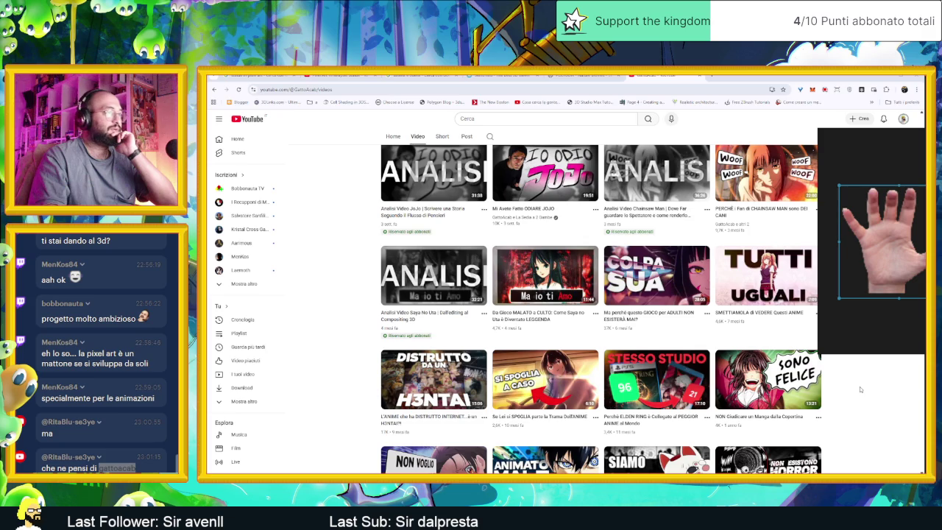
{"action": "scroll", "coordinate": [859, 386], "scroll_direction": "down", "scroll_amount": 2}
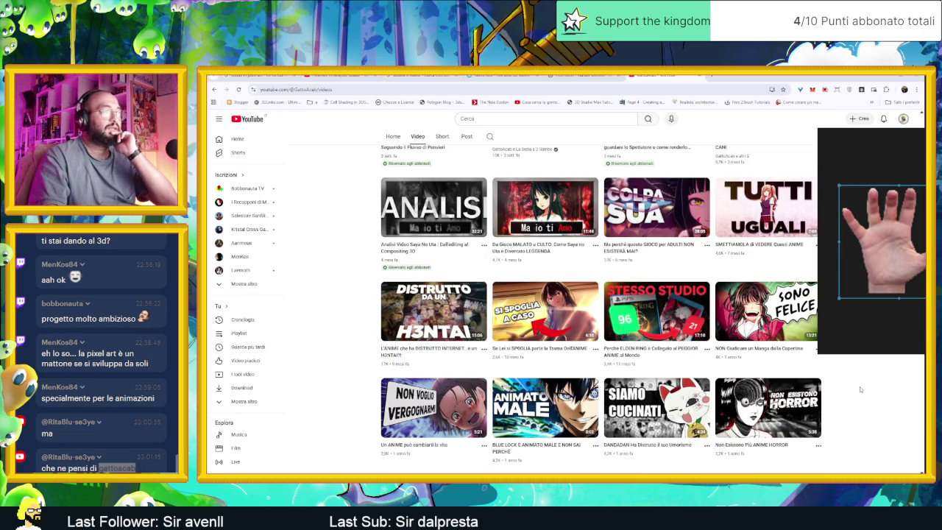
{"action": "scroll", "coordinate": [859, 386], "scroll_direction": "down", "scroll_amount": 1}
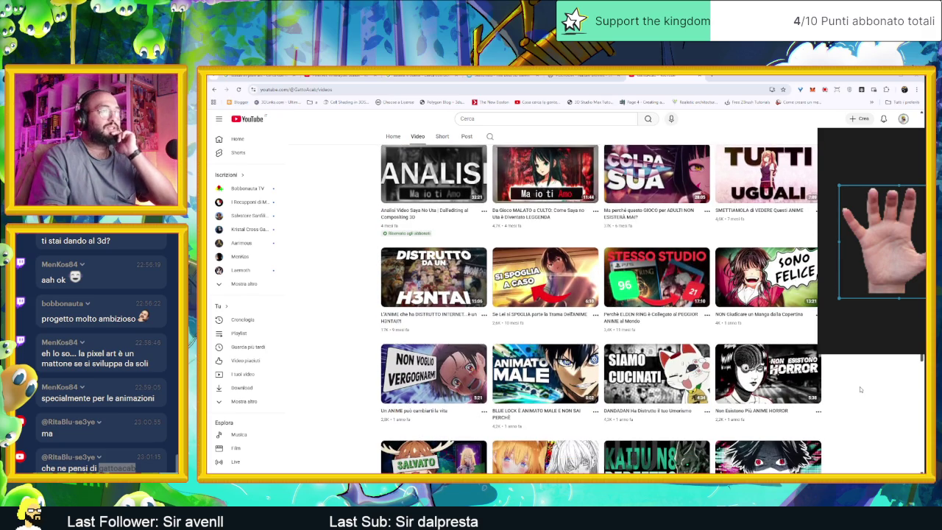
{"action": "scroll", "coordinate": [859, 386], "scroll_direction": "down", "scroll_amount": 1}
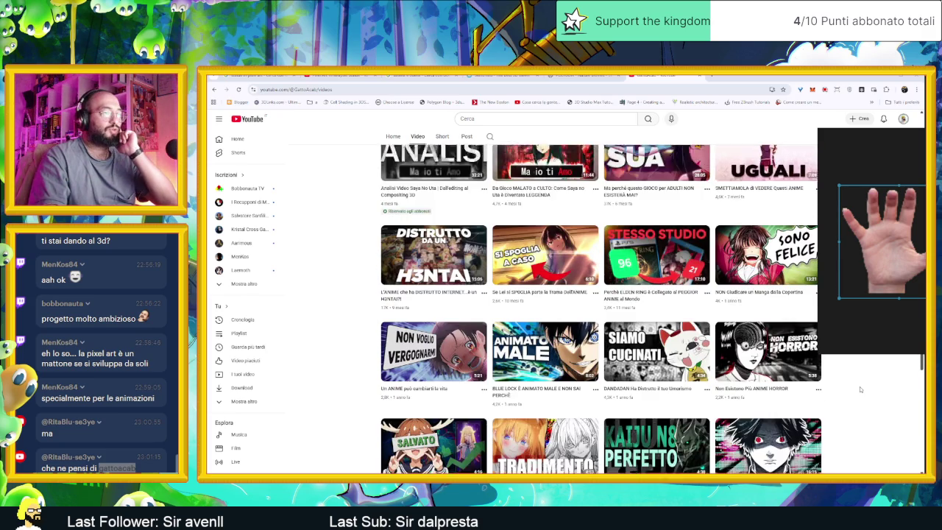
{"action": "scroll", "coordinate": [859, 386], "scroll_direction": "down", "scroll_amount": 1}
{"action": "scroll", "coordinate": [860, 387], "scroll_direction": "down", "scroll_amount": 1}
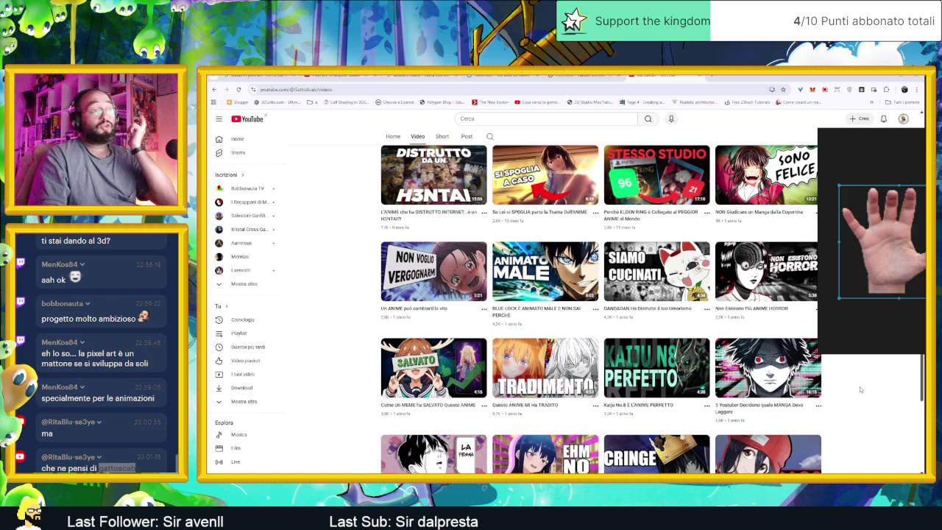
{"action": "scroll", "coordinate": [859, 386], "scroll_direction": "down", "scroll_amount": 1}
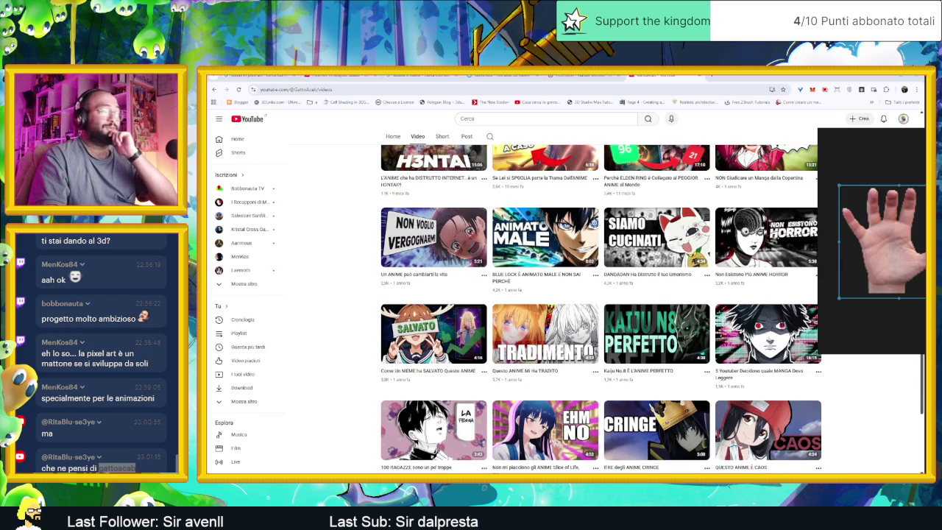
{"action": "scroll", "coordinate": [813, 368], "scroll_direction": "down", "scroll_amount": 2}
{"action": "scroll", "coordinate": [813, 368], "scroll_direction": "down", "scroll_amount": 2}
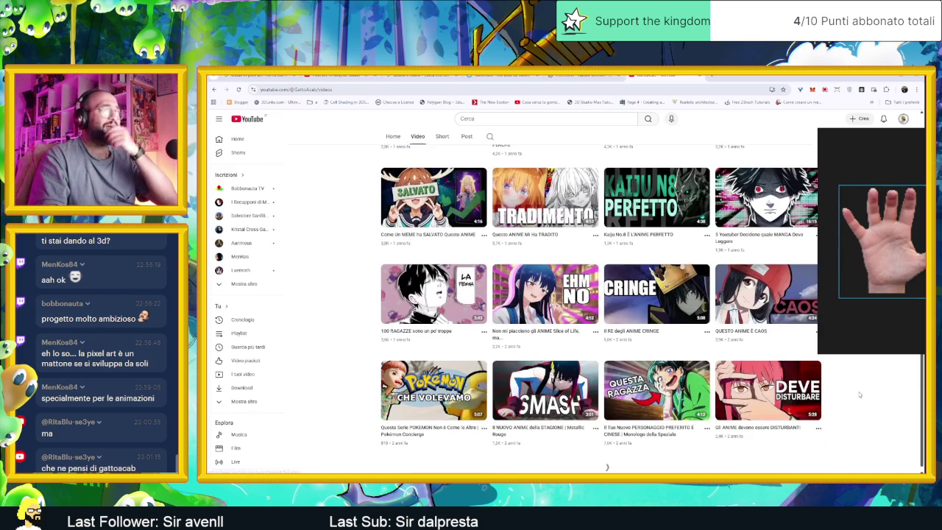
Finish browsing the videos, then minimize Chrome and return to the Aseprite hand sprite.
{"action": "scroll", "coordinate": [795, 357], "scroll_direction": "up", "scroll_amount": 1}
{"action": "scroll", "coordinate": [769, 342], "scroll_direction": "down", "scroll_amount": 2}
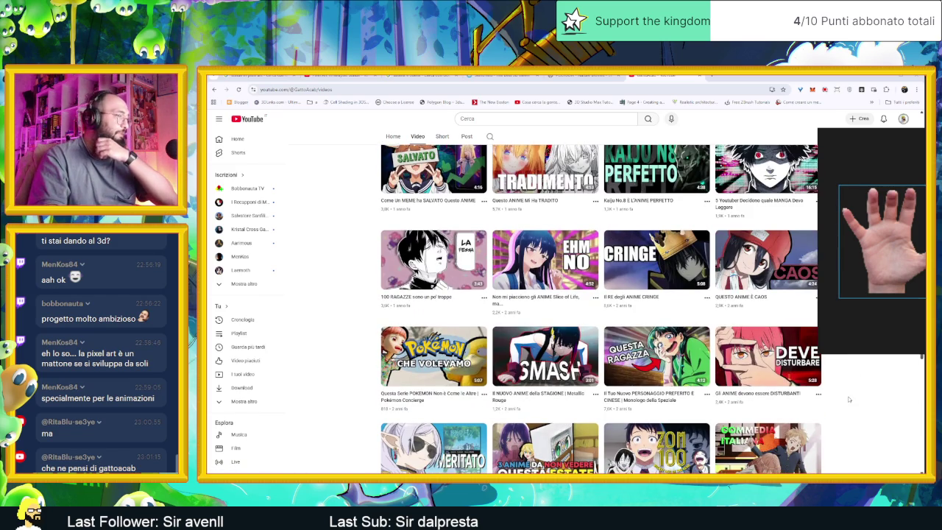
{"action": "scroll", "coordinate": [848, 399], "scroll_direction": "down", "scroll_amount": 2}
{"action": "scroll", "coordinate": [848, 400], "scroll_direction": "down", "scroll_amount": 1}
{"action": "scroll", "coordinate": [848, 400], "scroll_direction": "down", "scroll_amount": 2}
{"action": "scroll", "coordinate": [848, 401], "scroll_direction": "down", "scroll_amount": 1}
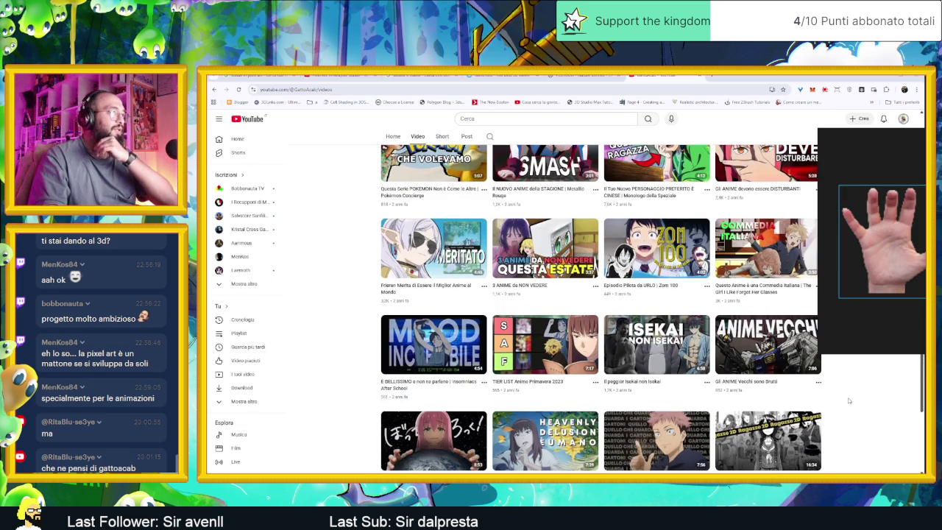
{"action": "scroll", "coordinate": [849, 400], "scroll_direction": "up", "scroll_amount": 5}
{"action": "scroll", "coordinate": [848, 400], "scroll_direction": "up", "scroll_amount": 5}
{"action": "scroll", "coordinate": [848, 400], "scroll_direction": "up", "scroll_amount": 5}
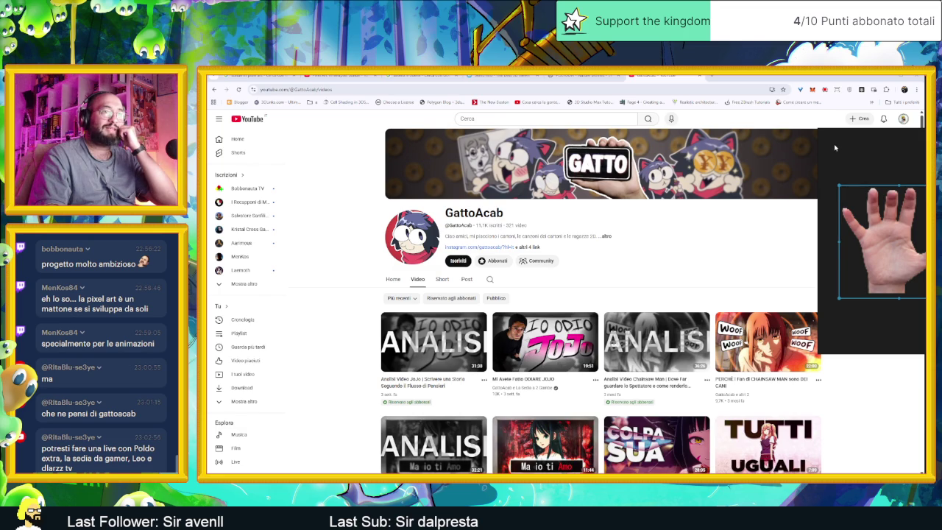
{"action": "left_click", "coordinate": [882, 78]}
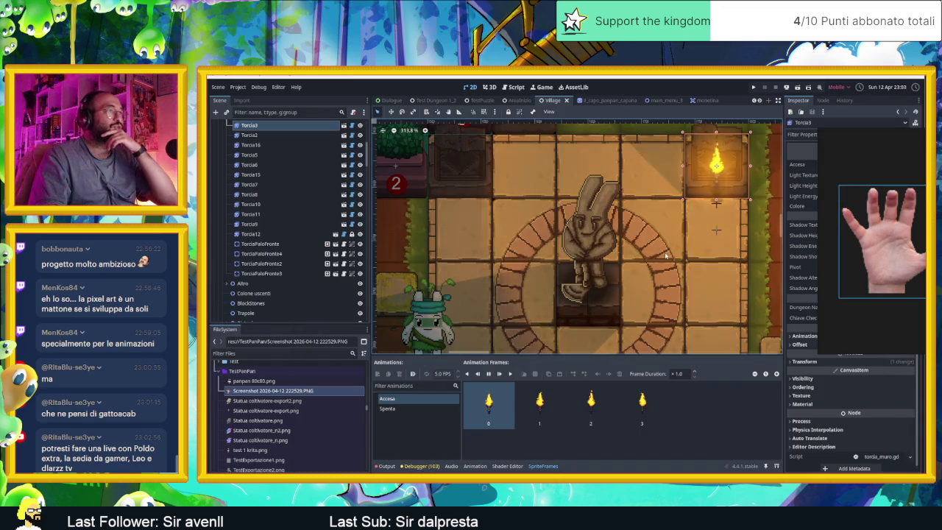
{"action": "key", "text": "alt+Tab"}
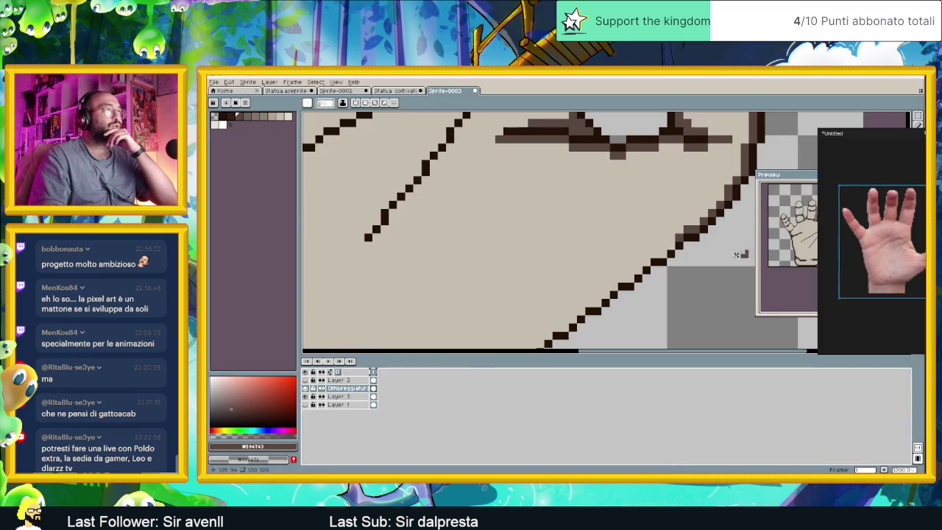
Pan and zoom to bring the hand outline into view.
{"action": "left_click_drag", "start_coordinate": [662, 244], "coordinate": [524, 261]}
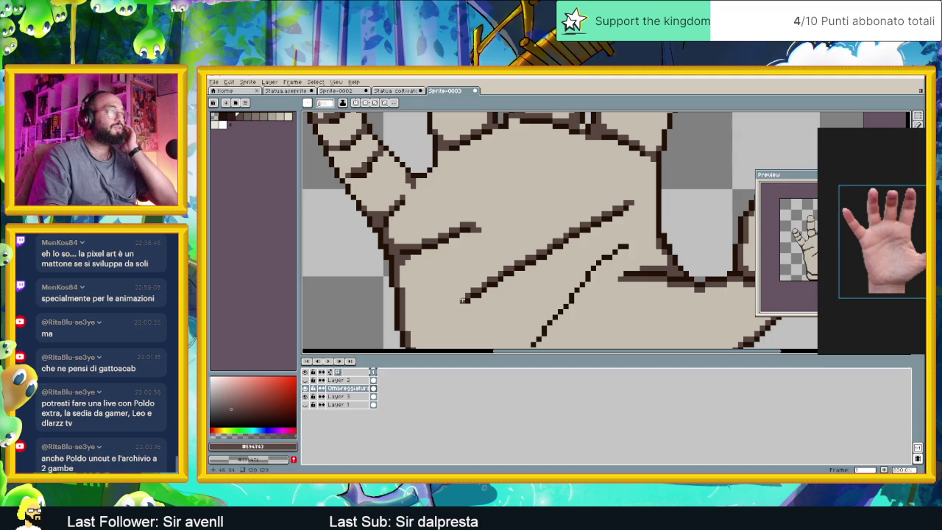
{"action": "left_click_drag", "start_coordinate": [630, 245], "coordinate": [658, 215]}
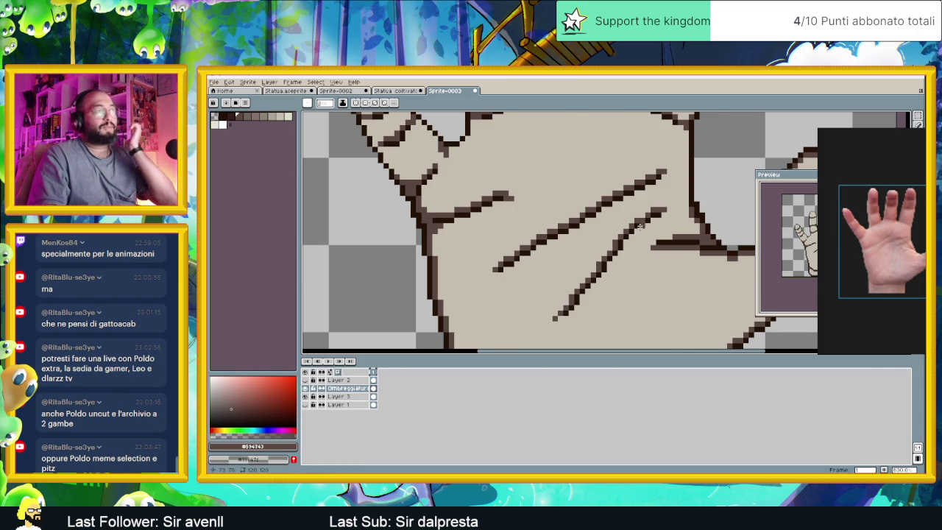
{"action": "scroll", "coordinate": [573, 297], "scroll_direction": "down", "scroll_amount": 3}
{"action": "scroll", "coordinate": [583, 227], "scroll_direction": "up", "scroll_amount": 2}
{"action": "scroll", "coordinate": [583, 226], "scroll_direction": "down", "scroll_amount": 2}
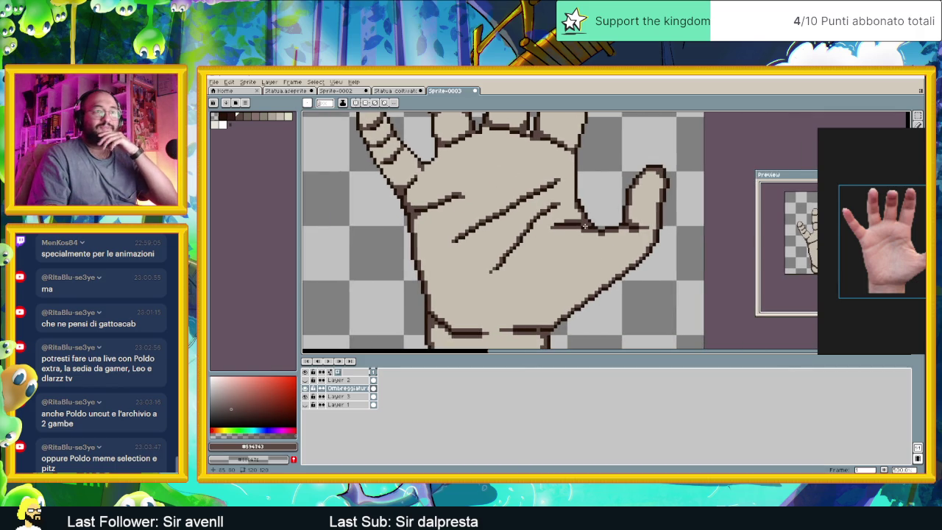
{"action": "scroll", "coordinate": [585, 227], "scroll_direction": "up", "scroll_amount": 2}
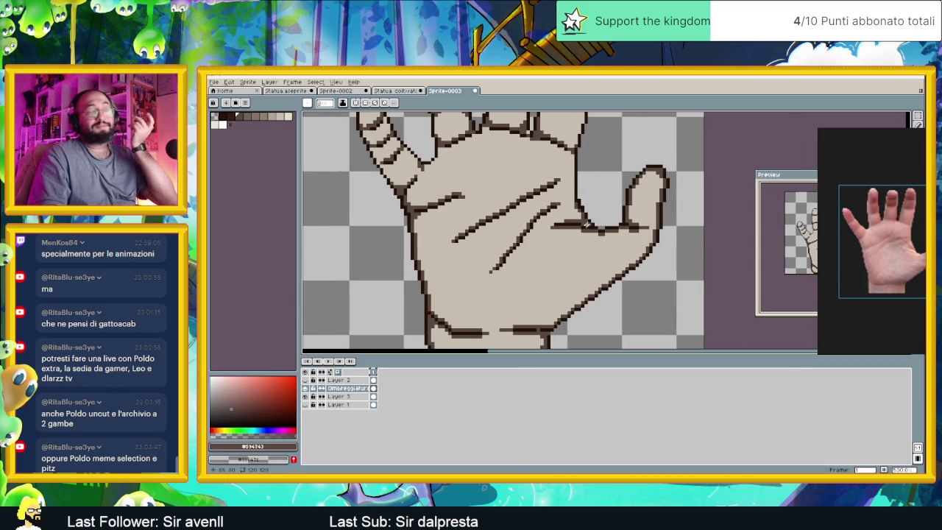
{"action": "scroll", "coordinate": [585, 227], "scroll_direction": "down", "scroll_amount": 1}
{"action": "scroll", "coordinate": [573, 218], "scroll_direction": "up", "scroll_amount": 2}
{"action": "scroll", "coordinate": [572, 218], "scroll_direction": "down", "scroll_amount": 1}
{"action": "scroll", "coordinate": [578, 215], "scroll_direction": "up", "scroll_amount": 1}
{"action": "scroll", "coordinate": [581, 213], "scroll_direction": "up", "scroll_amount": 1}
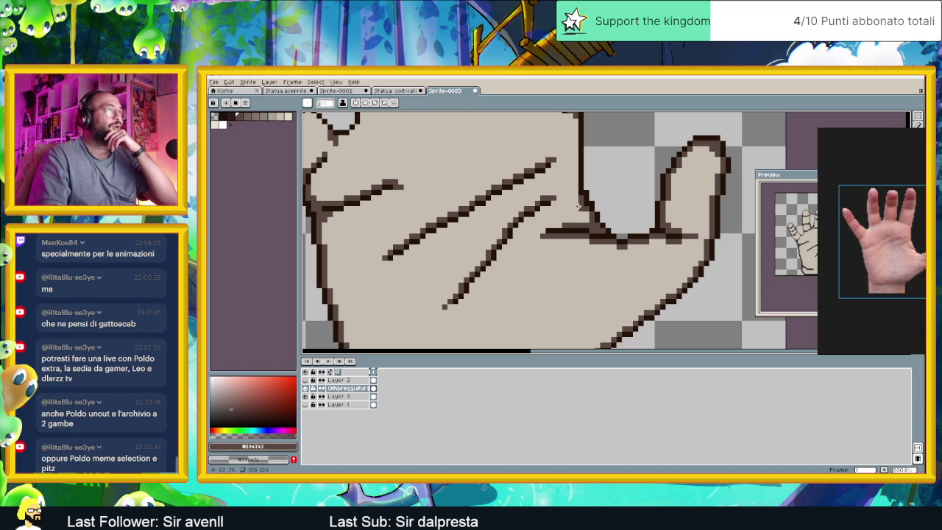
{"action": "scroll", "coordinate": [587, 210], "scroll_direction": "down", "scroll_amount": 1}
{"action": "scroll", "coordinate": [578, 166], "scroll_direction": "up", "scroll_amount": 1}
Draw a dark outline stroke down the thumb's outer edge.
{"action": "left_click_drag", "start_coordinate": [582, 165], "coordinate": [582, 230]}
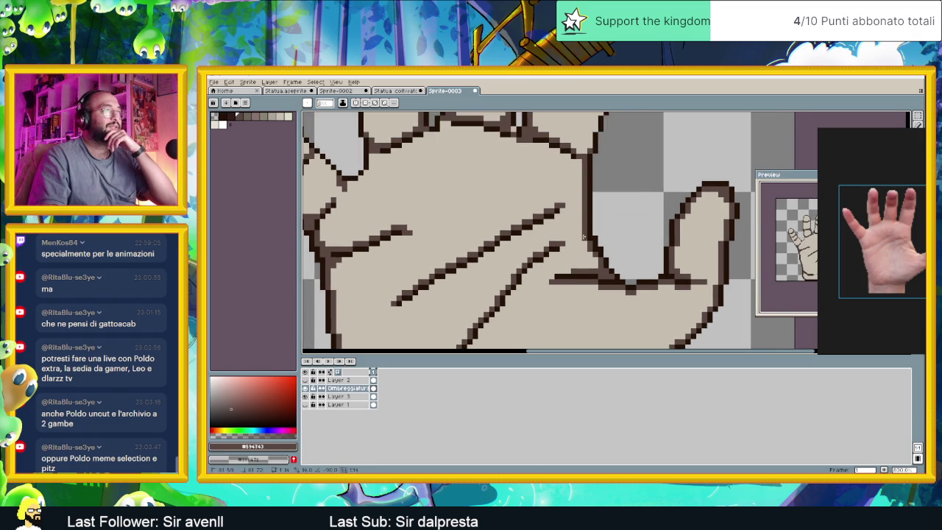
{"action": "scroll", "coordinate": [634, 258], "scroll_direction": "down", "scroll_amount": 1}
{"action": "scroll", "coordinate": [651, 233], "scroll_direction": "down", "scroll_amount": 1}
{"action": "scroll", "coordinate": [653, 236], "scroll_direction": "down", "scroll_amount": 1}
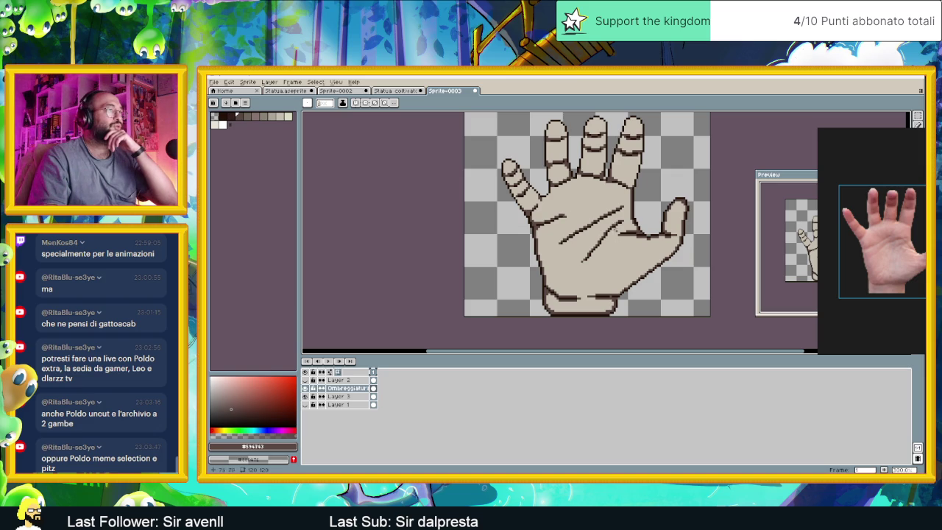
Add dark outline pixels along a finger's right edge, top to bottom.
{"action": "scroll", "coordinate": [634, 165], "scroll_direction": "up", "scroll_amount": 2}
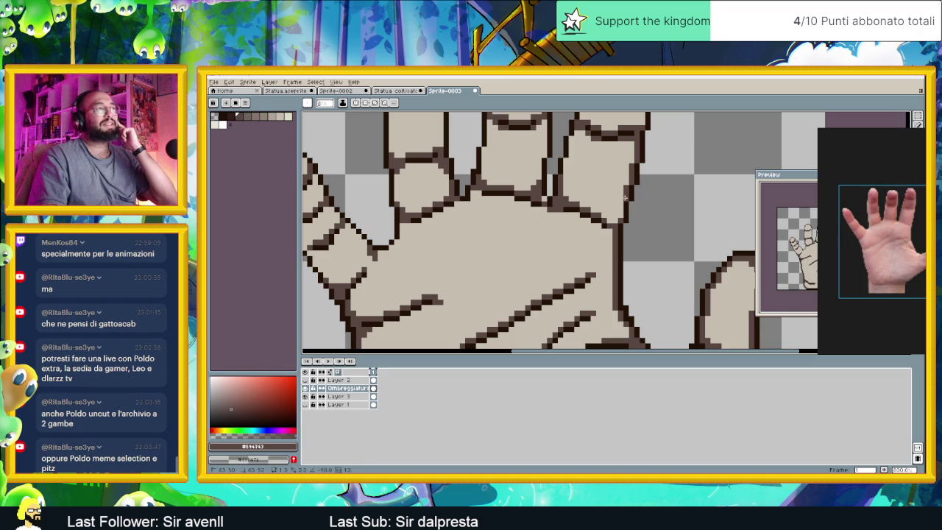
{"action": "scroll", "coordinate": [599, 163], "scroll_direction": "up", "scroll_amount": 2}
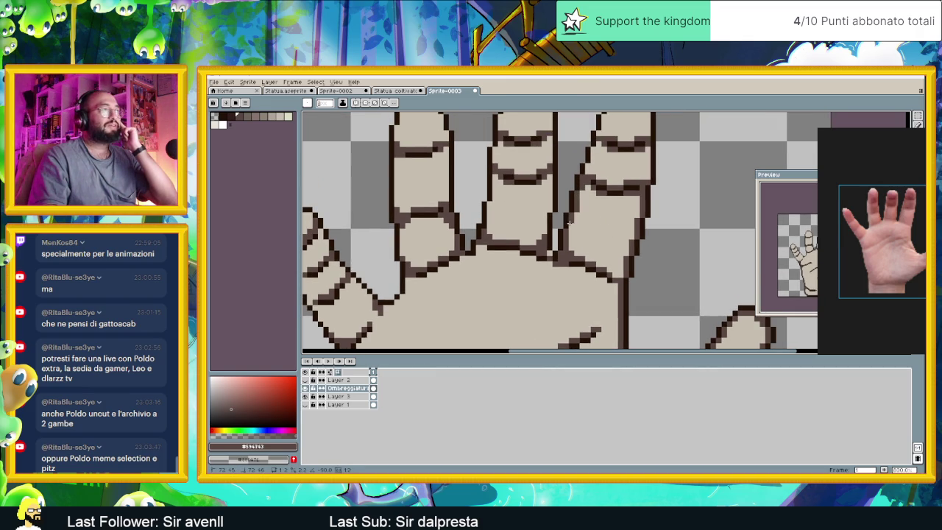
{"action": "scroll", "coordinate": [578, 213], "scroll_direction": "up", "scroll_amount": 2}
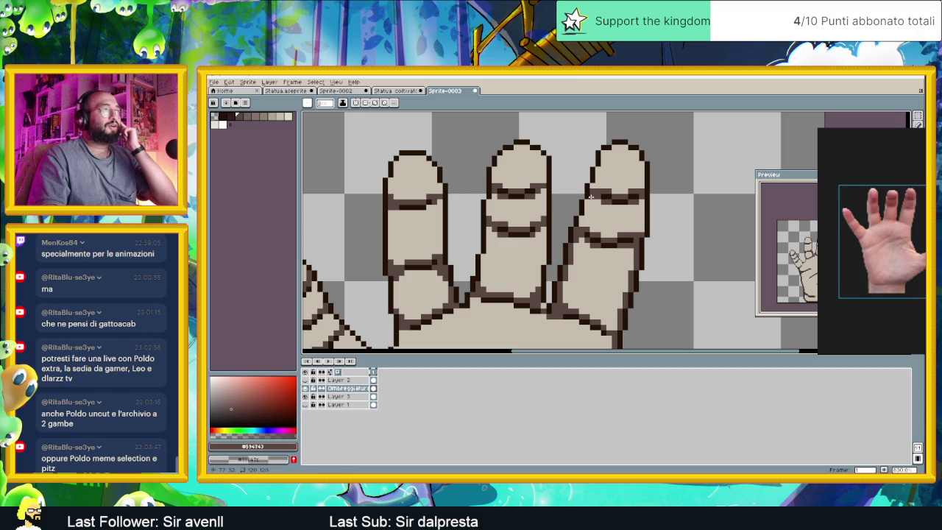
{"action": "left_click", "coordinate": [636, 202]}
{"action": "left_click_drag", "start_coordinate": [640, 206], "coordinate": [640, 225]}
{"action": "left_click_drag", "start_coordinate": [637, 183], "coordinate": [635, 153]}
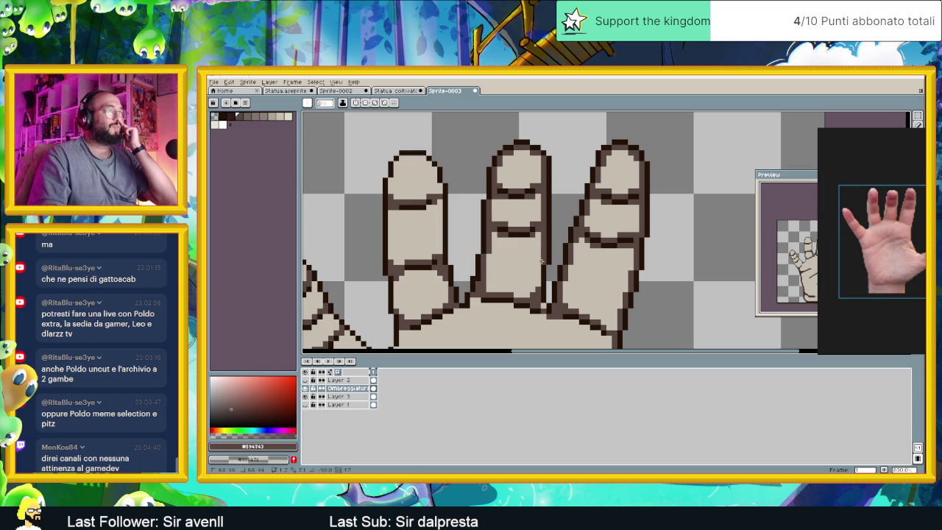
Add a dark segment line across a finger and reposition the view over the palm.
{"action": "scroll", "coordinate": [538, 281], "scroll_direction": "left", "scroll_amount": 2}
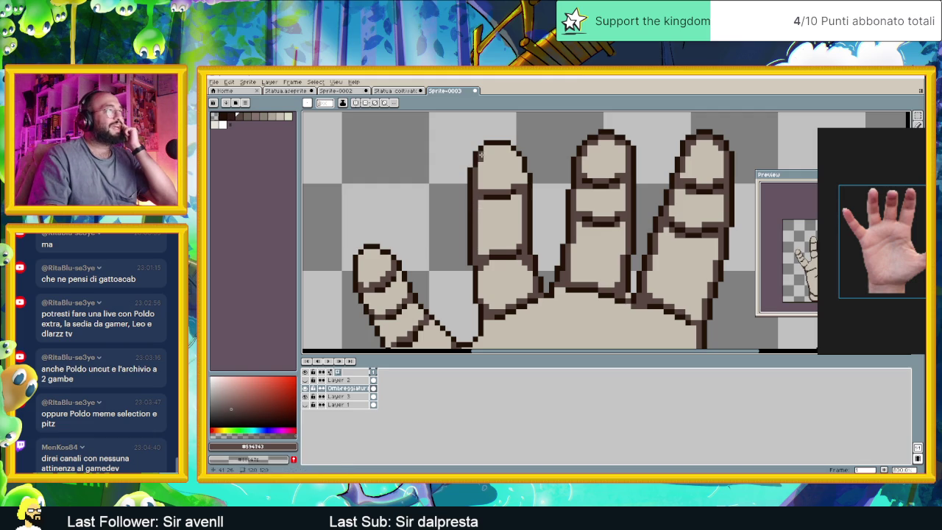
{"action": "left_click_drag", "start_coordinate": [482, 148], "coordinate": [506, 147]}
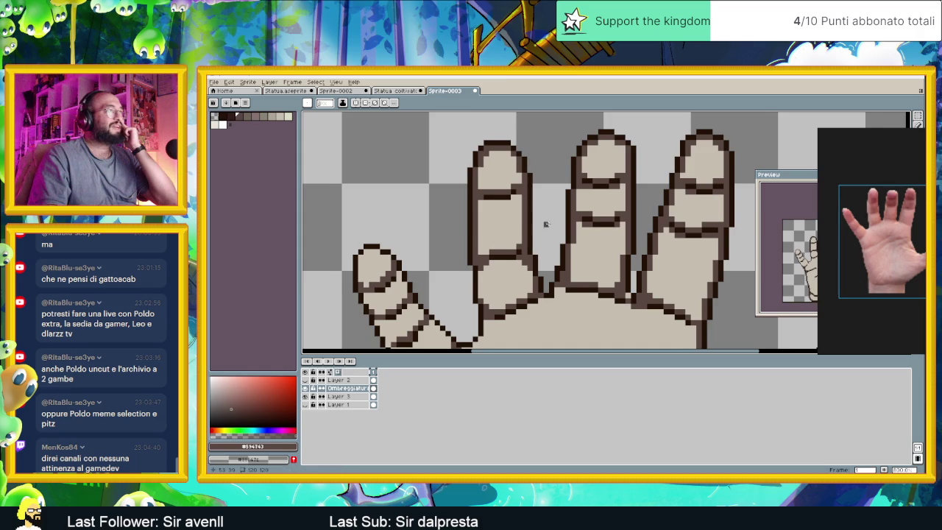
{"action": "left_click_drag", "start_coordinate": [546, 223], "coordinate": [586, 184]}
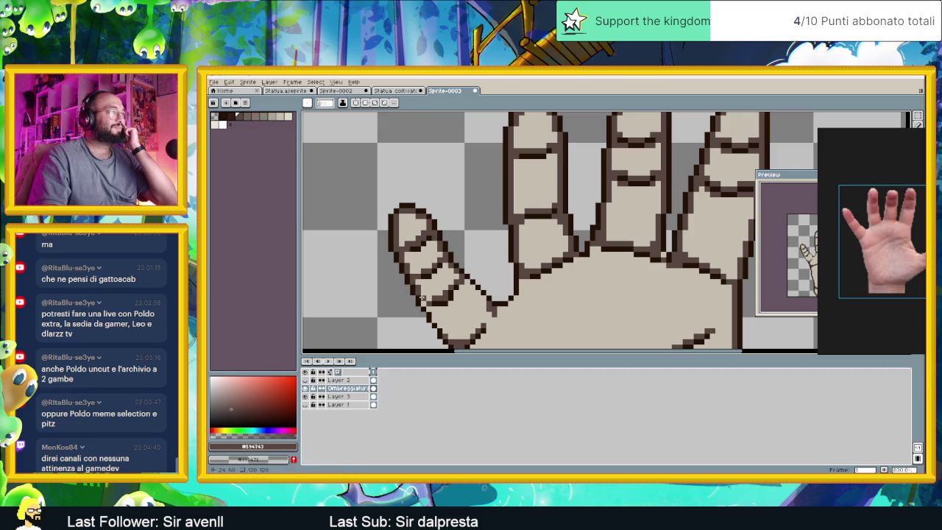
{"action": "scroll", "coordinate": [442, 276], "scroll_direction": "down", "scroll_amount": 2}
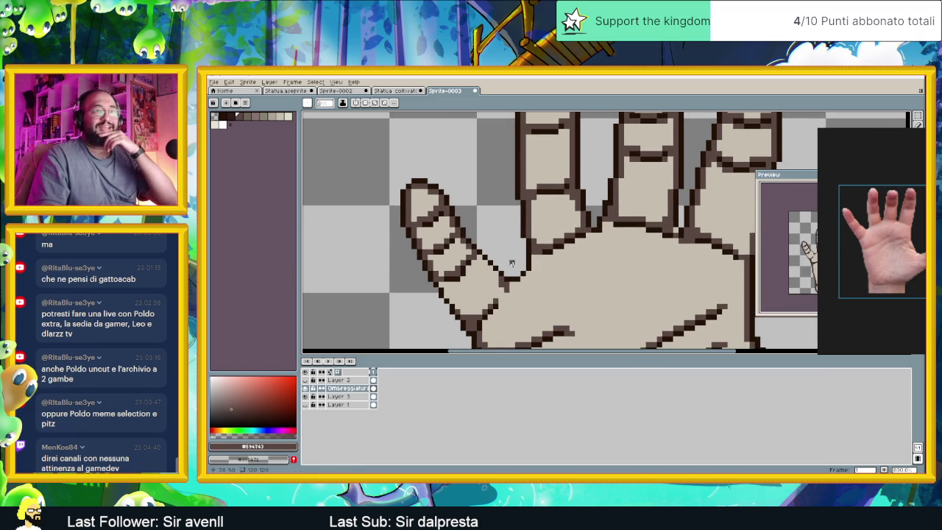
{"action": "left_click_drag", "start_coordinate": [537, 273], "coordinate": [502, 234]}
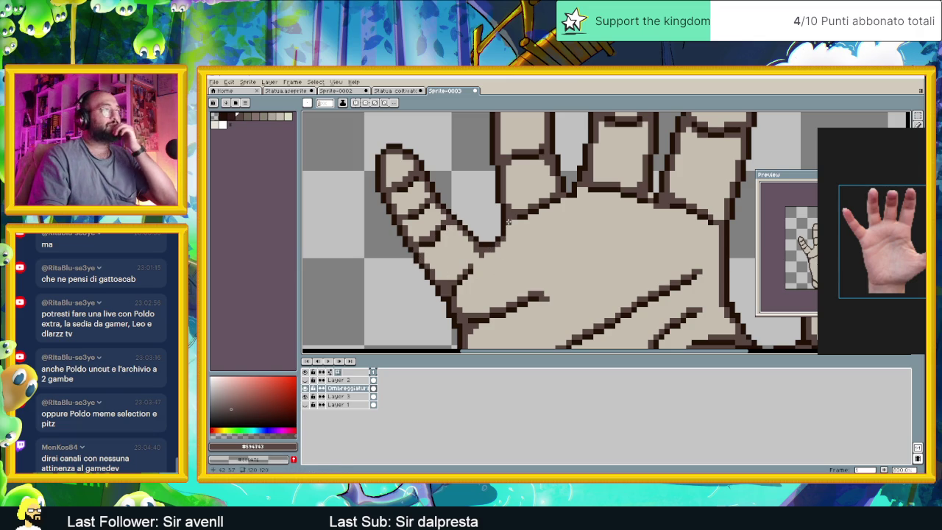
Fill the outline pixel in the gap between thumb and index finger.
{"action": "left_click", "coordinate": [572, 199]}
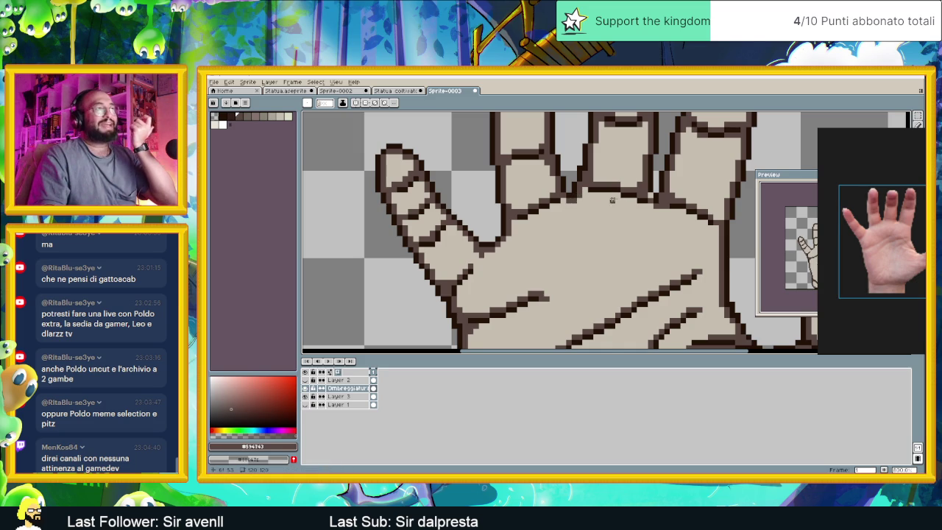
{"action": "scroll", "coordinate": [632, 210], "scroll_direction": "down", "scroll_amount": 3}
{"action": "scroll", "coordinate": [592, 221], "scroll_direction": "up", "scroll_amount": 2}
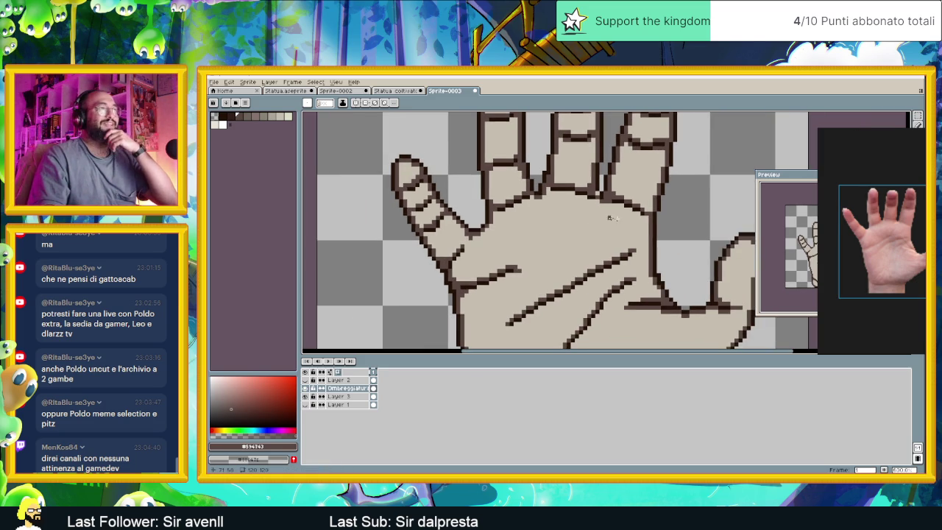
{"action": "scroll", "coordinate": [559, 268], "scroll_direction": "down", "scroll_amount": 1}
{"action": "scroll", "coordinate": [486, 271], "scroll_direction": "up", "scroll_amount": 1}
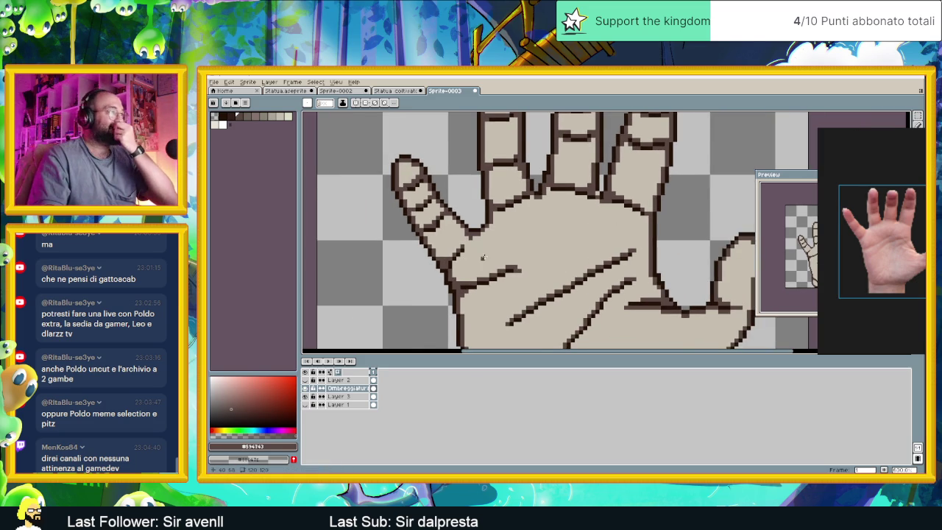
{"action": "scroll", "coordinate": [482, 257], "scroll_direction": "down", "scroll_amount": 2}
{"action": "scroll", "coordinate": [515, 269], "scroll_direction": "down", "scroll_amount": 1}
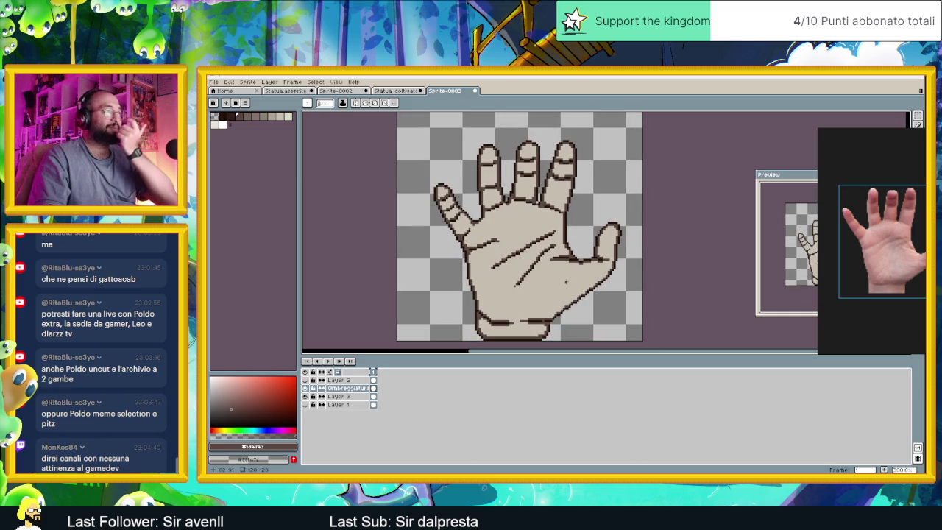
{"action": "scroll", "coordinate": [440, 187], "scroll_direction": "up", "scroll_amount": 1}
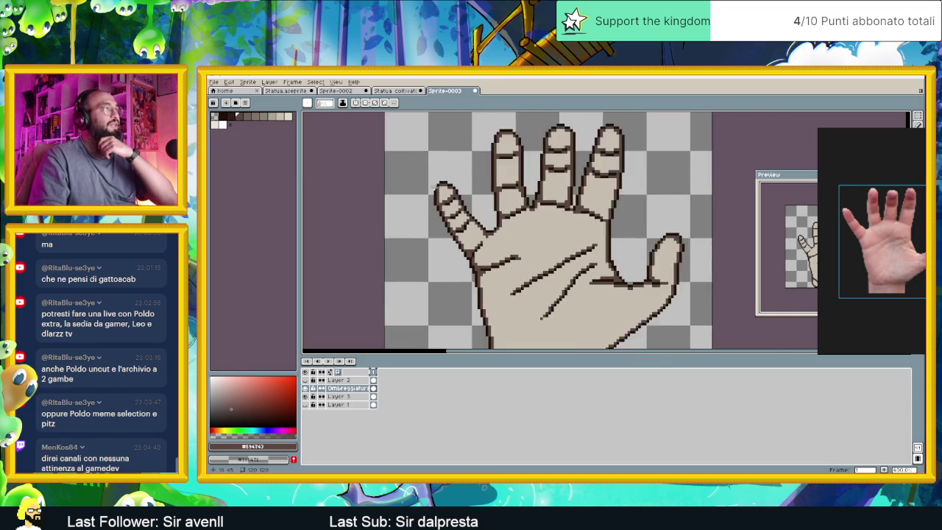
{"action": "scroll", "coordinate": [440, 188], "scroll_direction": "up", "scroll_amount": 1}
{"action": "scroll", "coordinate": [542, 220], "scroll_direction": "down", "scroll_amount": 2}
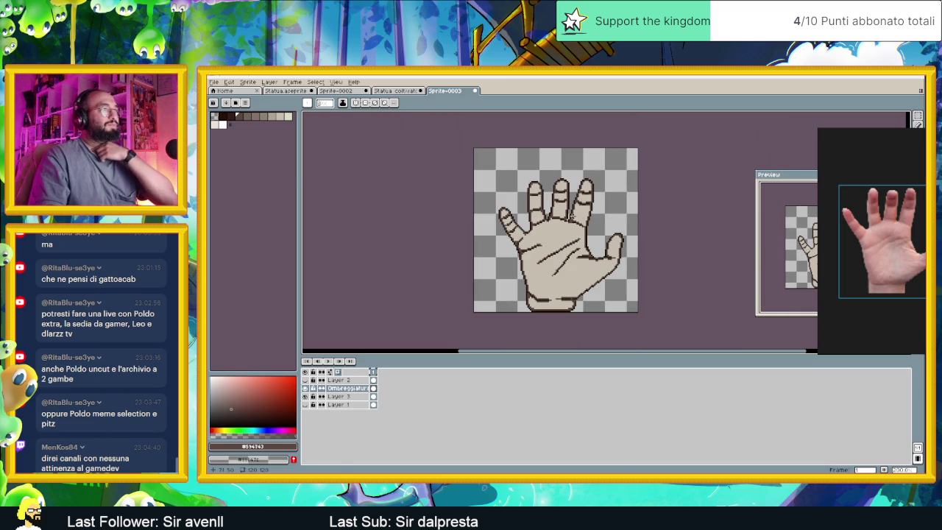
{"action": "scroll", "coordinate": [581, 218], "scroll_direction": "up", "scroll_amount": 1}
{"action": "scroll", "coordinate": [574, 222], "scroll_direction": "up", "scroll_amount": 1}
{"action": "scroll", "coordinate": [574, 222], "scroll_direction": "up", "scroll_amount": 1}
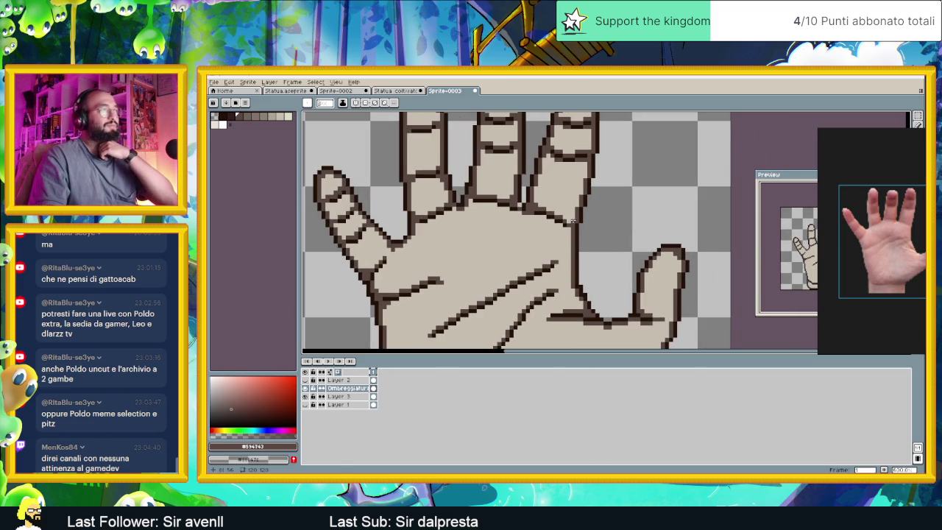
{"action": "scroll", "coordinate": [600, 226], "scroll_direction": "down", "scroll_amount": 1}
{"action": "scroll", "coordinate": [606, 230], "scroll_direction": "down", "scroll_amount": 1}
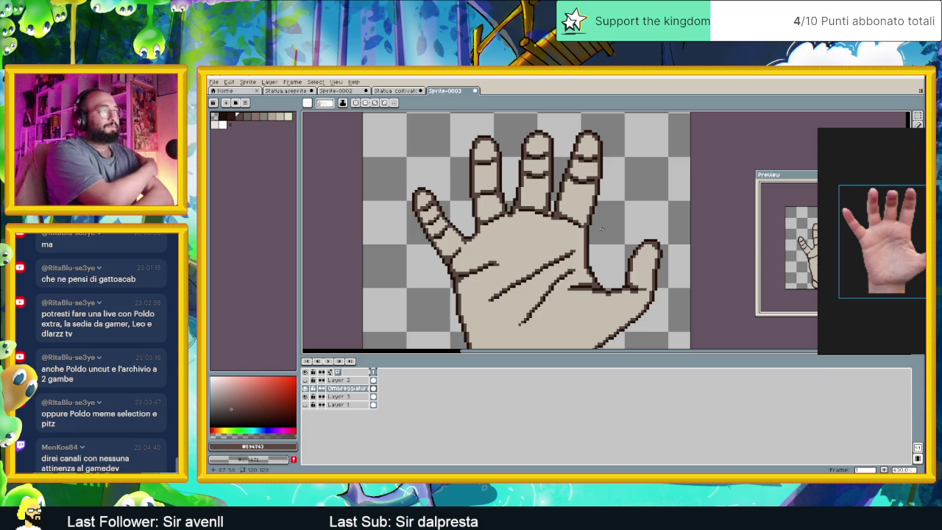
{"action": "scroll", "coordinate": [627, 227], "scroll_direction": "down", "scroll_amount": 2}
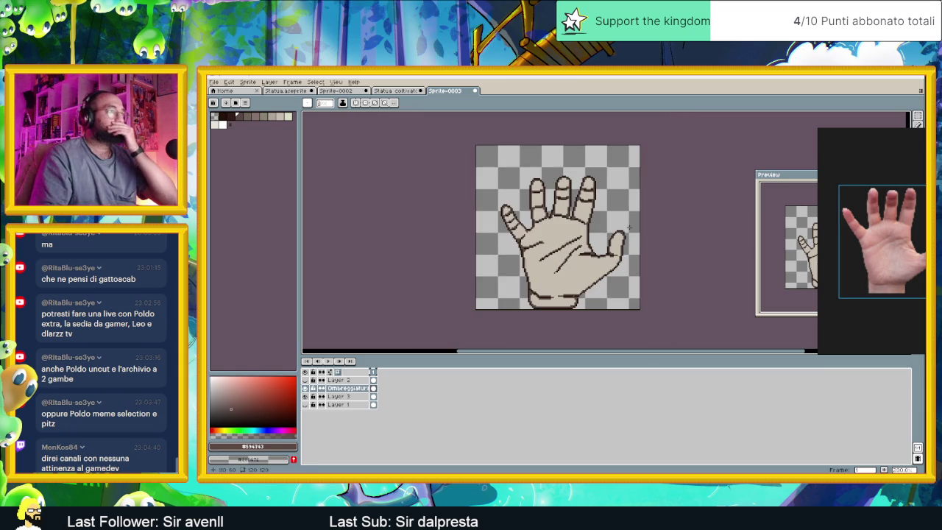
Slide the canvas left, place the Preview window beside it, and zoom to show the whole hand.
{"action": "left_click_drag", "start_coordinate": [626, 227], "coordinate": [543, 232]}
{"action": "left_click_drag", "start_coordinate": [799, 175], "coordinate": [700, 163]}
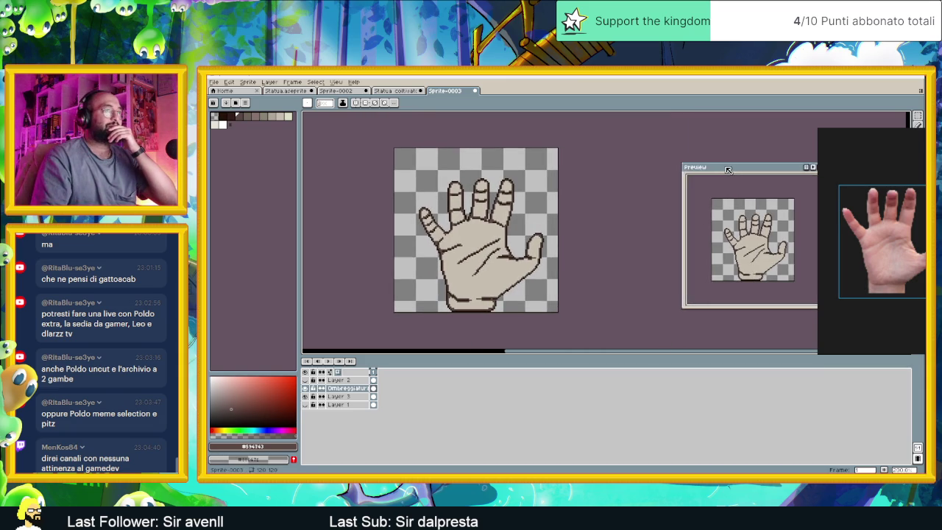
{"action": "scroll", "coordinate": [551, 207], "scroll_direction": "down", "scroll_amount": 4}
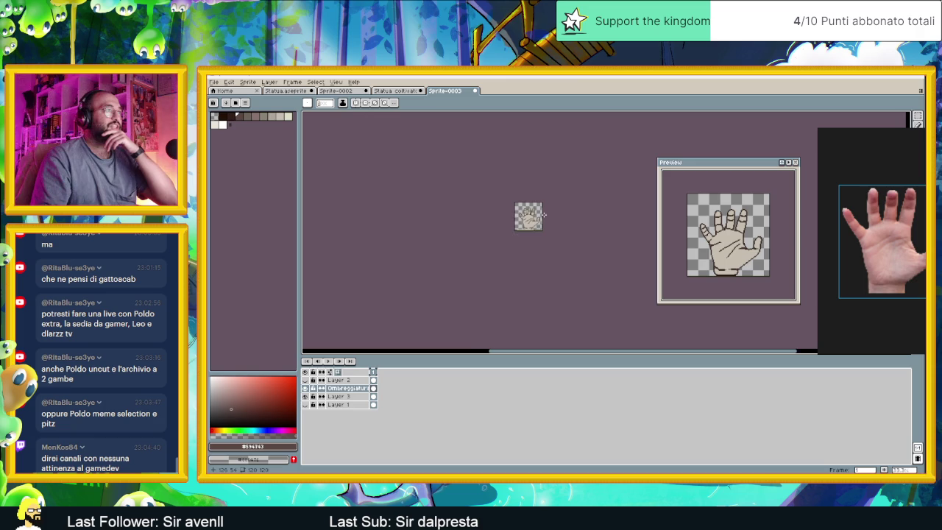
{"action": "scroll", "coordinate": [543, 215], "scroll_direction": "up", "scroll_amount": 3}
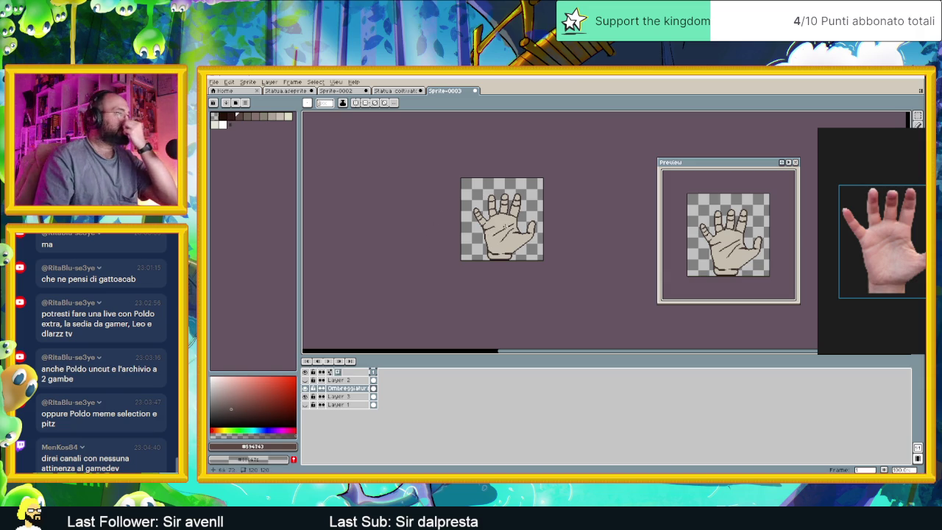
{"action": "scroll", "coordinate": [503, 226], "scroll_direction": "up", "scroll_amount": 1}
{"action": "scroll", "coordinate": [503, 225], "scroll_direction": "up", "scroll_amount": 1}
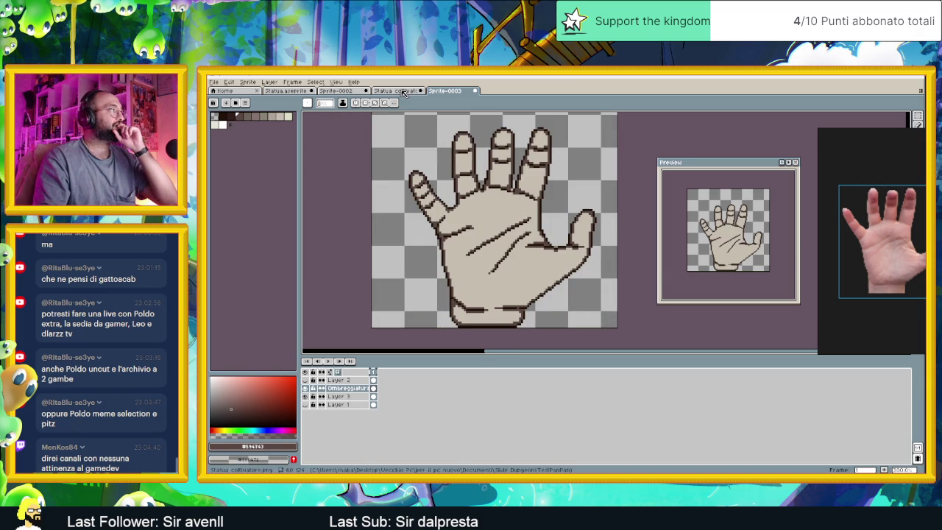
Sample the grey shading colour from the statue sprite and return to Sprite-0003.
{"action": "left_click", "coordinate": [398, 90]}
{"action": "scroll", "coordinate": [472, 204], "scroll_direction": "up", "scroll_amount": 3}
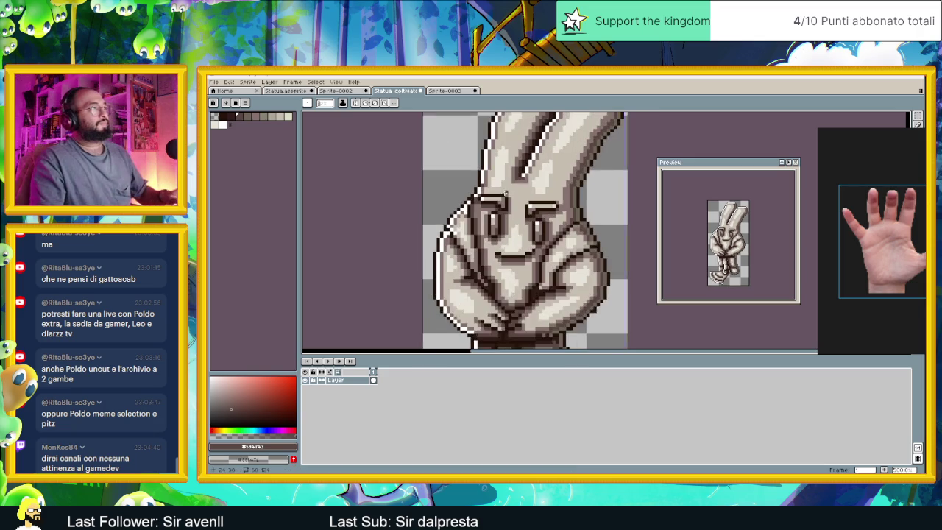
{"action": "scroll", "coordinate": [471, 204], "scroll_direction": "up", "scroll_amount": 2}
{"action": "key", "text": "alt"}
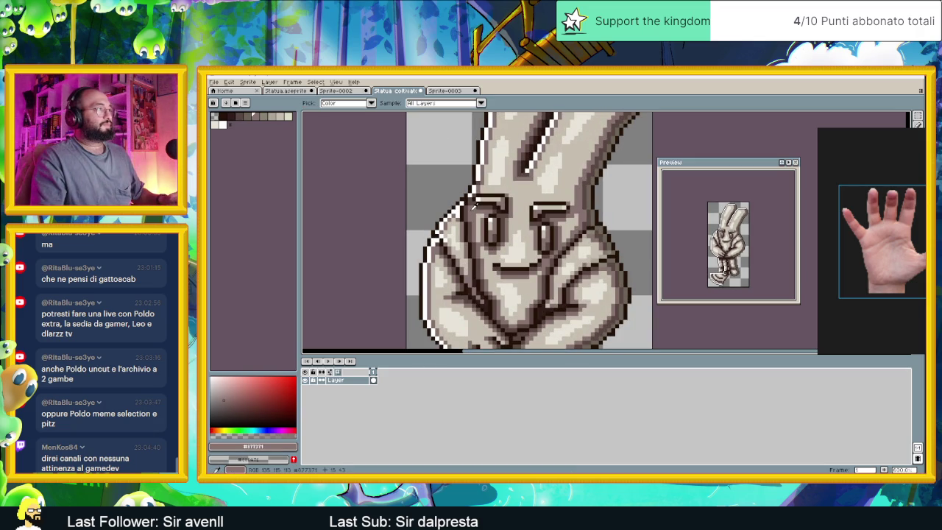
{"action": "key", "text": "ctrl+Tab"}
Pencil grey shading lines near the finger bases and along the knuckle edge.
{"action": "scroll", "coordinate": [503, 181], "scroll_direction": "up", "scroll_amount": 2}
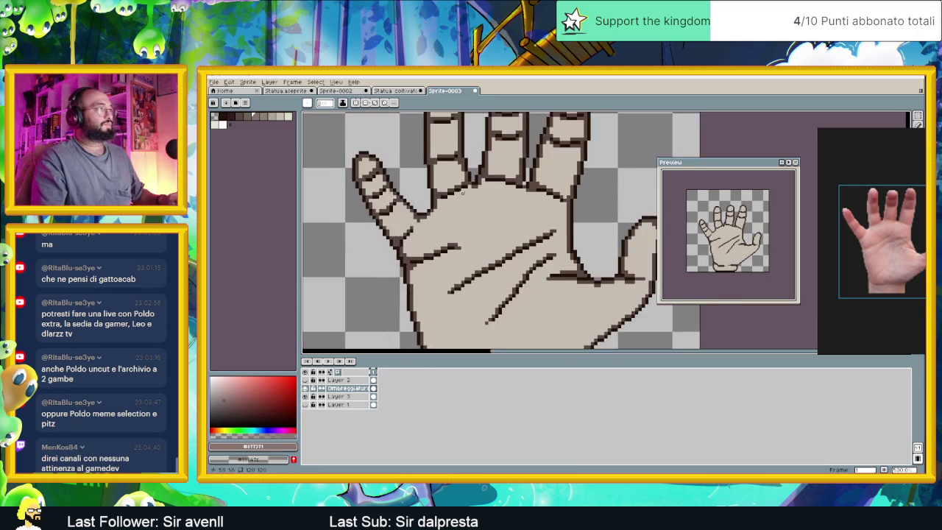
{"action": "scroll", "coordinate": [450, 170], "scroll_direction": "up", "scroll_amount": 2}
{"action": "left_click_drag", "start_coordinate": [410, 154], "coordinate": [409, 195]}
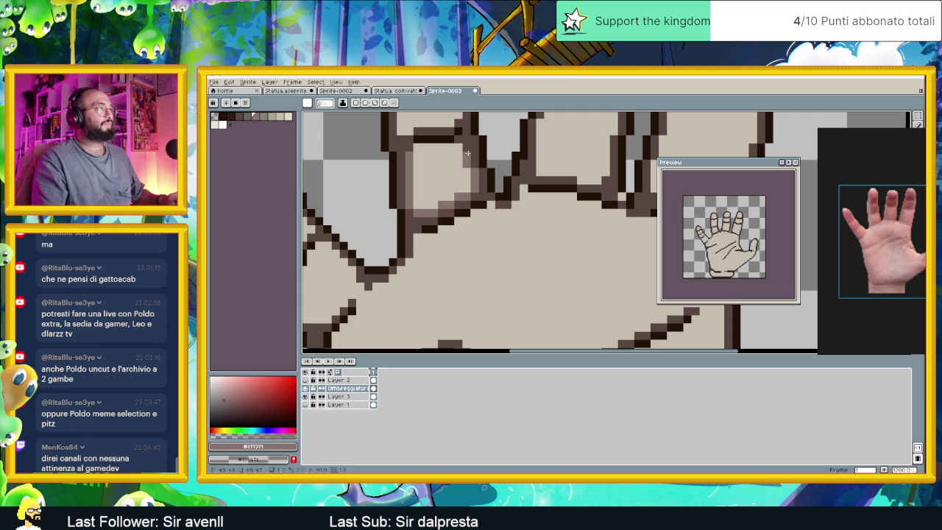
{"action": "left_click_drag", "start_coordinate": [456, 147], "coordinate": [415, 151]}
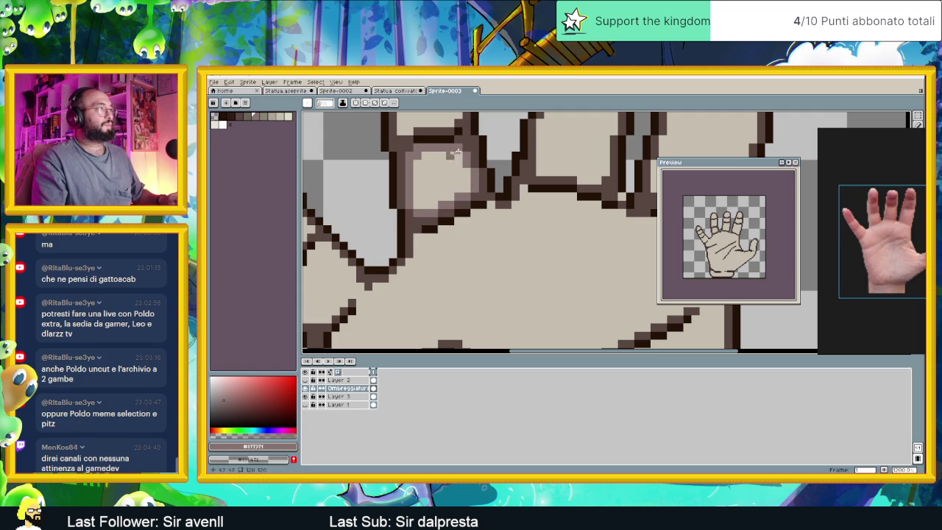
Shade the row just below the finger crease with mid-tone grey.
{"action": "scroll", "coordinate": [458, 153], "scroll_direction": "up", "scroll_amount": 2}
{"action": "scroll", "coordinate": [469, 279], "scroll_direction": "up", "scroll_amount": 2}
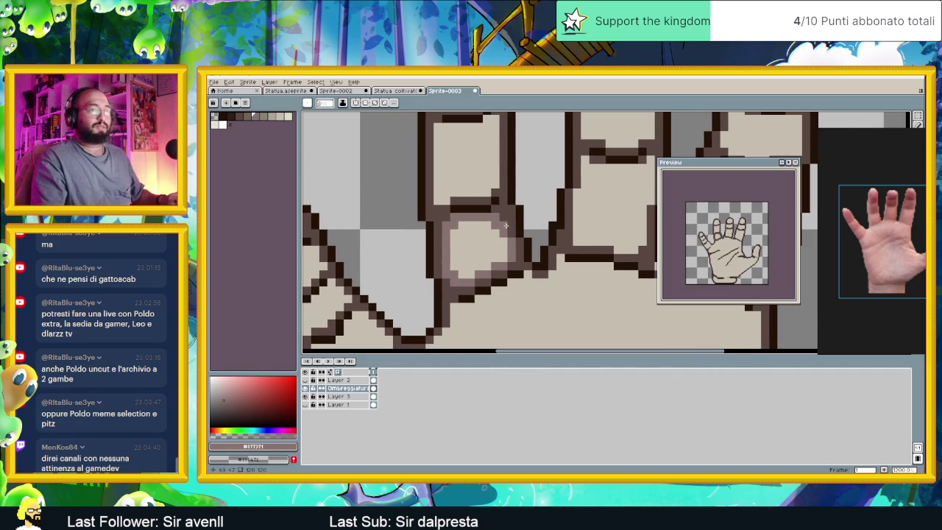
{"action": "scroll", "coordinate": [508, 226], "scroll_direction": "down", "scroll_amount": 1}
{"action": "scroll", "coordinate": [508, 226], "scroll_direction": "up", "scroll_amount": 1}
{"action": "scroll", "coordinate": [504, 234], "scroll_direction": "up", "scroll_amount": 1}
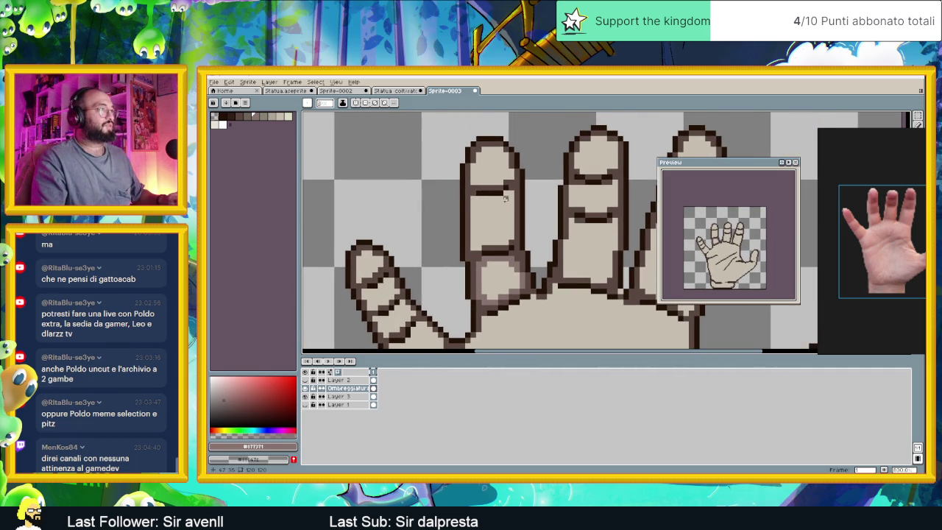
{"action": "scroll", "coordinate": [505, 197], "scroll_direction": "up", "scroll_amount": 2}
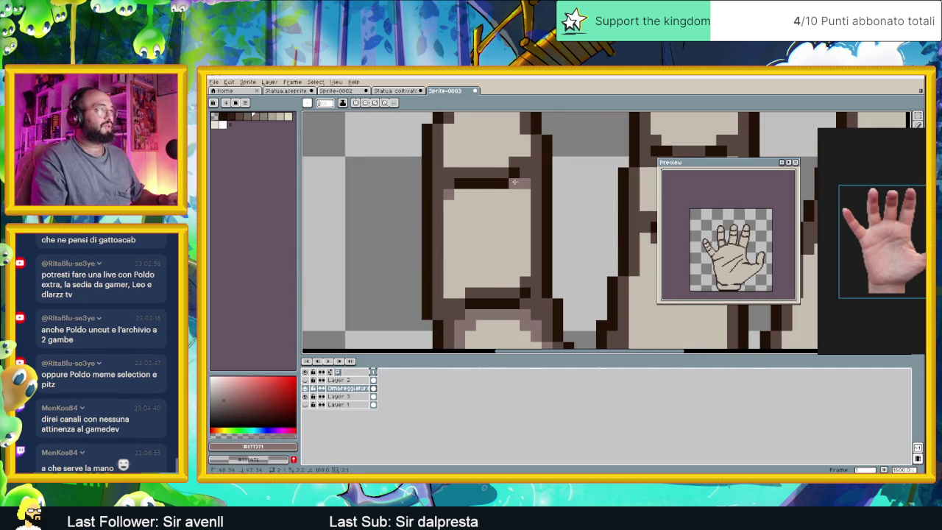
{"action": "mouse_move", "coordinate": [504, 194]}
{"action": "left_mouse_down"}
{"action": "mouse_move", "coordinate": [455, 193]}
{"action": "mouse_move", "coordinate": [449, 293]}
{"action": "mouse_move", "coordinate": [510, 283]}
{"action": "mouse_move", "coordinate": [522, 189]}
{"action": "left_mouse_up"}
{"action": "scroll", "coordinate": [514, 252], "scroll_direction": "down", "scroll_amount": 2}
{"action": "scroll", "coordinate": [515, 251], "scroll_direction": "up", "scroll_amount": 2}
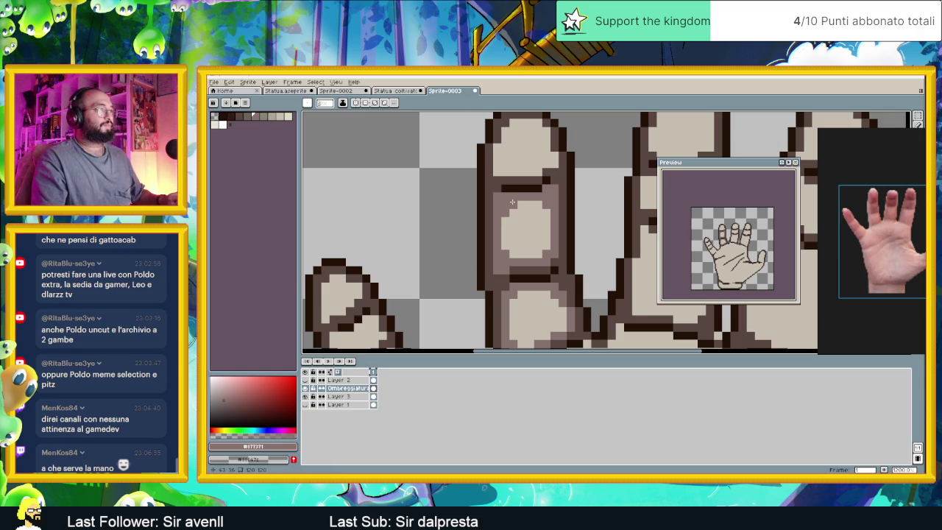
{"action": "scroll", "coordinate": [512, 202], "scroll_direction": "down", "scroll_amount": 3}
{"action": "scroll", "coordinate": [562, 191], "scroll_direction": "up", "scroll_amount": 1}
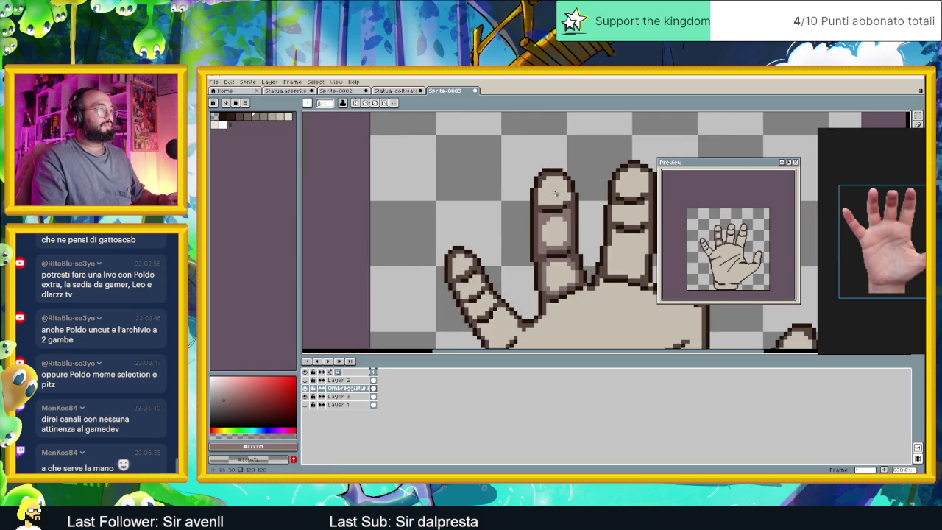
Eyedrop the grey #777171 and extend shading around the fingertip segment.
{"action": "scroll", "coordinate": [545, 199], "scroll_direction": "up", "scroll_amount": 1}
{"action": "scroll", "coordinate": [537, 204], "scroll_direction": "up", "scroll_amount": 1}
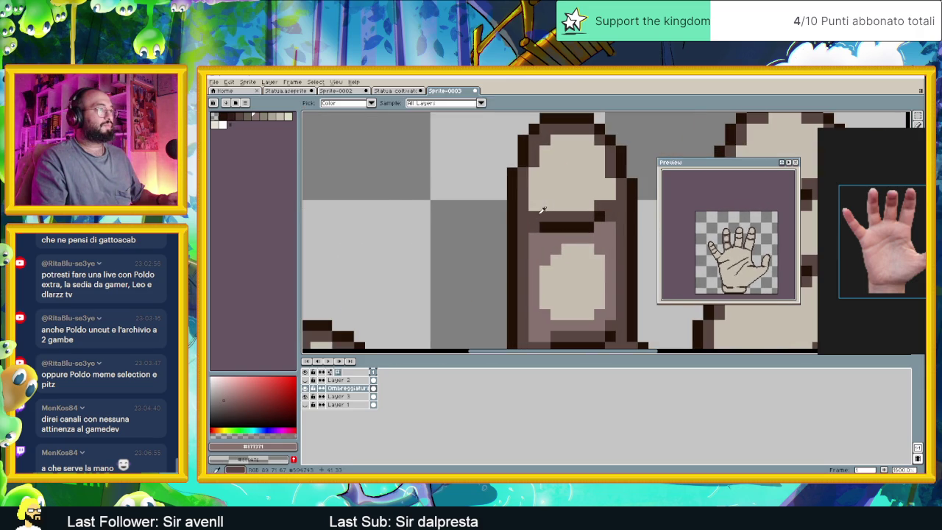
{"action": "left_click", "coordinate": [530, 191], "text": "alt"}
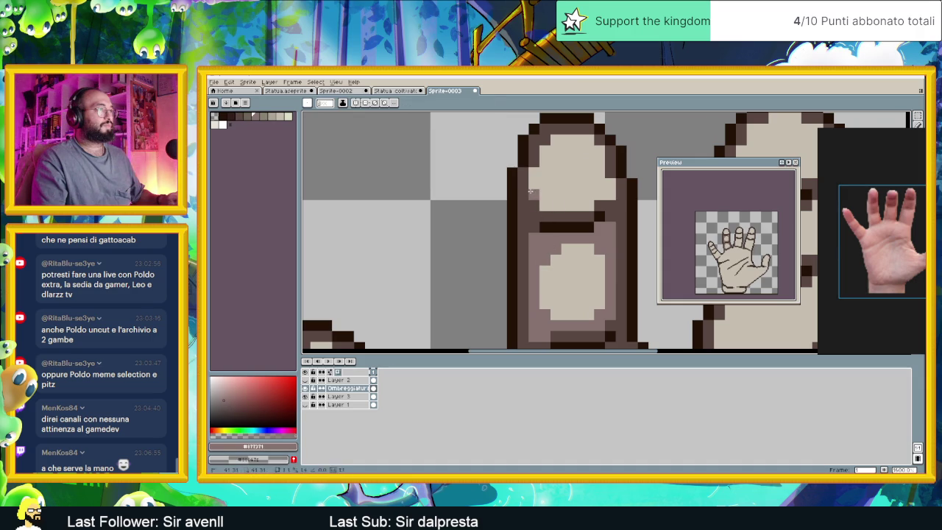
{"action": "mouse_move", "coordinate": [543, 201]}
{"action": "left_mouse_down"}
{"action": "mouse_move", "coordinate": [579, 202]}
{"action": "mouse_move", "coordinate": [611, 184]}
{"action": "mouse_move", "coordinate": [600, 161]}
{"action": "mouse_move", "coordinate": [557, 148]}
{"action": "left_mouse_up"}
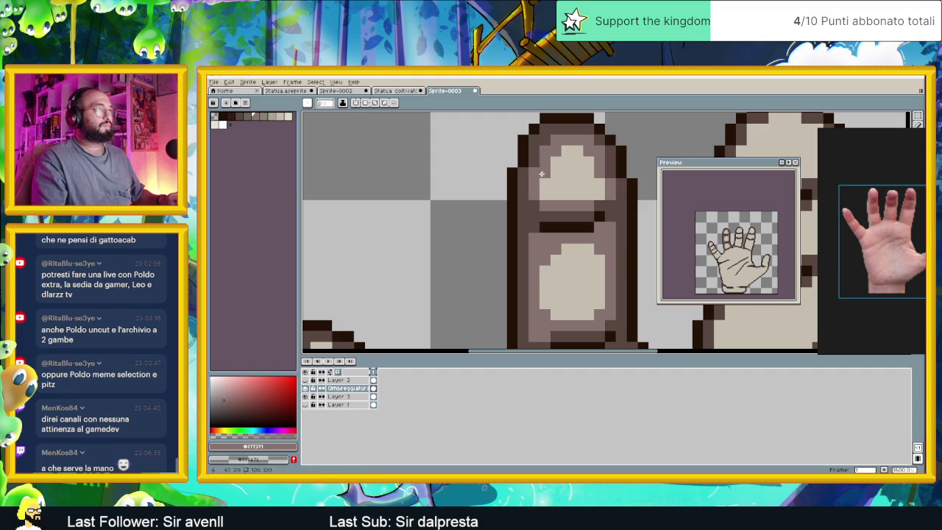
Zoom in and out to check the shading, then bring up Godot's AreaIntro scene.
{"action": "scroll", "coordinate": [554, 197], "scroll_direction": "down", "scroll_amount": 3}
{"action": "scroll", "coordinate": [563, 213], "scroll_direction": "up", "scroll_amount": 2}
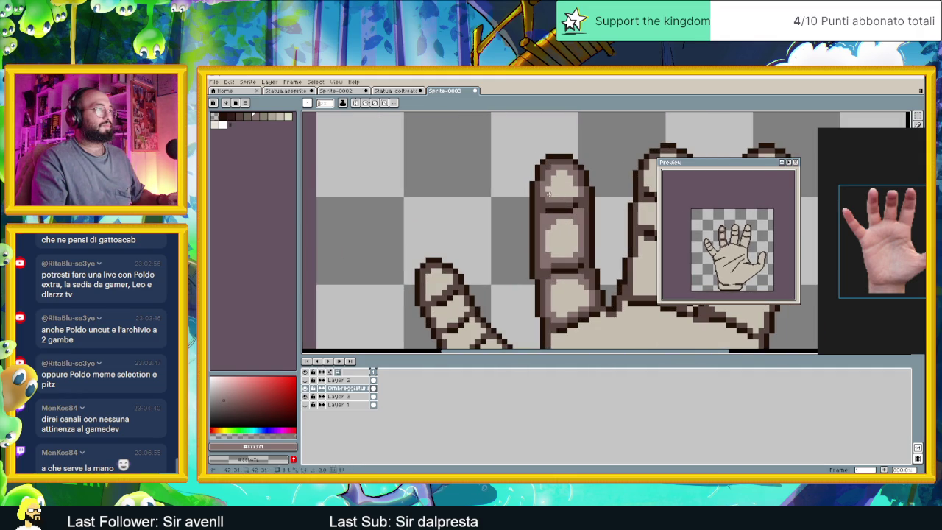
{"action": "scroll", "coordinate": [569, 232], "scroll_direction": "down", "scroll_amount": 1}
{"action": "scroll", "coordinate": [568, 231], "scroll_direction": "up", "scroll_amount": 2}
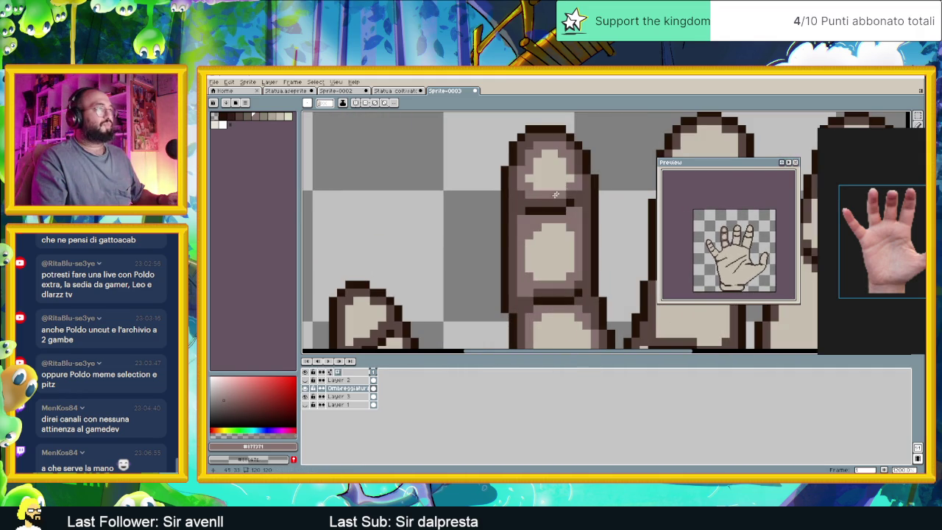
{"action": "scroll", "coordinate": [563, 188], "scroll_direction": "down", "scroll_amount": 2}
{"action": "scroll", "coordinate": [567, 232], "scroll_direction": "down", "scroll_amount": 1}
{"action": "scroll", "coordinate": [566, 259], "scroll_direction": "up", "scroll_amount": 1}
{"action": "scroll", "coordinate": [565, 255], "scroll_direction": "down", "scroll_amount": 1}
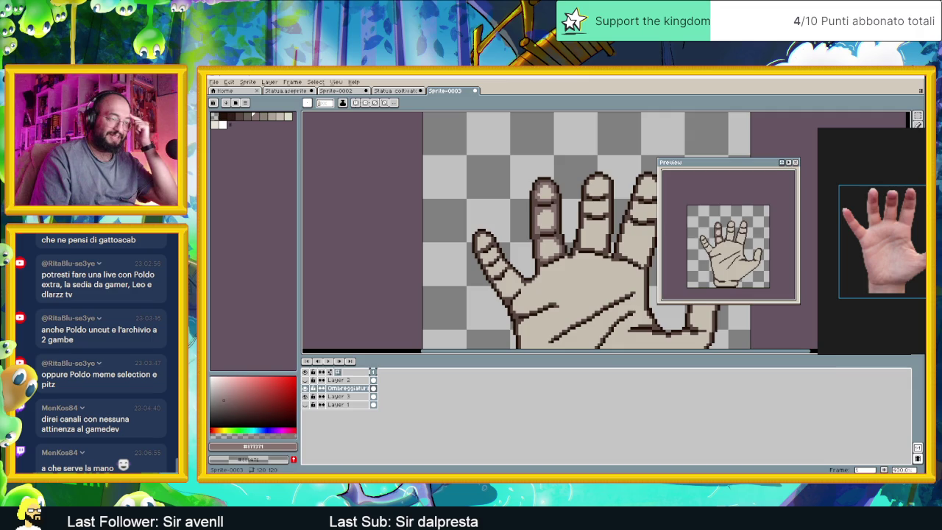
{"action": "key", "text": "alt+Tab"}
{"action": "left_click", "coordinate": [521, 101]}
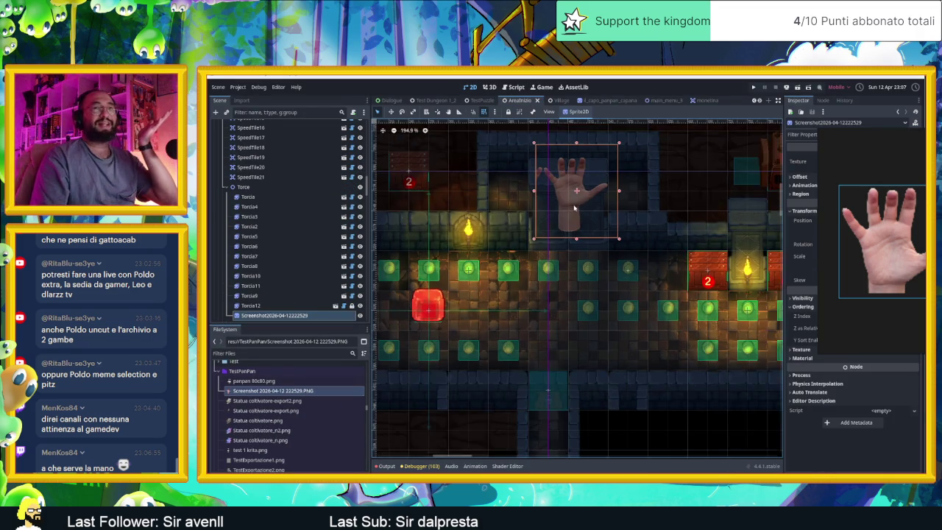
Move the hand Sprite2D to the upper-left of the AreaIntro scene and return to Aseprite.
{"action": "scroll", "coordinate": [574, 209], "scroll_direction": "down", "scroll_amount": 2}
{"action": "mouse_move", "coordinate": [574, 195]}
{"action": "left_mouse_down"}
{"action": "mouse_move", "coordinate": [415, 177]}
{"action": "mouse_move", "coordinate": [404, 165]}
{"action": "left_mouse_up"}
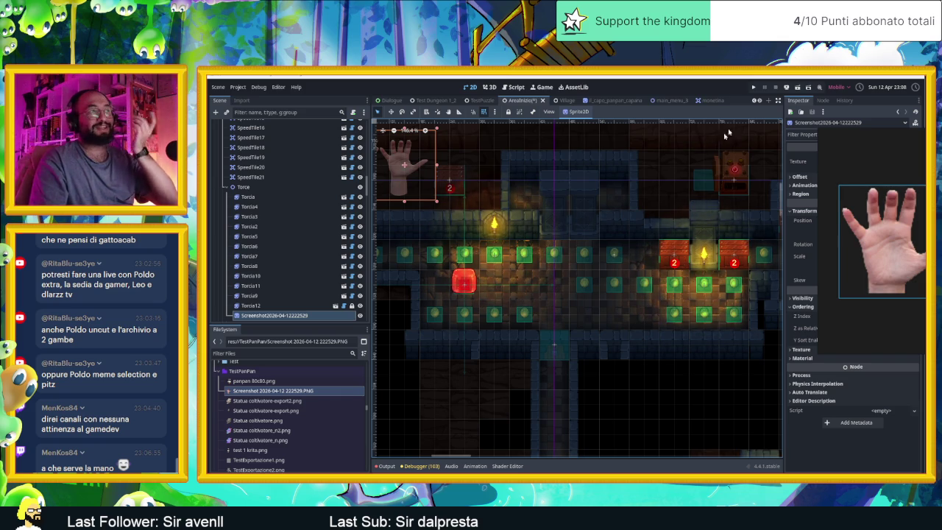
{"action": "key", "text": "alt+Tab"}
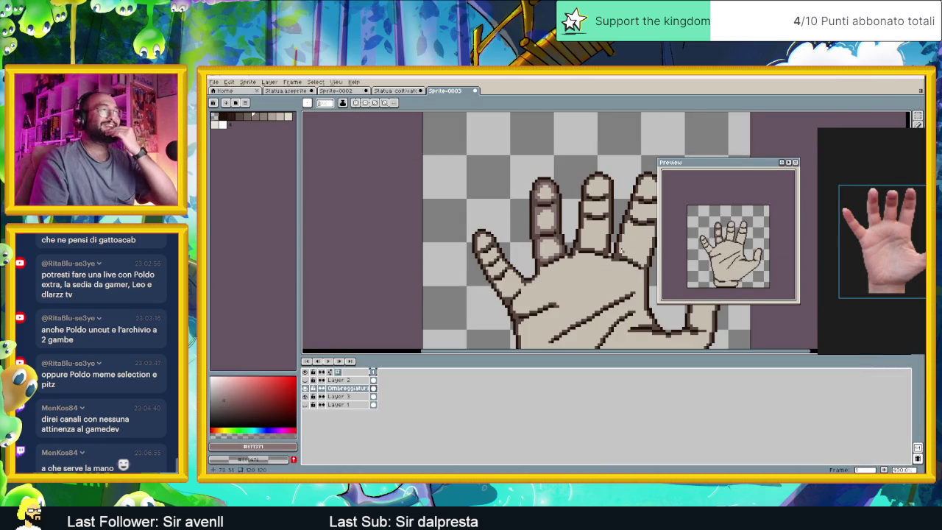
Bring the leftmost finger into view and pick the dark outline colour from it.
{"action": "left_click_drag", "start_coordinate": [623, 253], "coordinate": [581, 238]}
{"action": "scroll", "coordinate": [456, 245], "scroll_direction": "up", "scroll_amount": 2}
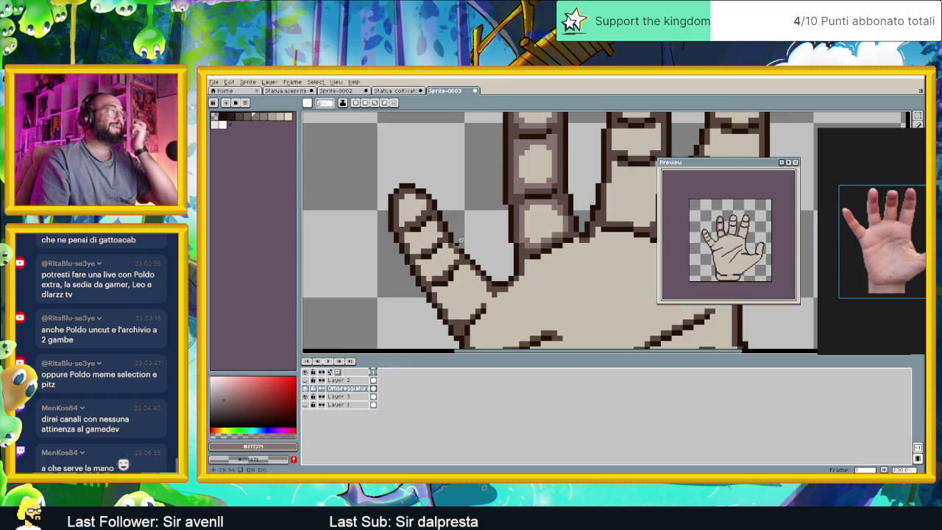
{"action": "scroll", "coordinate": [527, 146], "scroll_direction": "up", "scroll_amount": 1}
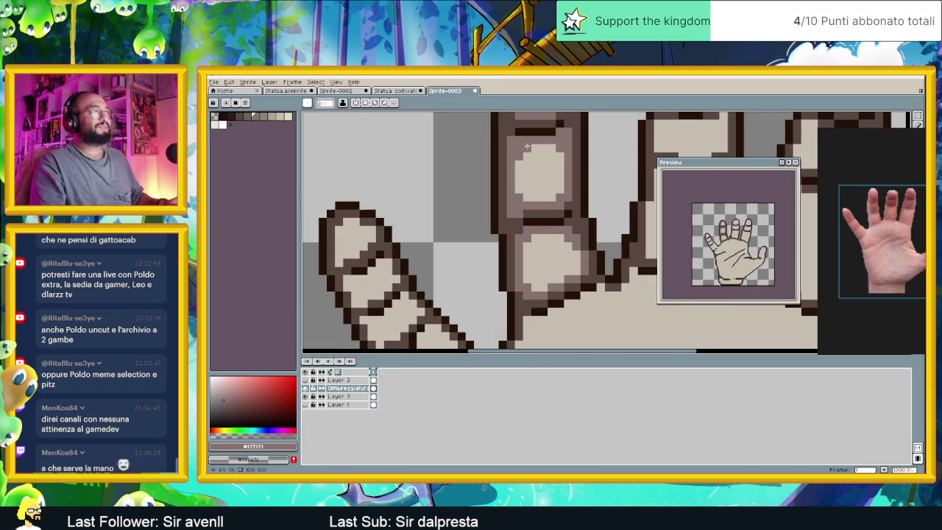
{"action": "left_click", "coordinate": [505, 131], "text": "alt"}
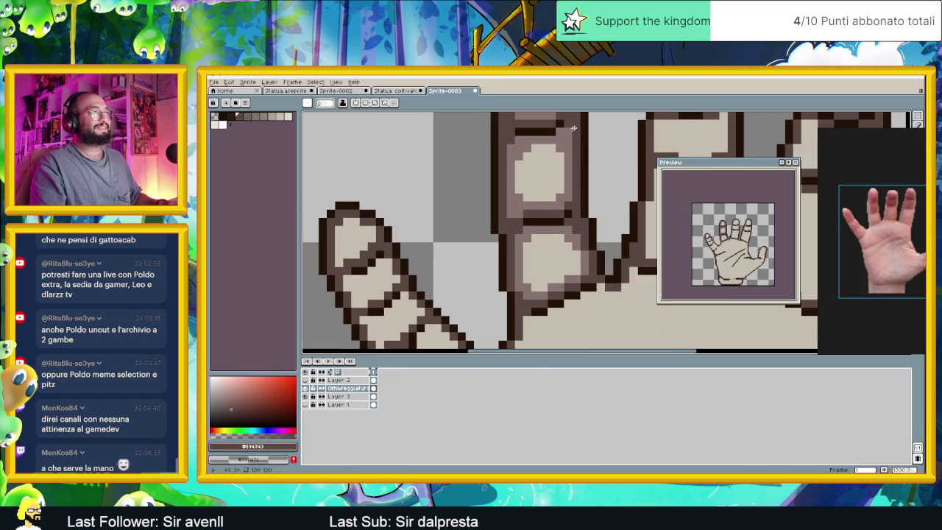
{"action": "scroll", "coordinate": [584, 145], "scroll_direction": "down", "scroll_amount": 1}
{"action": "scroll", "coordinate": [583, 146], "scroll_direction": "down", "scroll_amount": 1}
{"action": "scroll", "coordinate": [552, 214], "scroll_direction": "up", "scroll_amount": 1}
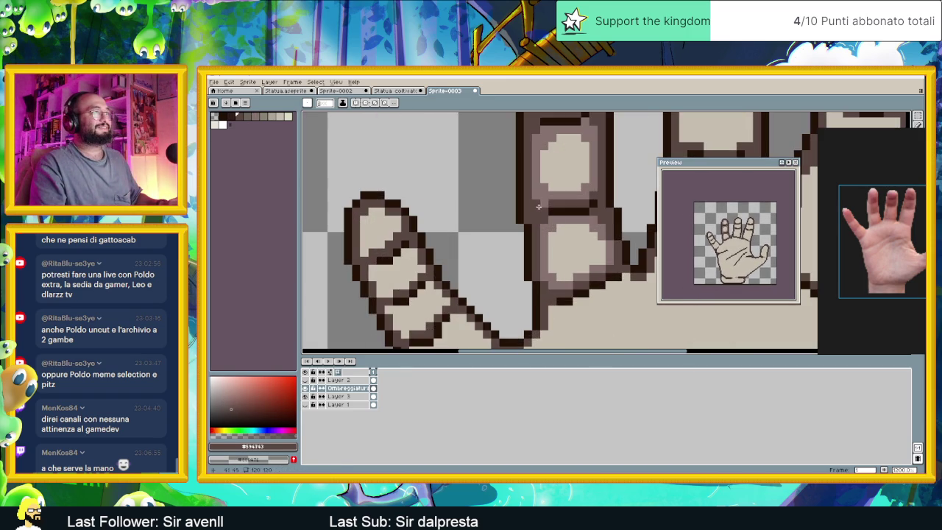
{"action": "scroll", "coordinate": [552, 235], "scroll_direction": "down", "scroll_amount": 1}
{"action": "scroll", "coordinate": [573, 254], "scroll_direction": "up", "scroll_amount": 1}
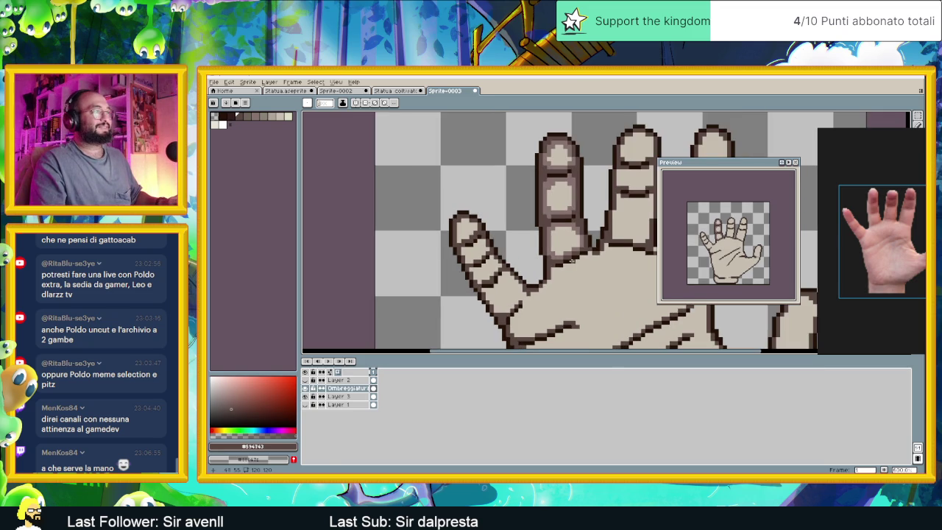
Sample the mid-tone colour from the hand and shade the leftmost finger's tip.
{"action": "key", "text": "alt"}
{"action": "left_click", "coordinate": [551, 178], "text": "alt"}
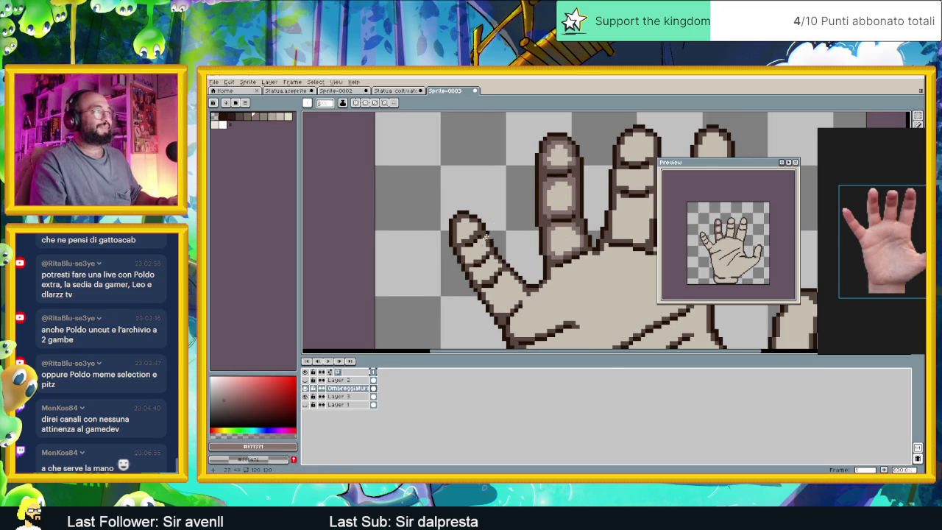
{"action": "scroll", "coordinate": [487, 203], "scroll_direction": "up", "scroll_amount": 2}
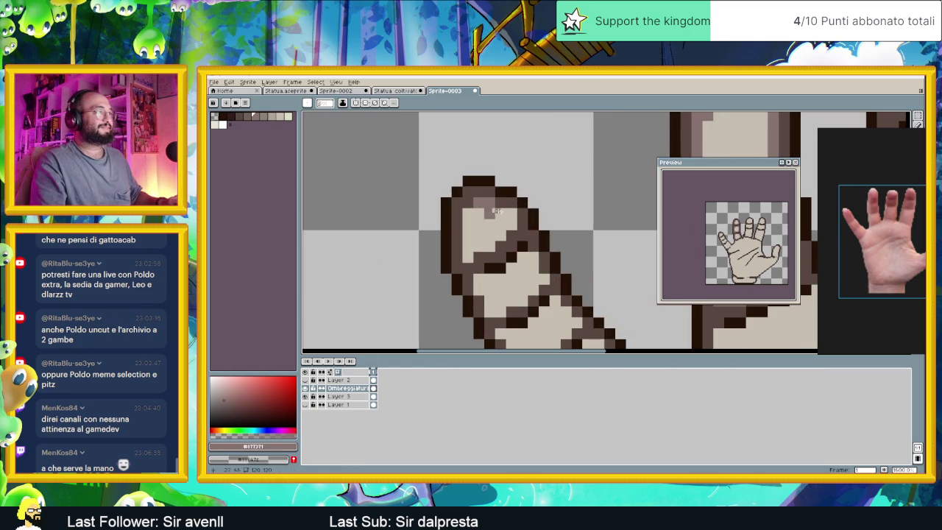
{"action": "left_click", "coordinate": [500, 213]}
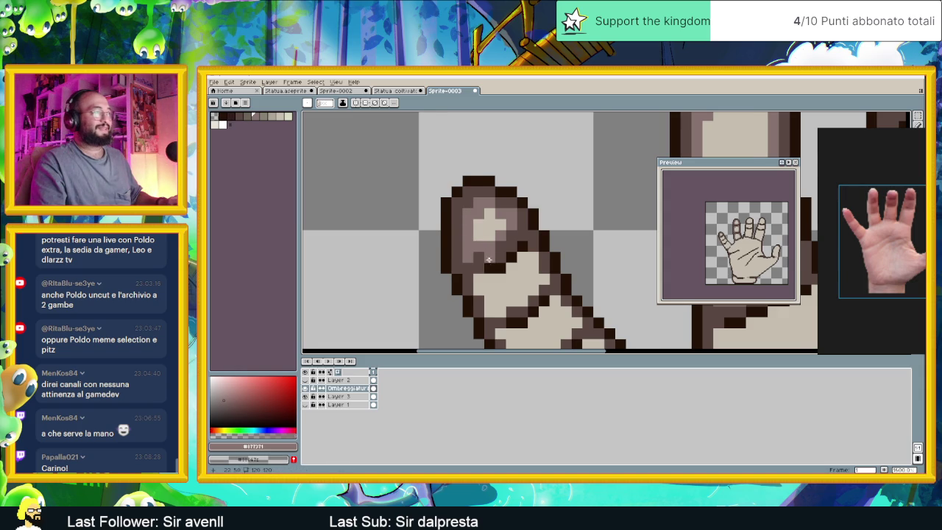
{"action": "scroll", "coordinate": [486, 259], "scroll_direction": "down", "scroll_amount": 1}
{"action": "scroll", "coordinate": [492, 259], "scroll_direction": "down", "scroll_amount": 1}
{"action": "scroll", "coordinate": [497, 258], "scroll_direction": "up", "scroll_amount": 1}
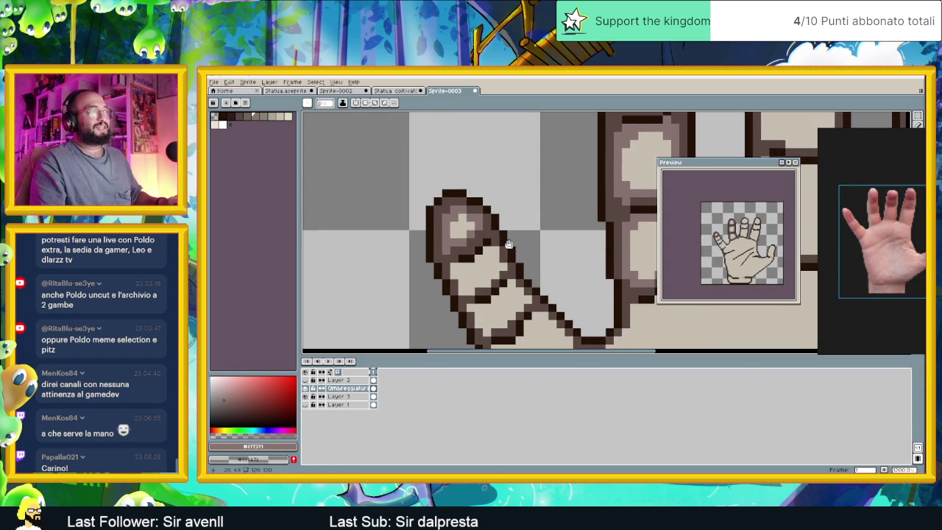
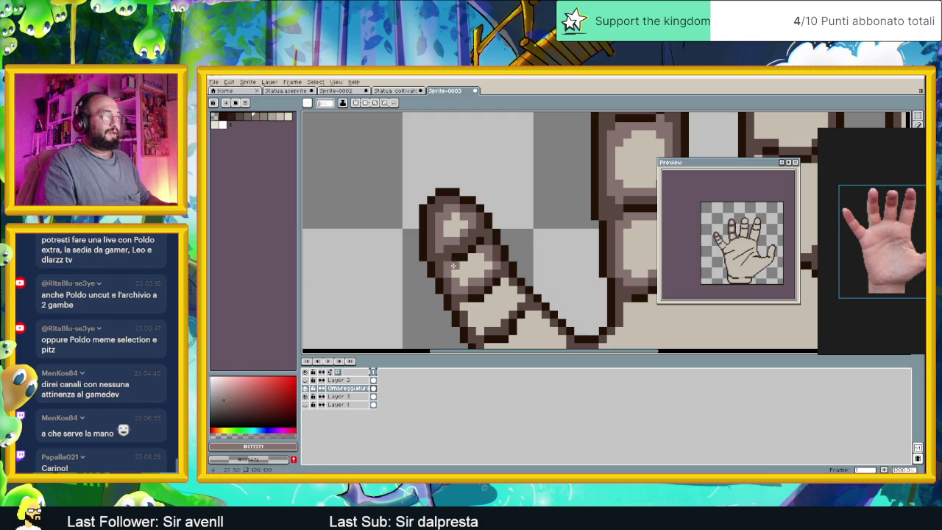
Eyedrop the dark brown and add a dark brown pixel at the thumb base.
{"action": "scroll", "coordinate": [505, 261], "scroll_direction": "down", "scroll_amount": 2}
{"action": "scroll", "coordinate": [505, 260], "scroll_direction": "up", "scroll_amount": 2}
{"action": "scroll", "coordinate": [503, 250], "scroll_direction": "up", "scroll_amount": 1}
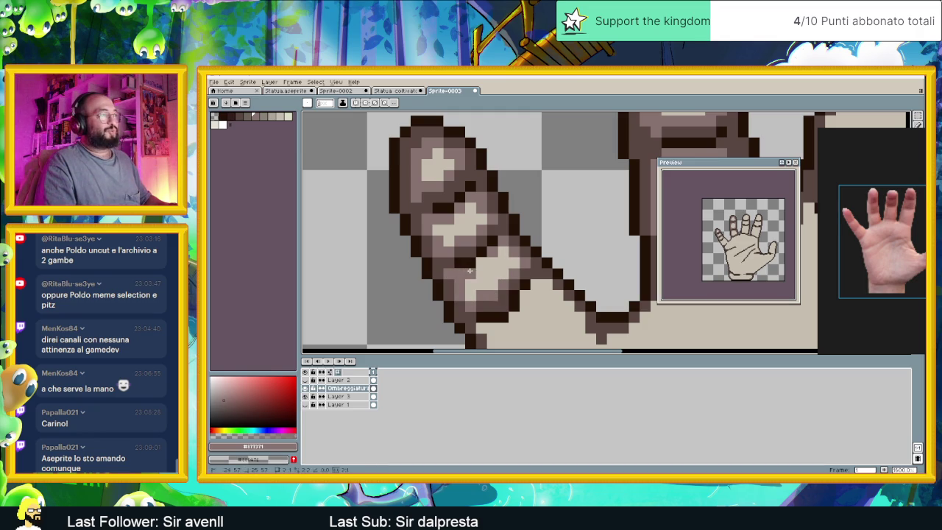
{"action": "scroll", "coordinate": [535, 264], "scroll_direction": "down", "scroll_amount": 3}
{"action": "scroll", "coordinate": [532, 270], "scroll_direction": "up", "scroll_amount": 1}
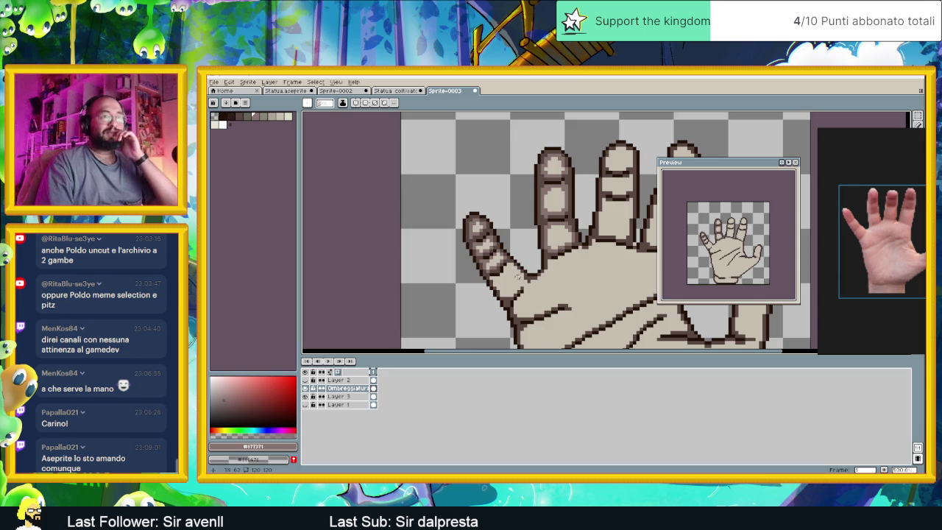
{"action": "scroll", "coordinate": [471, 267], "scroll_direction": "up", "scroll_amount": 2}
{"action": "scroll", "coordinate": [453, 262], "scroll_direction": "up", "scroll_amount": 1}
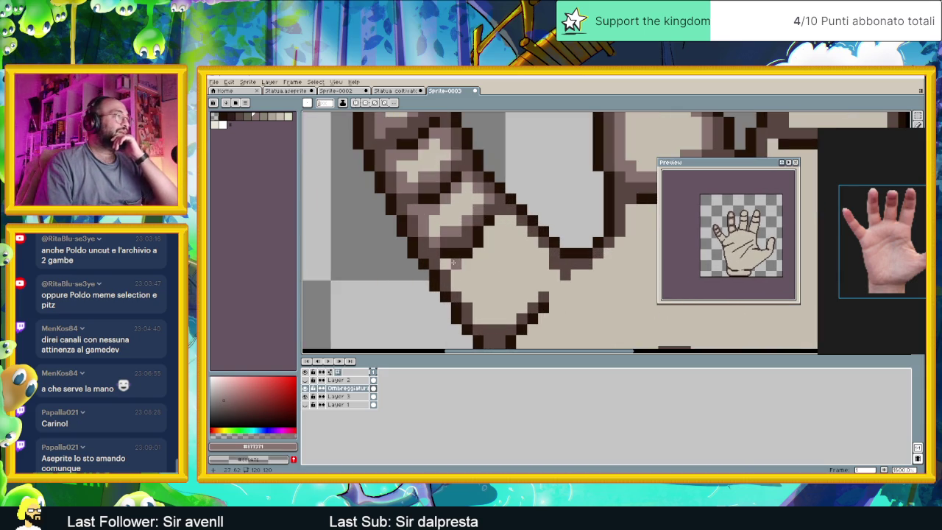
{"action": "scroll", "coordinate": [454, 263], "scroll_direction": "down", "scroll_amount": 1}
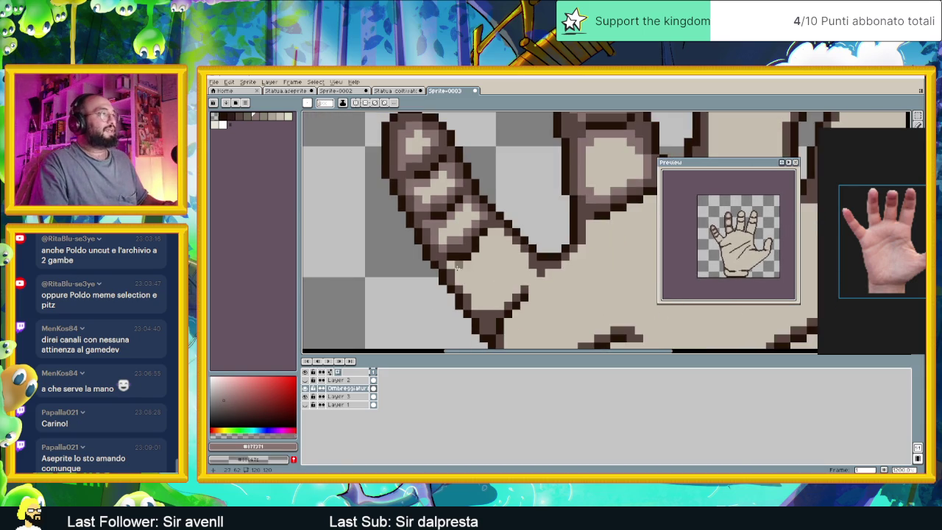
{"action": "scroll", "coordinate": [457, 265], "scroll_direction": "up", "scroll_amount": 1}
{"action": "left_click", "coordinate": [458, 263], "text": "alt"}
{"action": "left_click", "coordinate": [502, 237]}
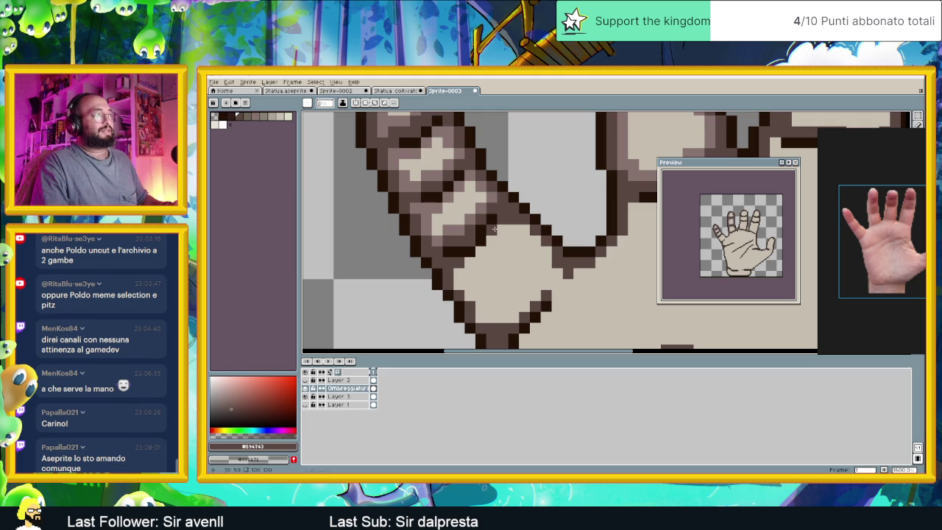
Paint grey mid-tone strokes along the thumb outline and just below it.
{"action": "left_click", "coordinate": [462, 228], "text": "alt"}
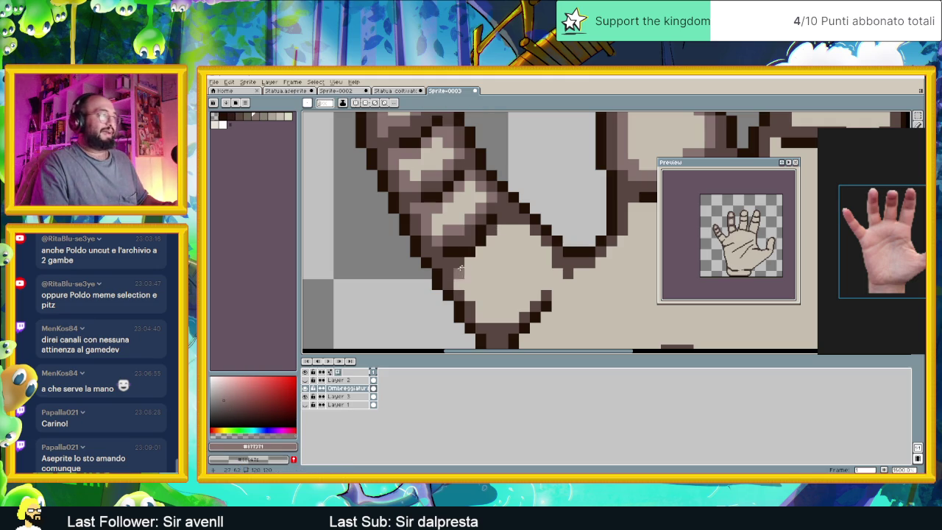
{"action": "left_click_drag", "start_coordinate": [476, 254], "coordinate": [511, 229]}
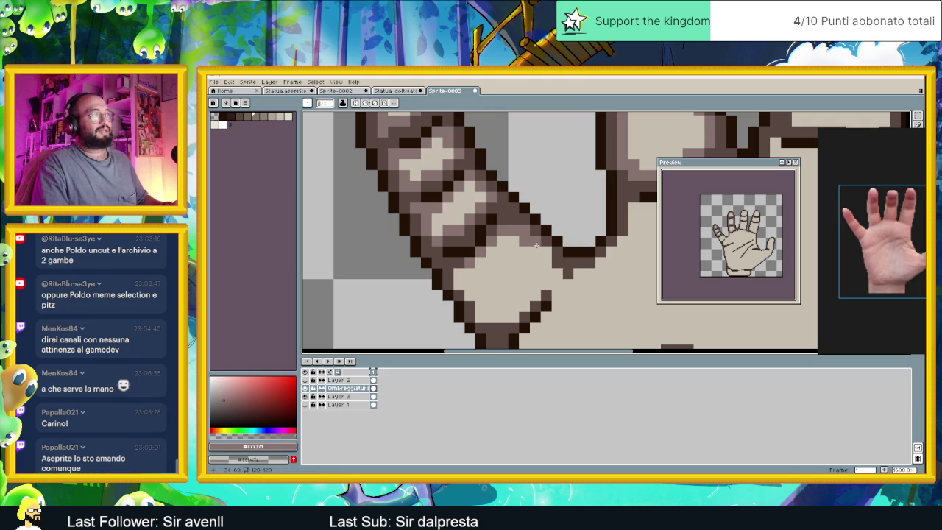
{"action": "left_click_drag", "start_coordinate": [544, 257], "coordinate": [560, 270]}
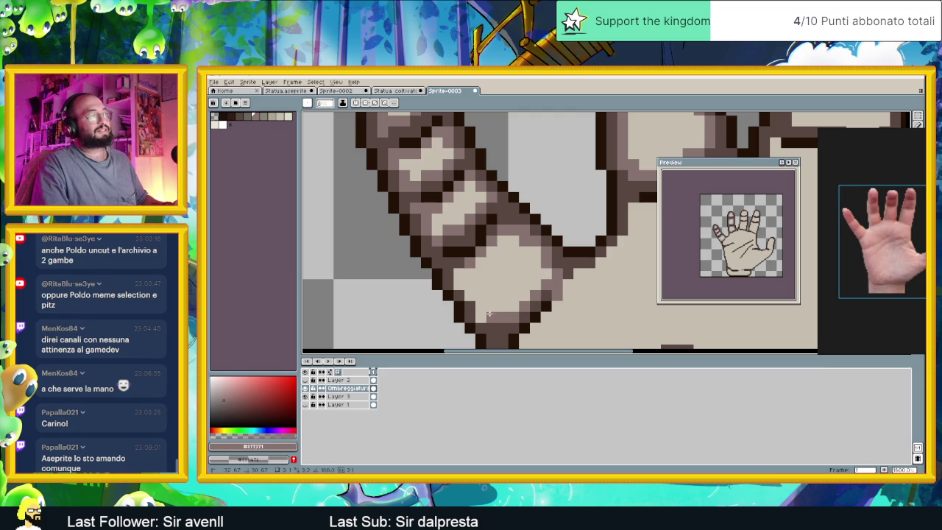
{"action": "left_click", "coordinate": [471, 296]}
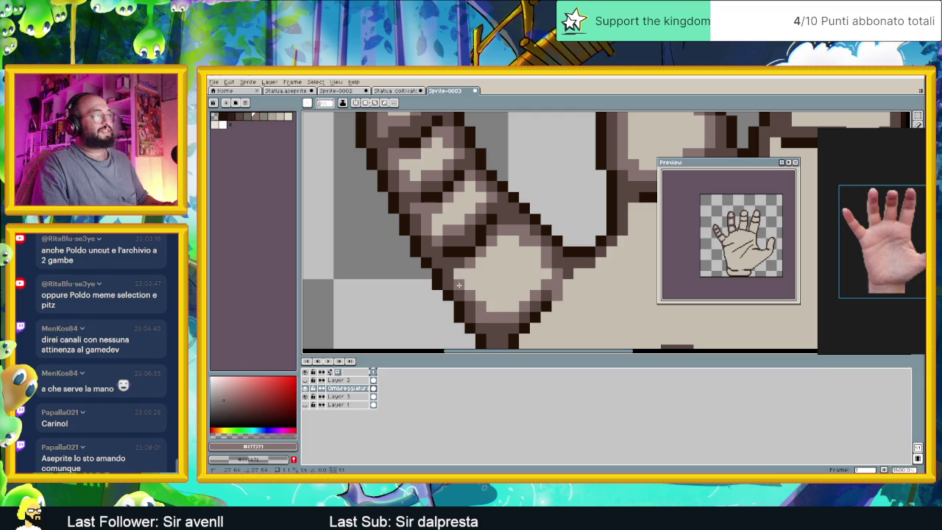
Zoom in on a fingertip and shade its top row with a mid-brown stroke.
{"action": "scroll", "coordinate": [478, 276], "scroll_direction": "down", "scroll_amount": 2}
{"action": "scroll", "coordinate": [507, 264], "scroll_direction": "down", "scroll_amount": 1}
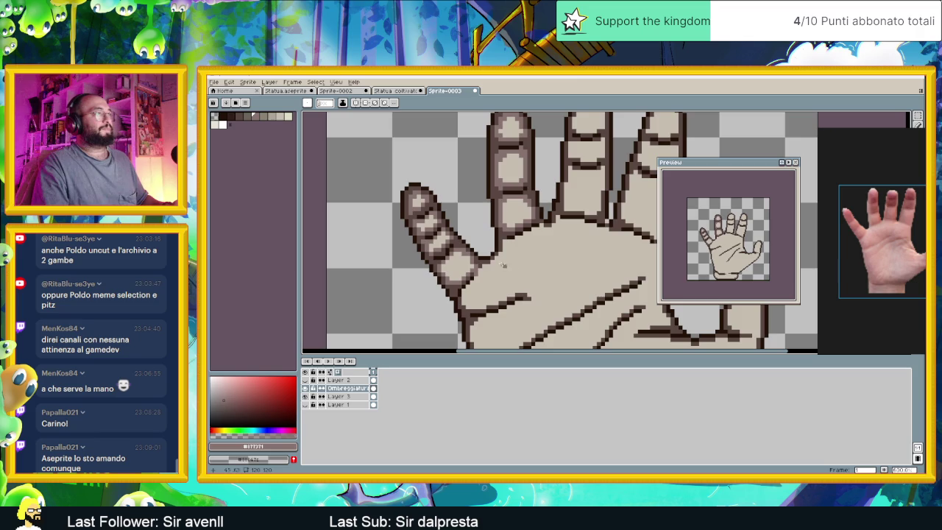
{"action": "scroll", "coordinate": [451, 265], "scroll_direction": "up", "scroll_amount": 2}
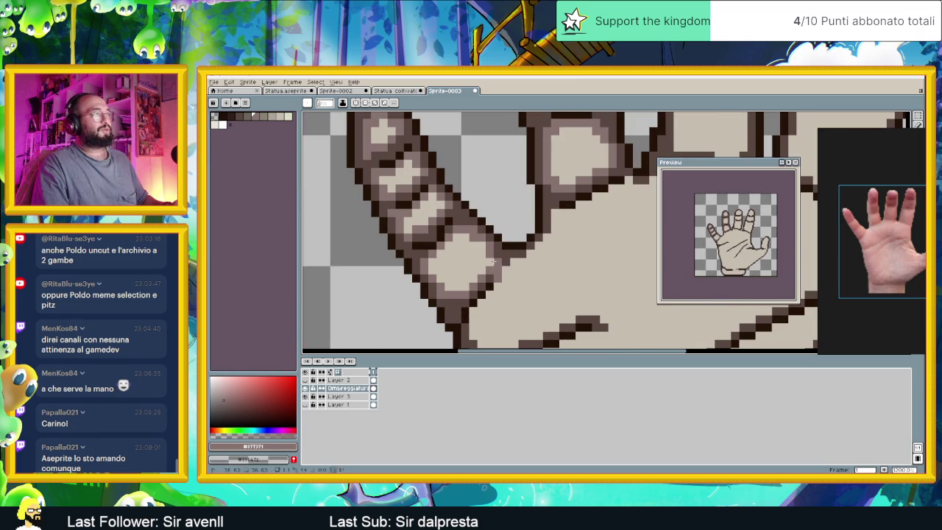
{"action": "scroll", "coordinate": [532, 269], "scroll_direction": "down", "scroll_amount": 2}
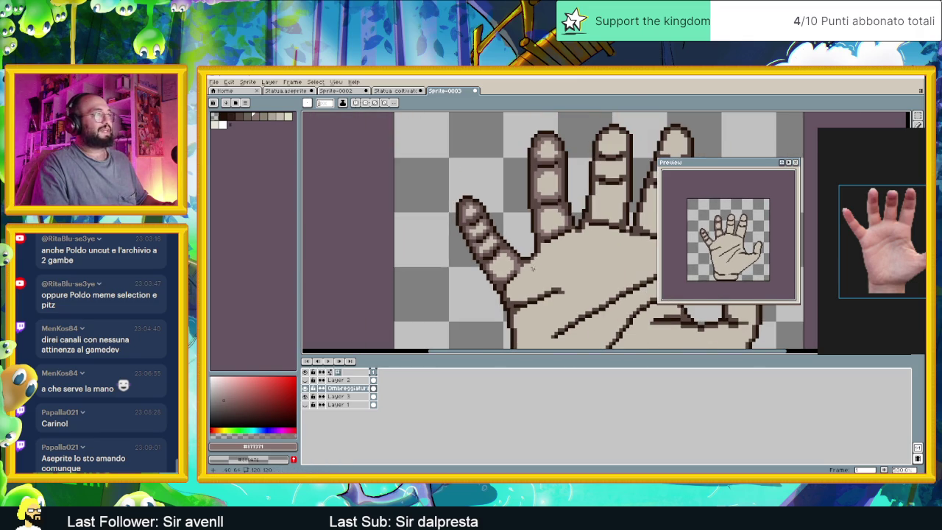
{"action": "scroll", "coordinate": [519, 273], "scroll_direction": "down", "scroll_amount": 1}
{"action": "scroll", "coordinate": [508, 268], "scroll_direction": "down", "scroll_amount": 1}
{"action": "scroll", "coordinate": [494, 262], "scroll_direction": "down", "scroll_amount": 1}
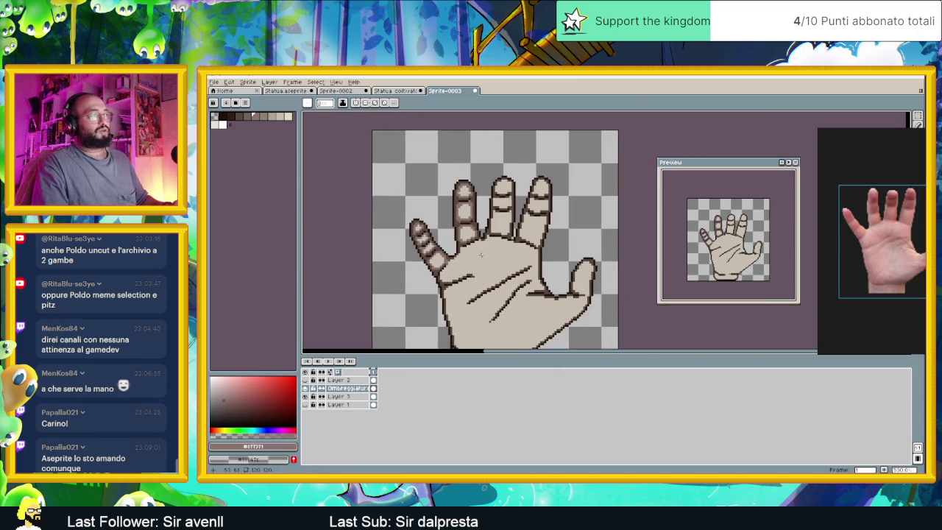
{"action": "scroll", "coordinate": [481, 255], "scroll_direction": "down", "scroll_amount": 1}
{"action": "scroll", "coordinate": [480, 255], "scroll_direction": "down", "scroll_amount": 1}
{"action": "scroll", "coordinate": [479, 252], "scroll_direction": "up", "scroll_amount": 2}
{"action": "scroll", "coordinate": [477, 247], "scroll_direction": "up", "scroll_amount": 1}
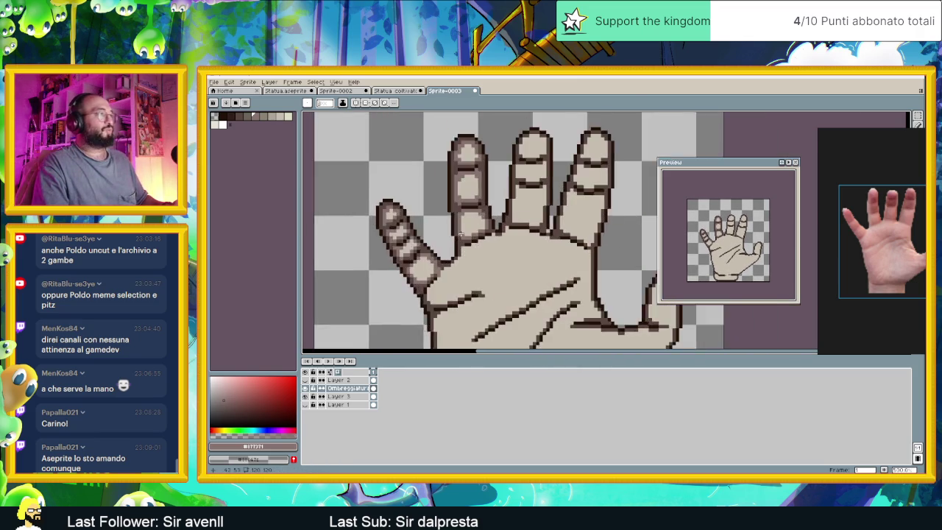
{"action": "scroll", "coordinate": [476, 242], "scroll_direction": "up", "scroll_amount": 2}
{"action": "scroll", "coordinate": [476, 243], "scroll_direction": "down", "scroll_amount": 2}
{"action": "scroll", "coordinate": [485, 221], "scroll_direction": "up", "scroll_amount": 1}
{"action": "scroll", "coordinate": [497, 198], "scroll_direction": "up", "scroll_amount": 1}
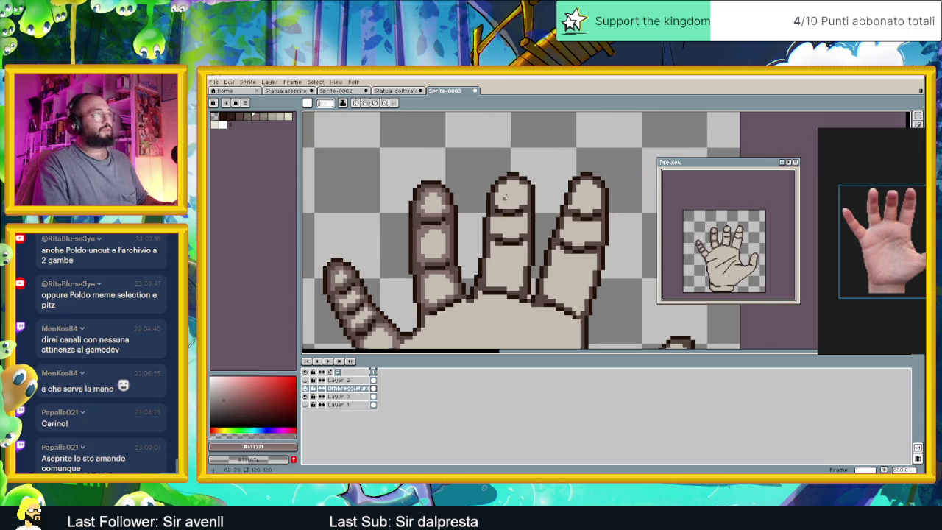
{"action": "scroll", "coordinate": [507, 179], "scroll_direction": "up", "scroll_amount": 2}
{"action": "mouse_move", "coordinate": [513, 159]}
{"action": "left_mouse_down"}
{"action": "mouse_move", "coordinate": [552, 169]}
{"action": "mouse_move", "coordinate": [547, 213]}
{"action": "mouse_move", "coordinate": [505, 224]}
{"action": "mouse_move", "coordinate": [486, 168]}
{"action": "left_mouse_up"}
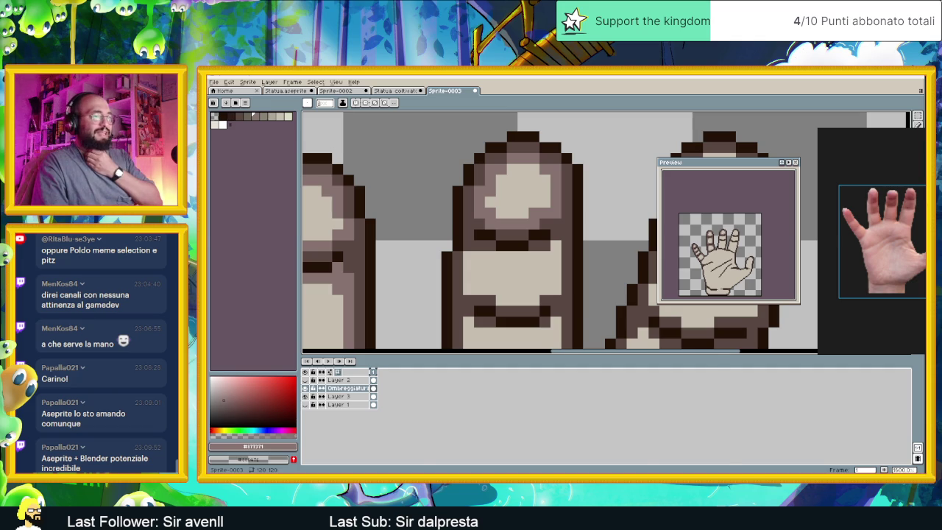
{"action": "key", "text": "alt+Tab"}
Search for Pixelorama in a new browser tab and open its official homepage.
{"action": "key", "text": "ctrl+t"}
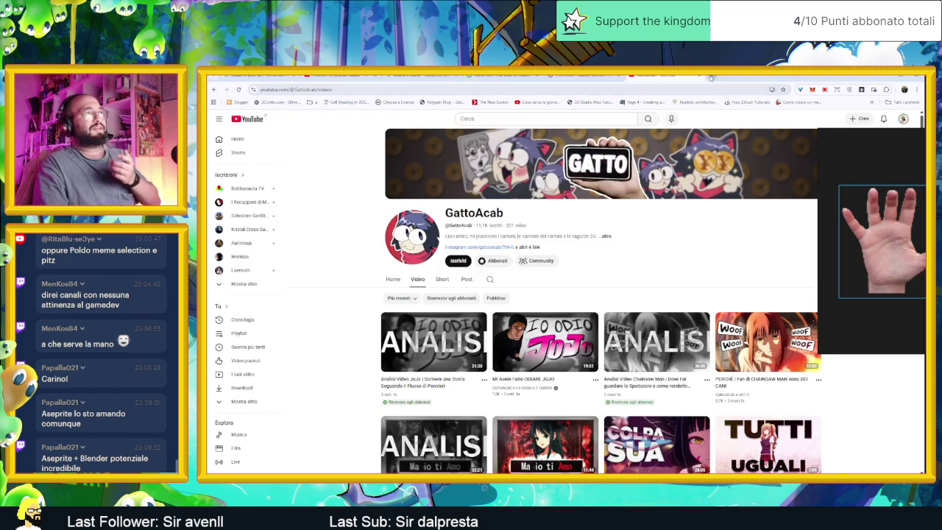
{"action": "type", "text": "pixellra"}
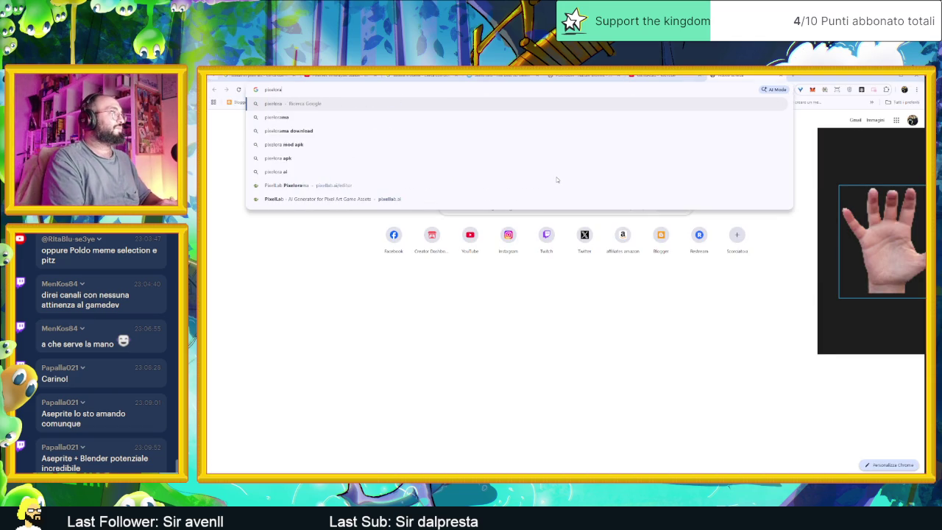
{"action": "type", "text": "ma"}
{"action": "key", "text": "Return"}
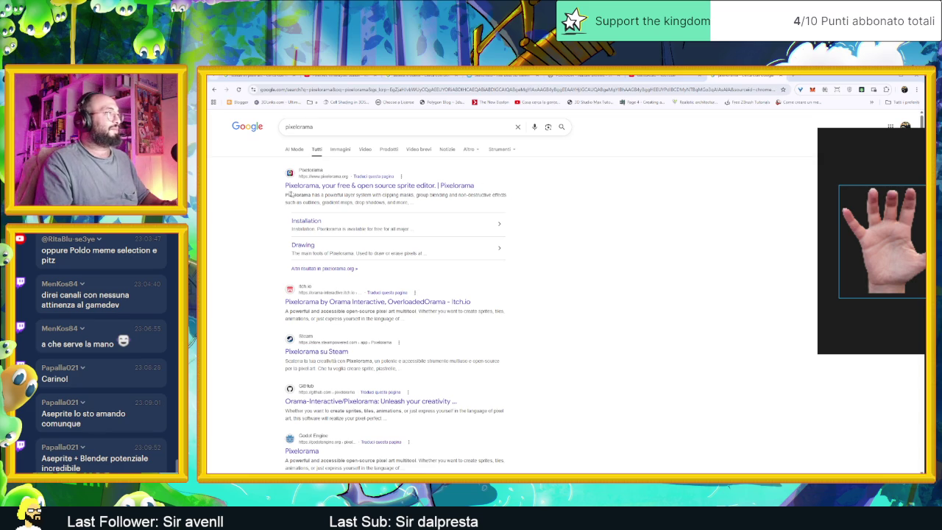
{"action": "left_click", "coordinate": [298, 189]}
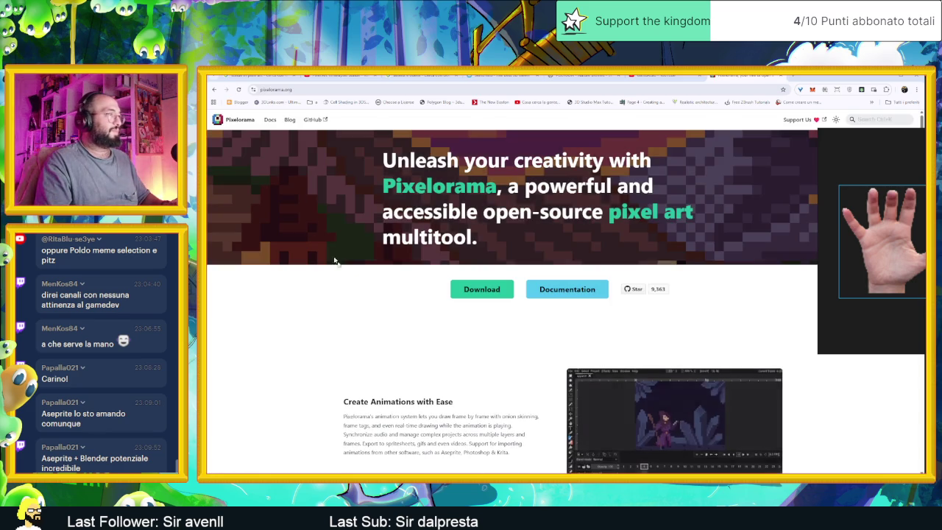
Scroll down to the download section and open the GitHub Releases page.
{"action": "scroll", "coordinate": [376, 301], "scroll_direction": "down", "scroll_amount": 3}
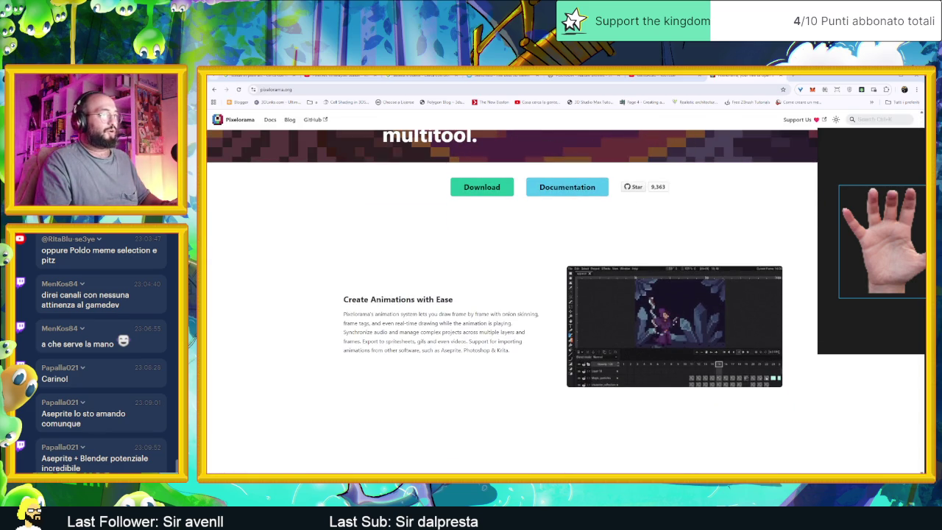
{"action": "scroll", "coordinate": [376, 301], "scroll_direction": "down", "scroll_amount": 3}
{"action": "scroll", "coordinate": [376, 303], "scroll_direction": "down", "scroll_amount": 2}
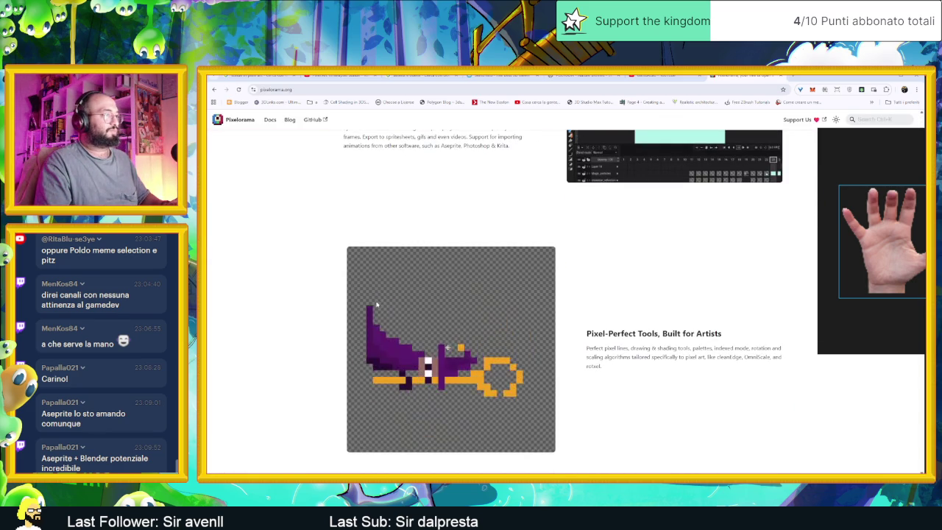
{"action": "scroll", "coordinate": [376, 303], "scroll_direction": "down", "scroll_amount": 2}
{"action": "scroll", "coordinate": [376, 303], "scroll_direction": "down", "scroll_amount": 2}
{"action": "scroll", "coordinate": [376, 304], "scroll_direction": "down", "scroll_amount": 2}
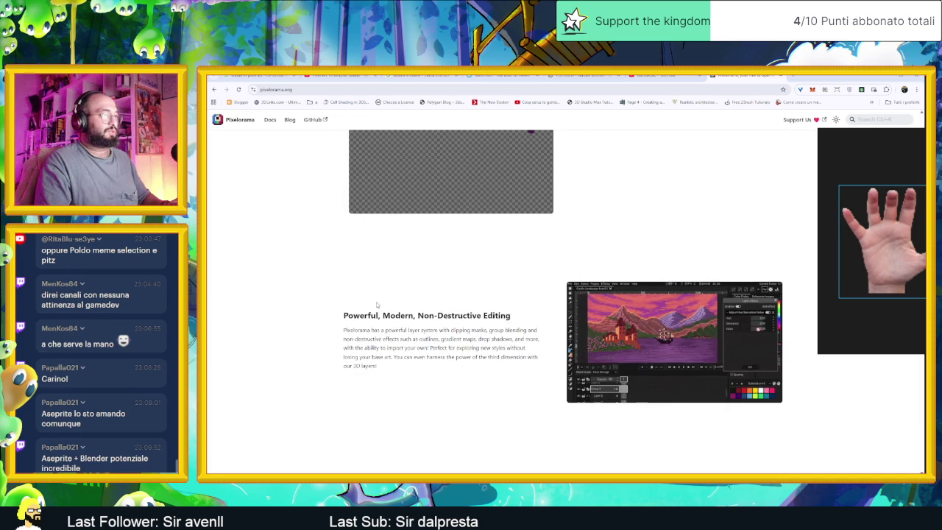
{"action": "scroll", "coordinate": [376, 304], "scroll_direction": "down", "scroll_amount": 3}
{"action": "scroll", "coordinate": [376, 304], "scroll_direction": "down", "scroll_amount": 3}
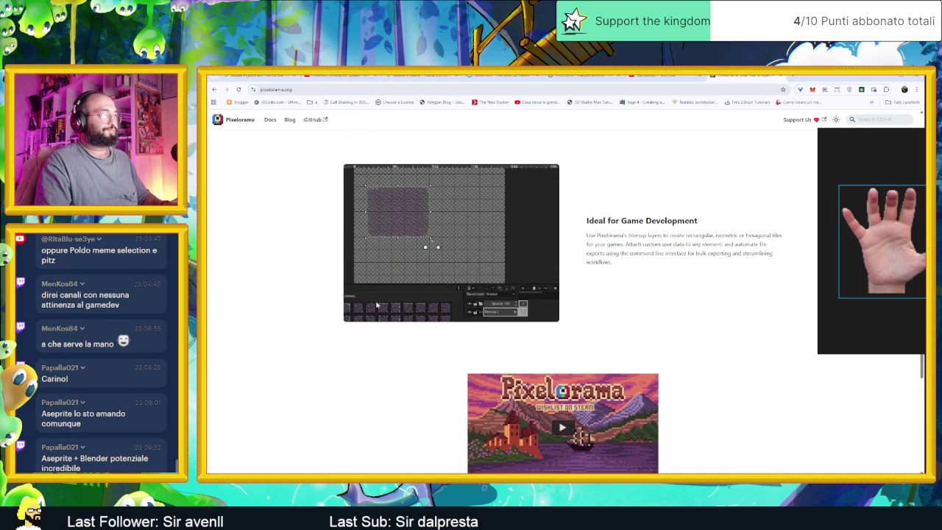
{"action": "scroll", "coordinate": [376, 304], "scroll_direction": "down", "scroll_amount": 4}
{"action": "scroll", "coordinate": [376, 303], "scroll_direction": "down", "scroll_amount": 1}
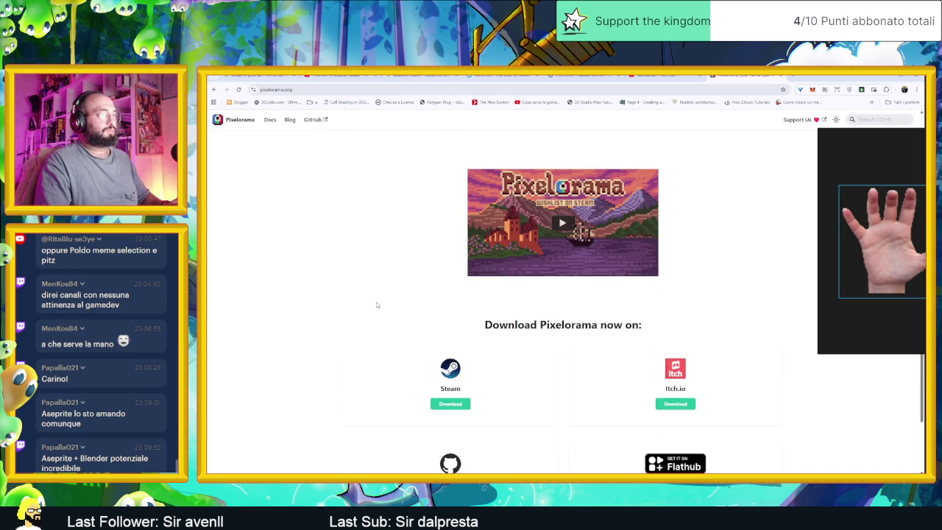
{"action": "scroll", "coordinate": [376, 303], "scroll_direction": "down", "scroll_amount": 3}
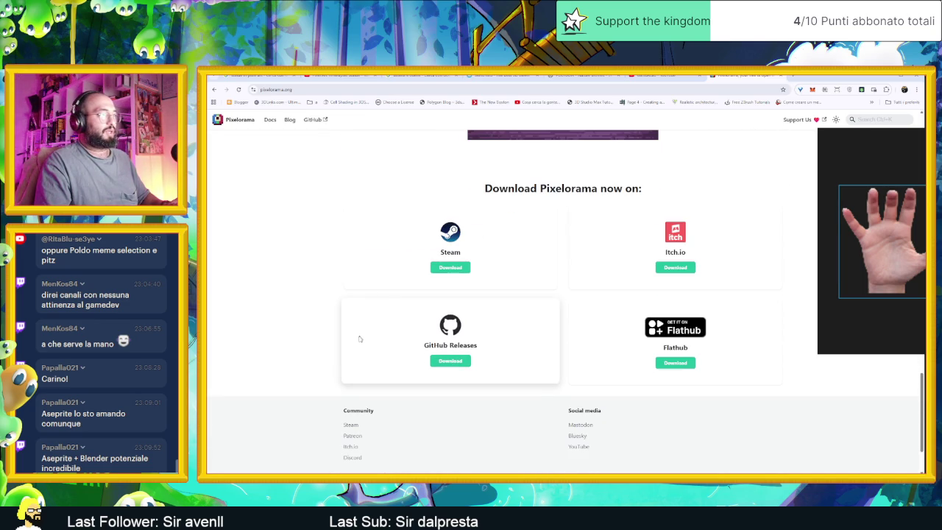
{"action": "left_click", "coordinate": [456, 361]}
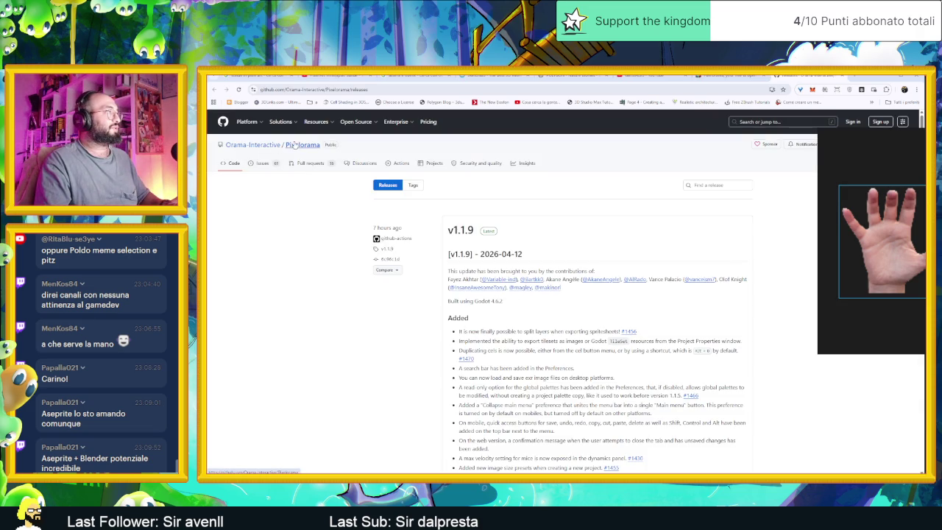
Go to the Pixelorama repository main page and open its src folder.
{"action": "left_click", "coordinate": [293, 145]}
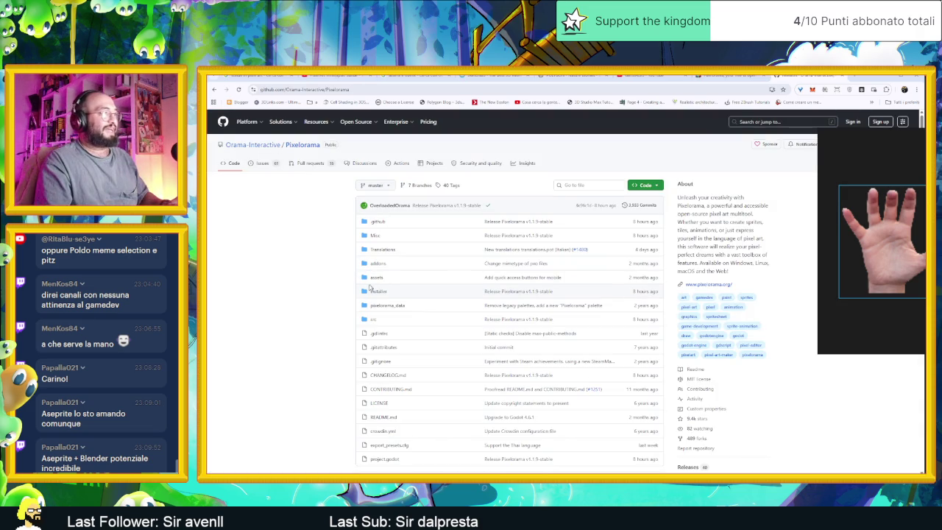
{"action": "left_click", "coordinate": [373, 318]}
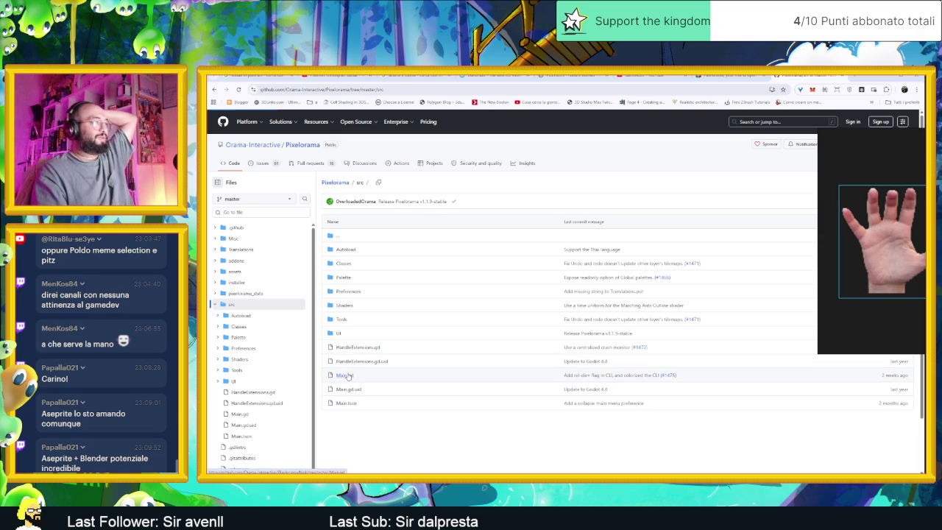
Read through Main.gd, then return to src and open the Shaders folder.
{"action": "left_click", "coordinate": [345, 374]}
{"action": "scroll", "coordinate": [566, 331], "scroll_direction": "down", "scroll_amount": 2}
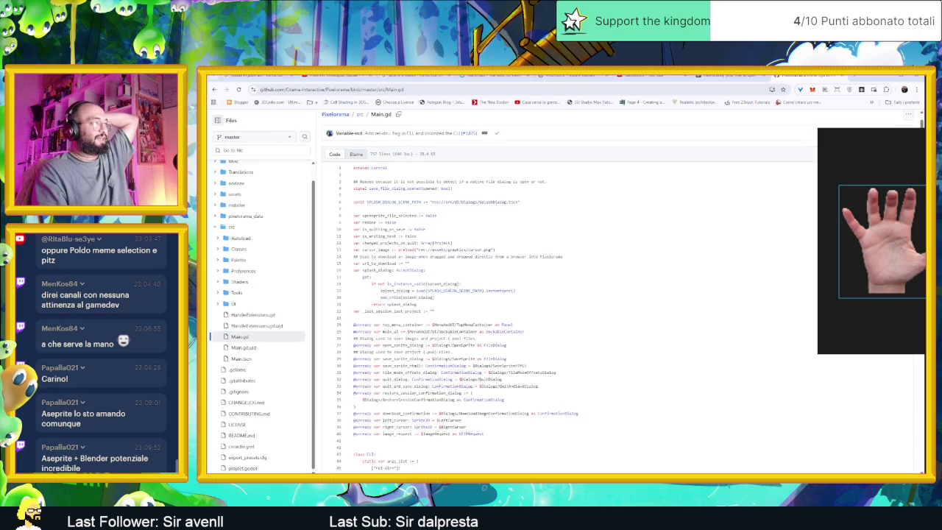
{"action": "scroll", "coordinate": [566, 331], "scroll_direction": "down", "scroll_amount": 3}
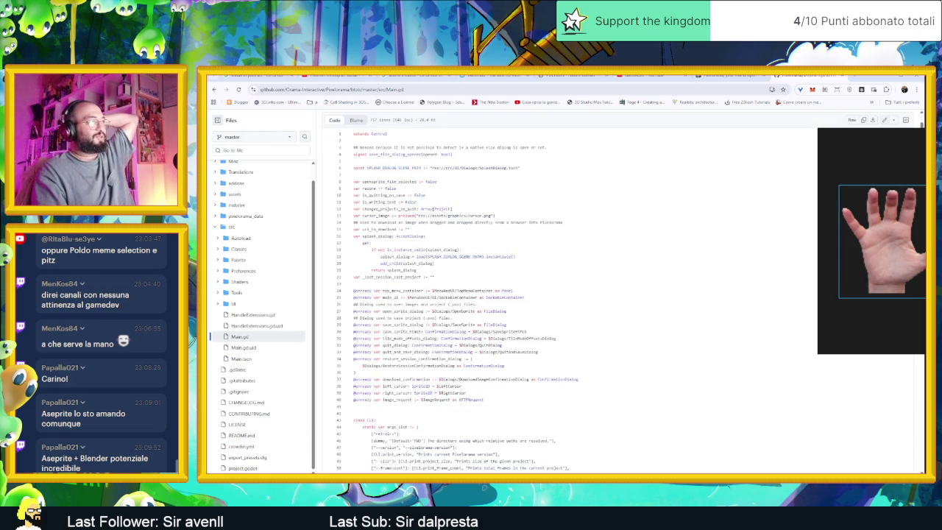
{"action": "scroll", "coordinate": [567, 331], "scroll_direction": "down", "scroll_amount": 2}
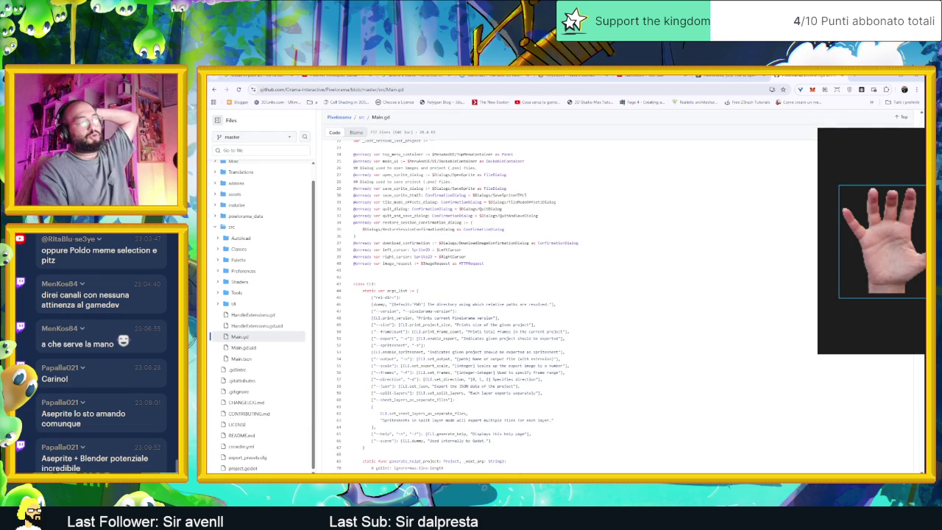
{"action": "scroll", "coordinate": [567, 305], "scroll_direction": "down", "scroll_amount": 2}
{"action": "scroll", "coordinate": [566, 305], "scroll_direction": "down", "scroll_amount": 2}
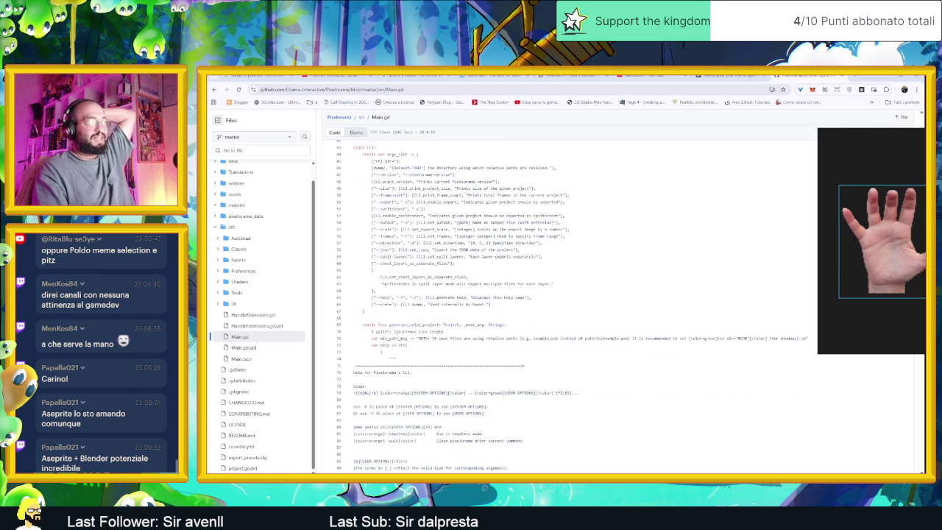
{"action": "scroll", "coordinate": [567, 305], "scroll_direction": "down", "scroll_amount": 4}
{"action": "scroll", "coordinate": [567, 305], "scroll_direction": "down", "scroll_amount": 1}
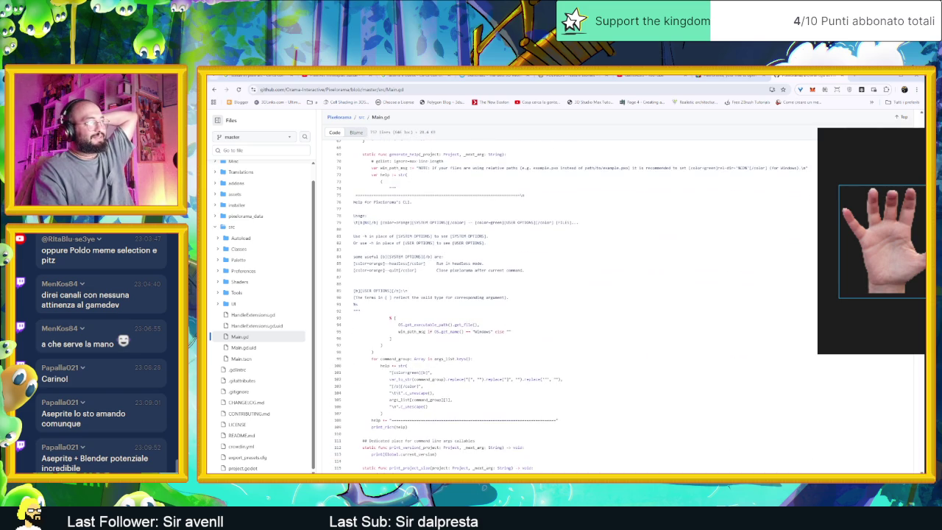
{"action": "scroll", "coordinate": [566, 305], "scroll_direction": "down", "scroll_amount": 2}
{"action": "scroll", "coordinate": [567, 305], "scroll_direction": "down", "scroll_amount": 2}
{"action": "scroll", "coordinate": [566, 305], "scroll_direction": "down", "scroll_amount": 2}
{"action": "scroll", "coordinate": [566, 306], "scroll_direction": "down", "scroll_amount": 2}
{"action": "scroll", "coordinate": [567, 306], "scroll_direction": "down", "scroll_amount": 3}
{"action": "scroll", "coordinate": [567, 306], "scroll_direction": "down", "scroll_amount": 2}
{"action": "scroll", "coordinate": [567, 305], "scroll_direction": "down", "scroll_amount": 3}
{"action": "scroll", "coordinate": [567, 306], "scroll_direction": "down", "scroll_amount": 3}
{"action": "scroll", "coordinate": [567, 305], "scroll_direction": "down", "scroll_amount": 3}
{"action": "scroll", "coordinate": [566, 305], "scroll_direction": "down", "scroll_amount": 3}
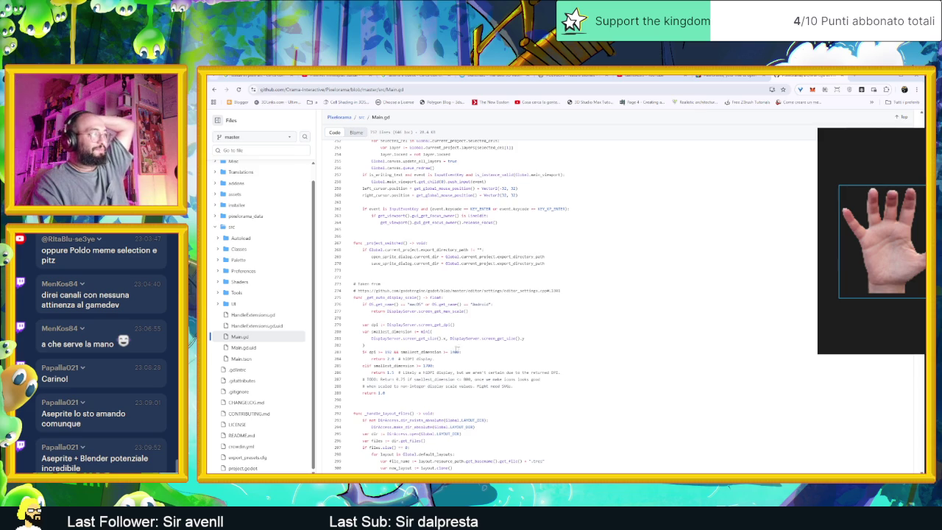
{"action": "key", "text": "alt+Left"}
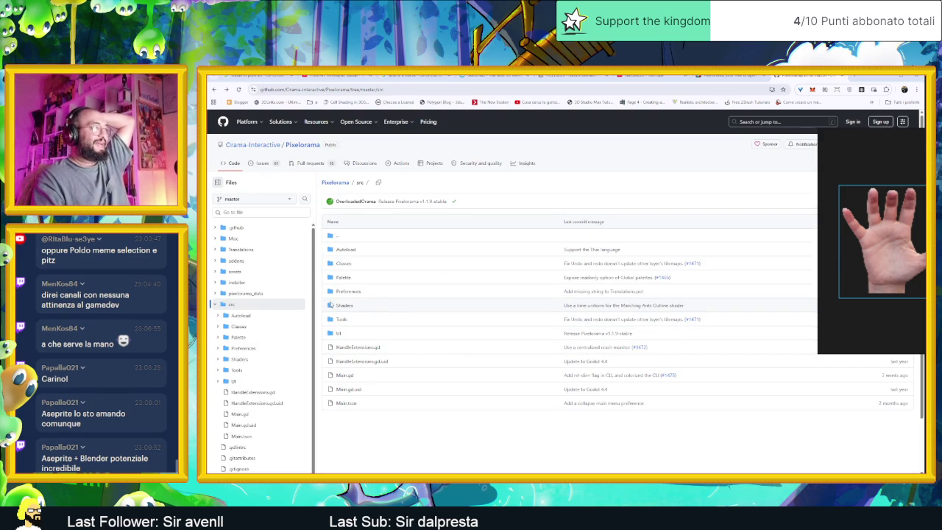
{"action": "left_click", "coordinate": [401, 305]}
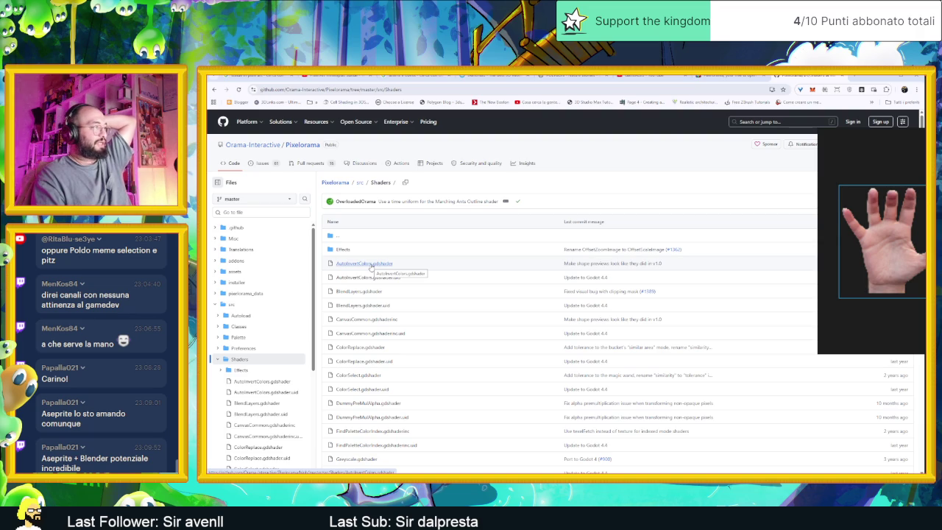
View ColorReplace.gdshader, then browse the Shaders folder listing.
{"action": "left_click", "coordinate": [360, 347]}
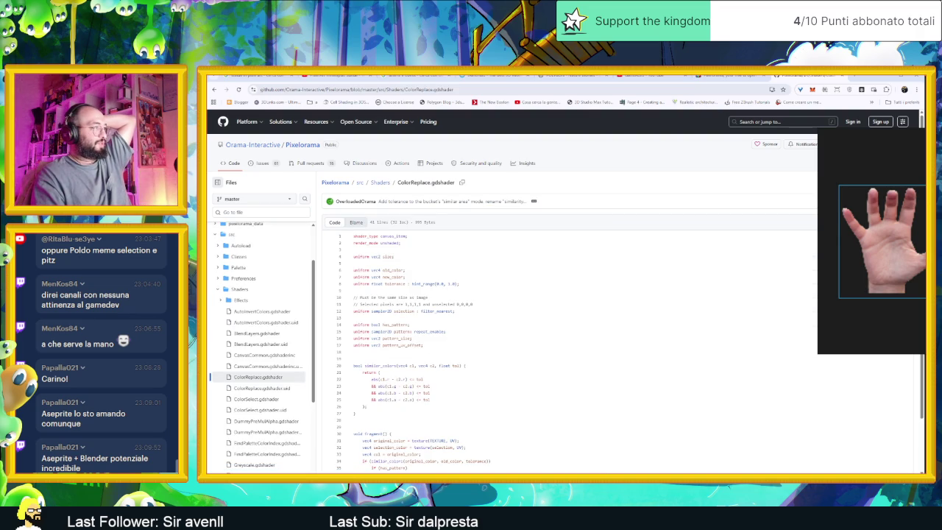
{"action": "key", "text": "alt+Left"}
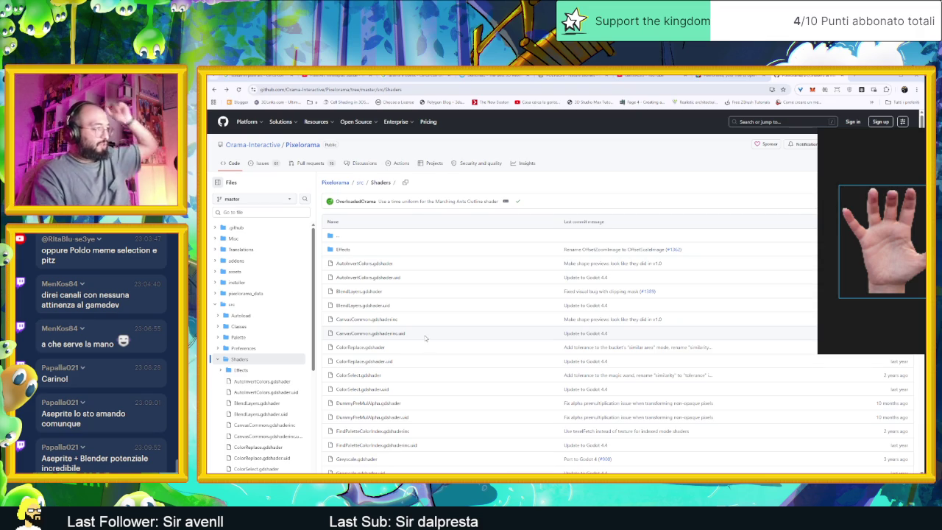
{"action": "scroll", "coordinate": [427, 340], "scroll_direction": "down", "scroll_amount": 1}
{"action": "scroll", "coordinate": [431, 343], "scroll_direction": "down", "scroll_amount": 3}
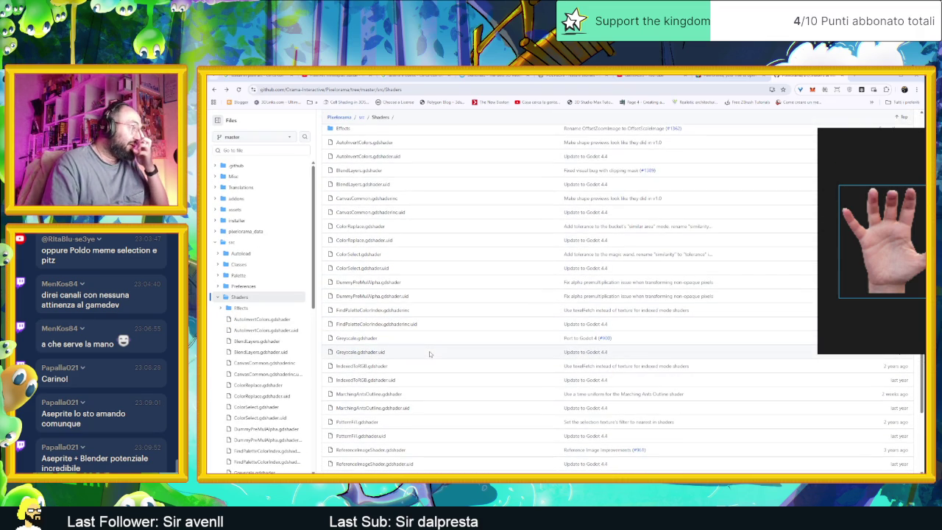
{"action": "scroll", "coordinate": [429, 351], "scroll_direction": "down", "scroll_amount": 3}
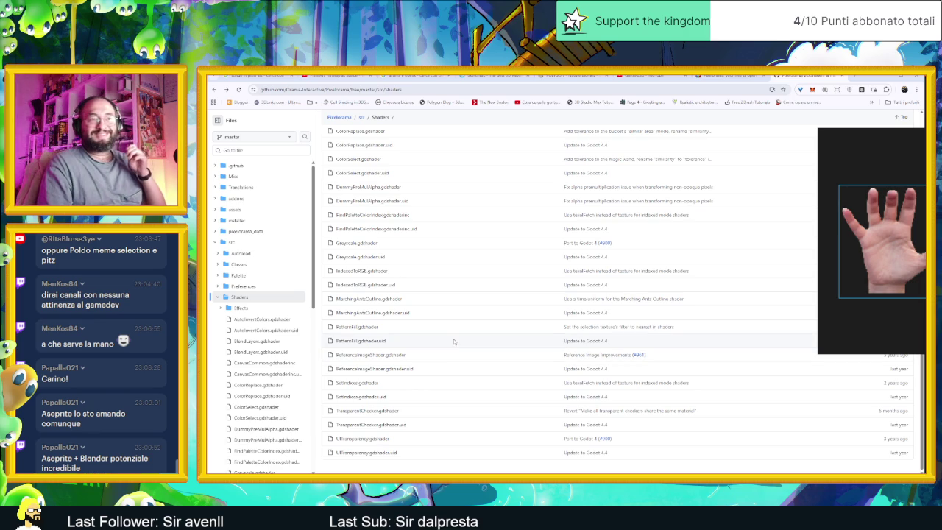
{"action": "scroll", "coordinate": [490, 288], "scroll_direction": "up", "scroll_amount": 5}
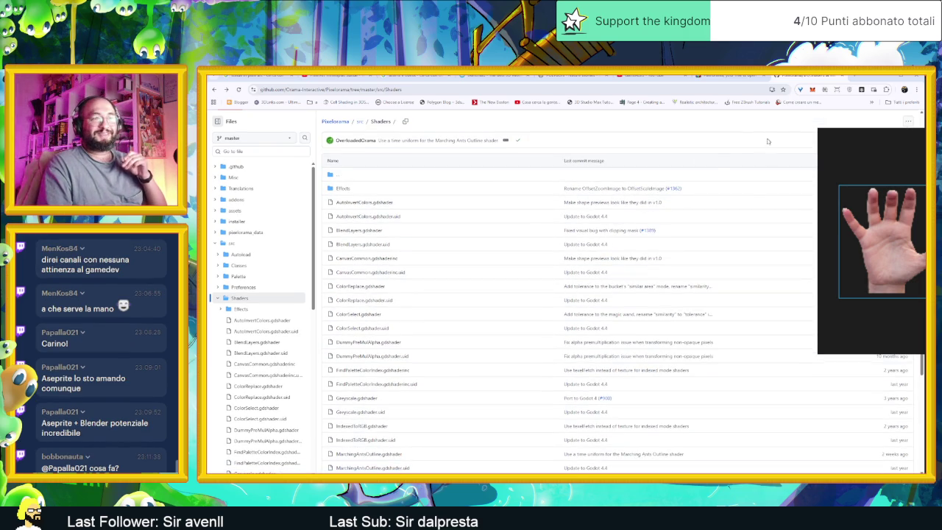
{"action": "scroll", "coordinate": [723, 167], "scroll_direction": "up", "scroll_amount": 2}
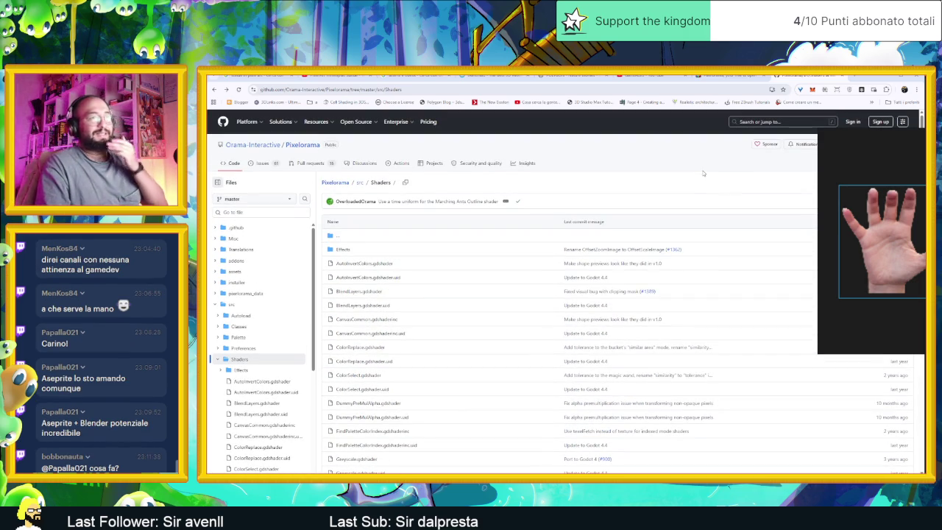
Return to the Pixelorama repository main page, select its URL, and minimize the browser.
{"action": "key", "text": "alt+Left"}
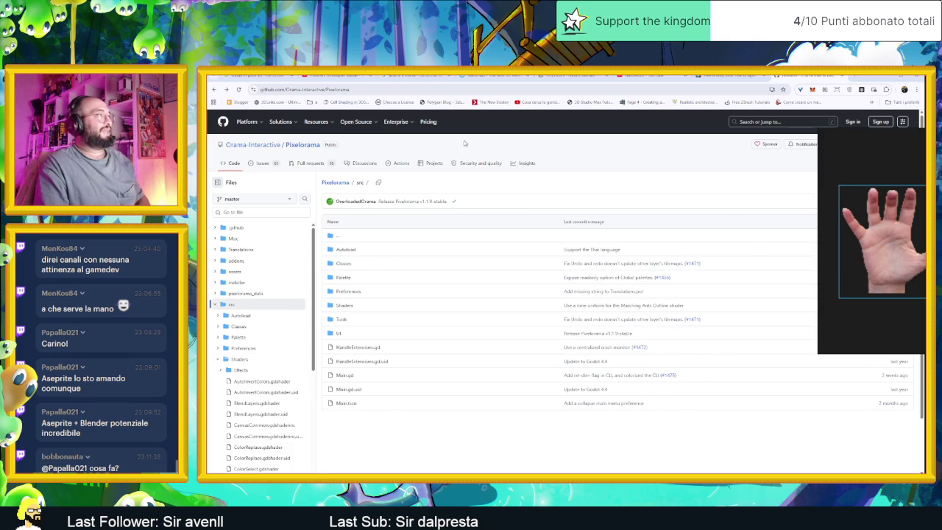
{"action": "key", "text": "alt+Left"}
{"action": "key", "text": "ctrl+l"}
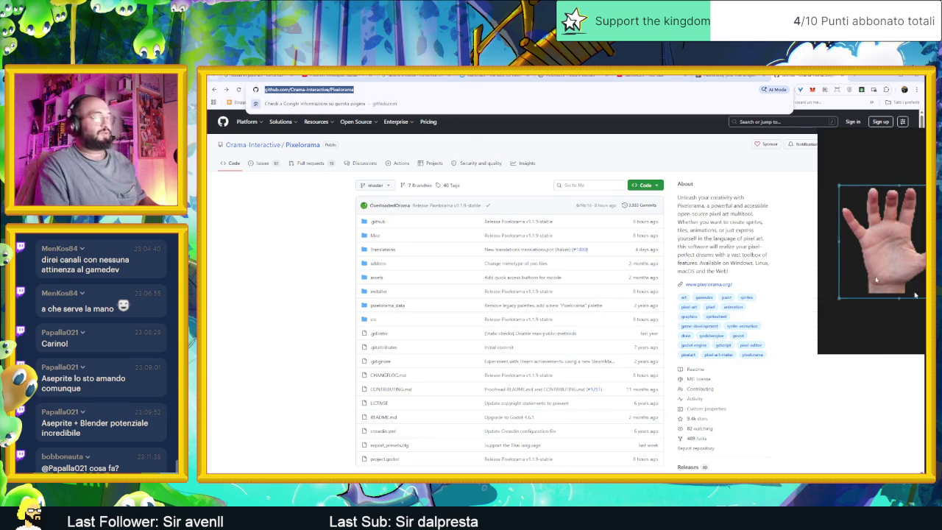
{"action": "key", "text": "Escape"}
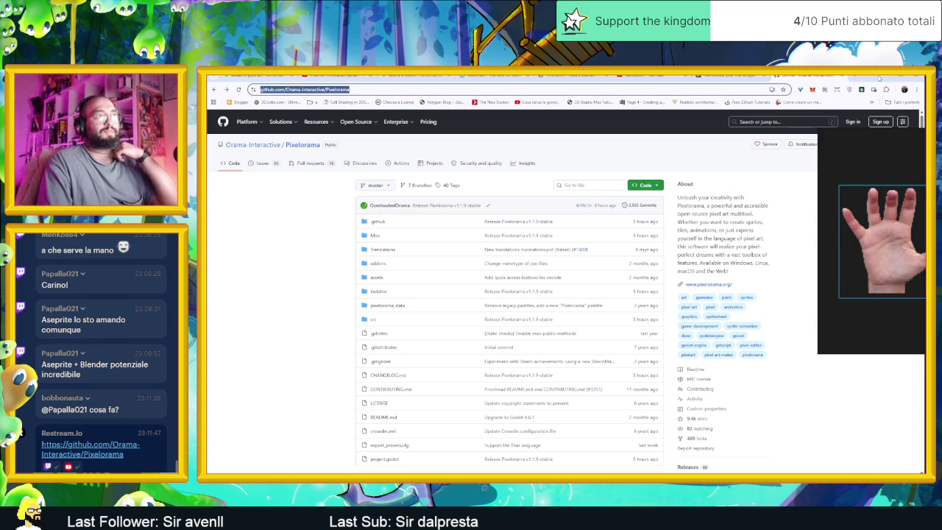
{"action": "left_click", "coordinate": [879, 77]}
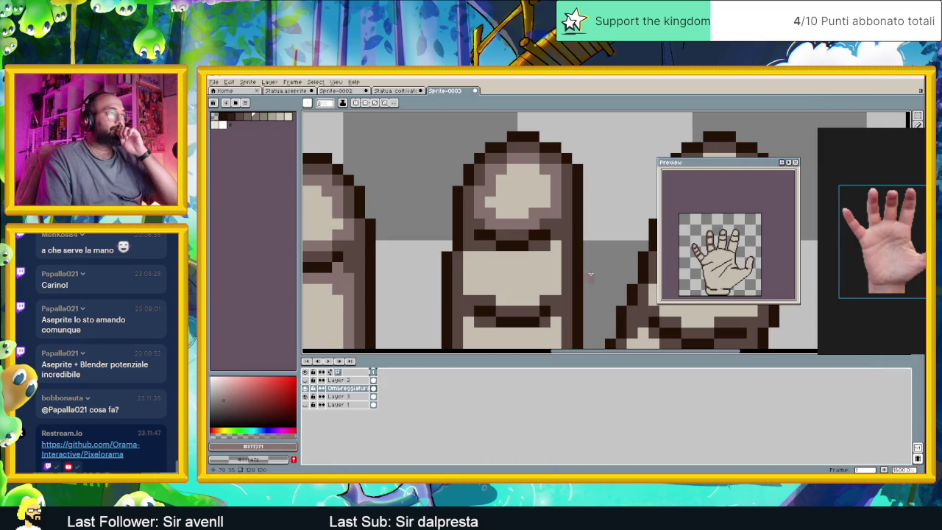
Eyedrop dark brown and grey, then shade a finger's side and crease row.
{"action": "scroll", "coordinate": [589, 221], "scroll_direction": "down", "scroll_amount": 3}
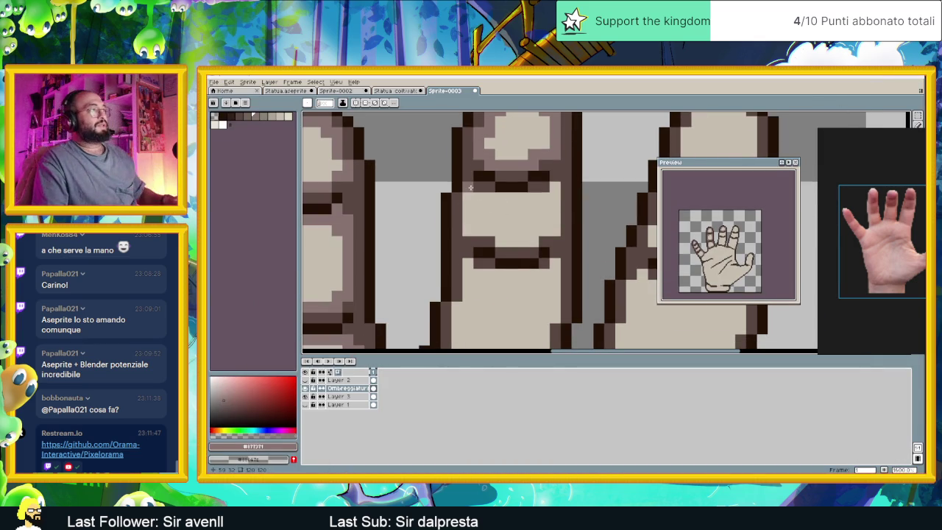
{"action": "left_click", "coordinate": [498, 191], "text": "alt"}
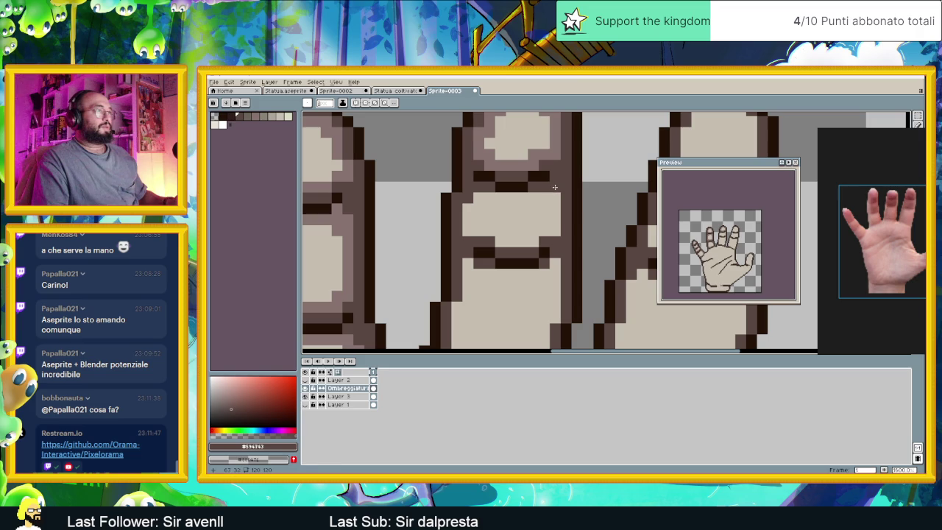
{"action": "key", "text": "i"}
{"action": "left_click", "coordinate": [551, 147], "text": "alt"}
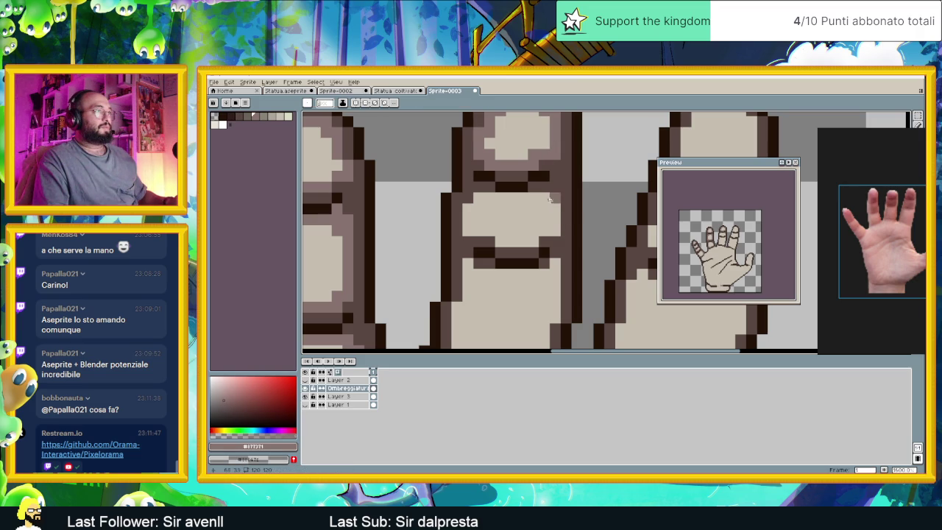
{"action": "mouse_move", "coordinate": [554, 209]}
{"action": "left_mouse_down"}
{"action": "mouse_move", "coordinate": [540, 234]}
{"action": "mouse_move", "coordinate": [475, 232]}
{"action": "left_mouse_up"}
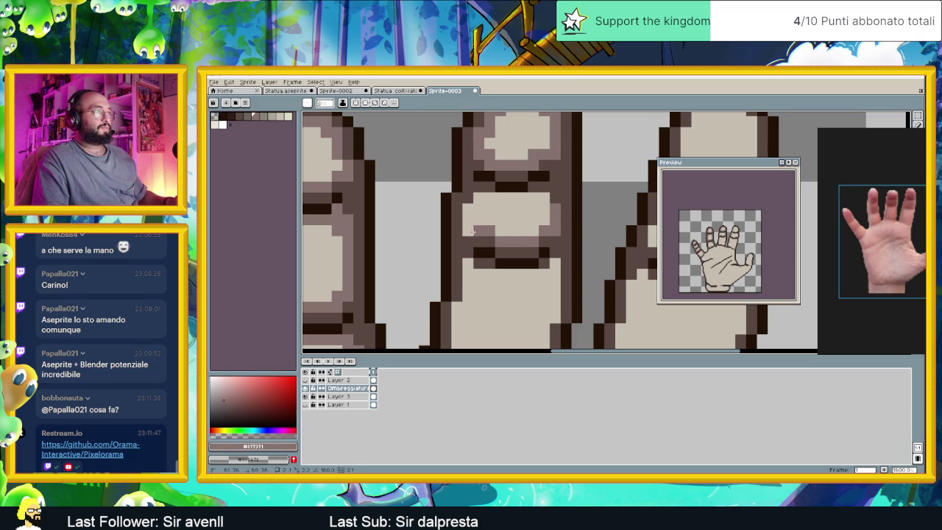
{"action": "left_click_drag", "start_coordinate": [475, 196], "coordinate": [543, 195]}
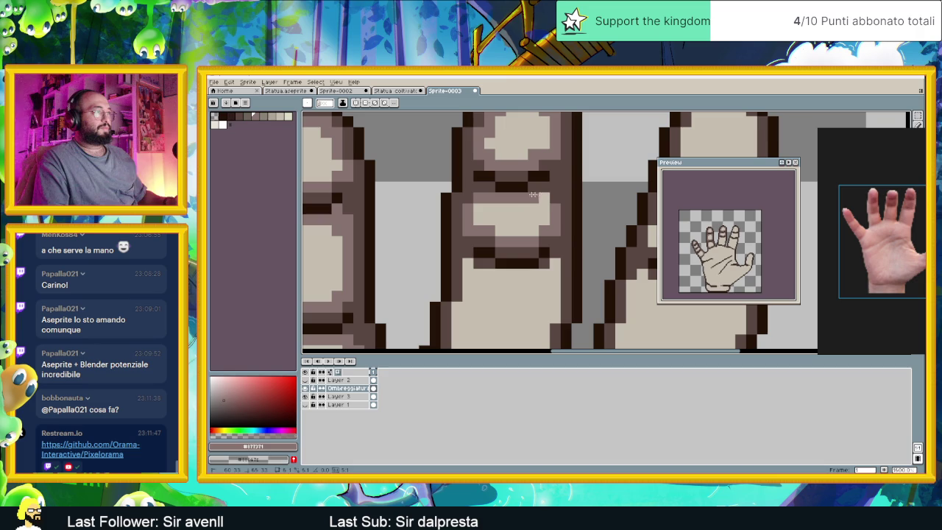
Add darker shading down the upper finger's edges and touch up crease pixels.
{"action": "scroll", "coordinate": [493, 208], "scroll_direction": "down", "scroll_amount": 3}
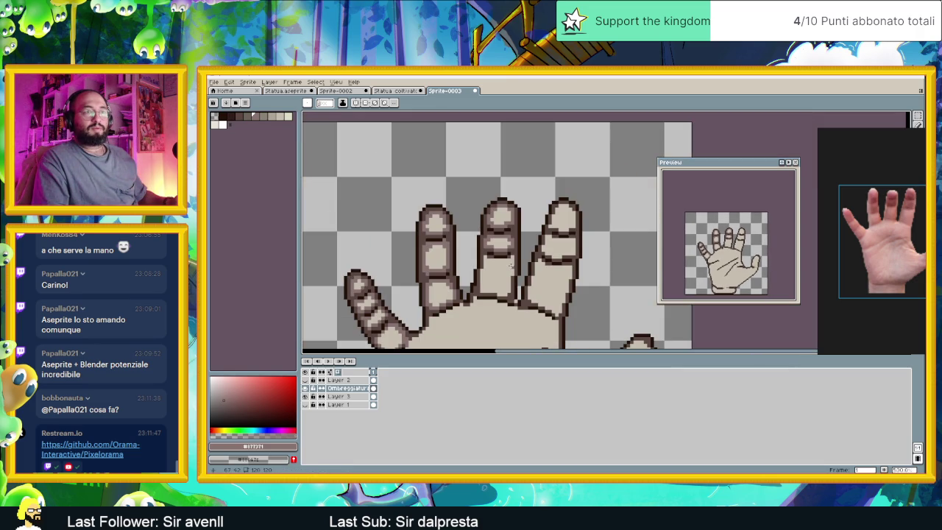
{"action": "left_click_drag", "start_coordinate": [525, 271], "coordinate": [512, 245]}
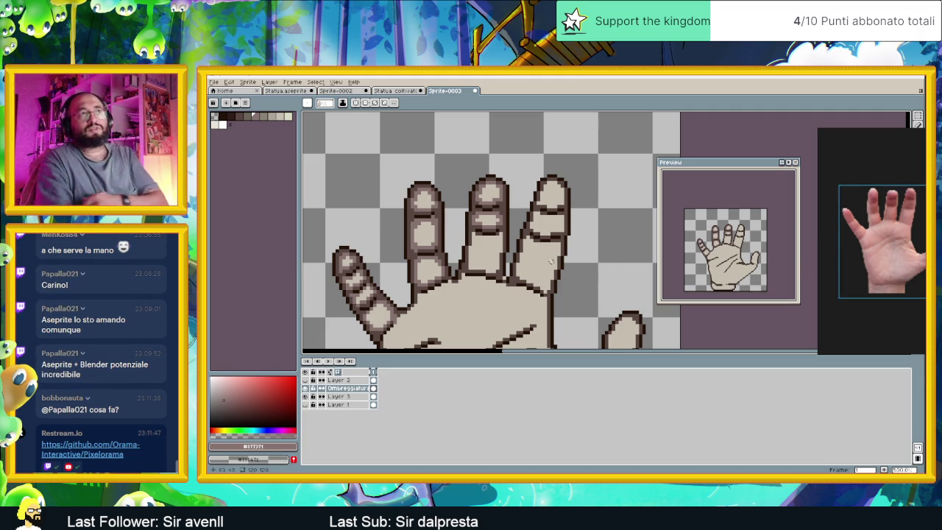
{"action": "scroll", "coordinate": [548, 264], "scroll_direction": "up", "scroll_amount": 2}
{"action": "scroll", "coordinate": [495, 197], "scroll_direction": "up", "scroll_amount": 2}
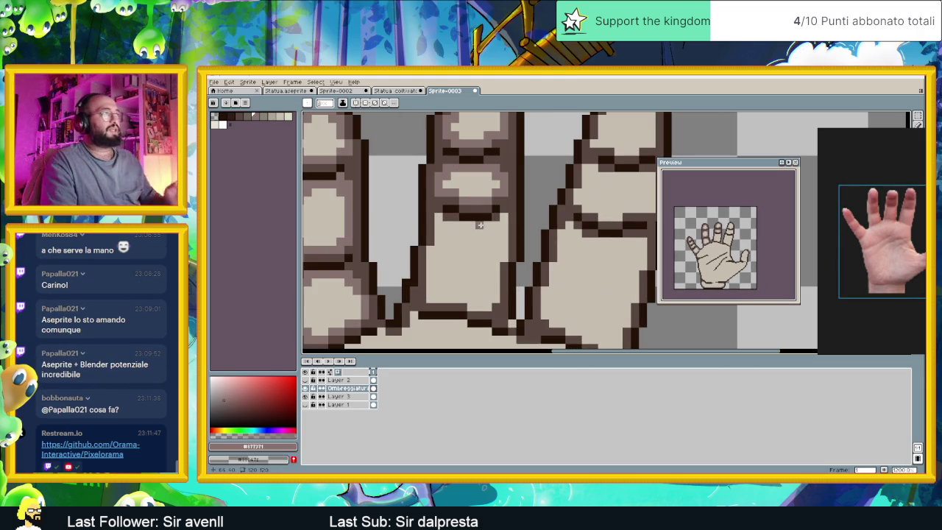
{"action": "scroll", "coordinate": [497, 217], "scroll_direction": "up", "scroll_amount": 1}
{"action": "mouse_move", "coordinate": [504, 217]}
{"action": "left_mouse_down"}
{"action": "mouse_move", "coordinate": [505, 272]}
{"action": "mouse_move", "coordinate": [494, 223]}
{"action": "mouse_move", "coordinate": [424, 226]}
{"action": "left_mouse_up"}
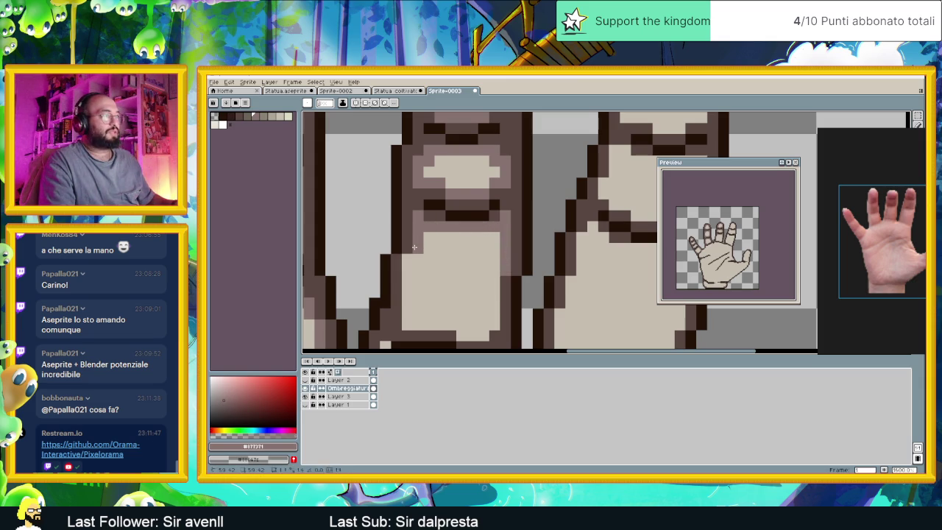
{"action": "mouse_move", "coordinate": [407, 260]}
{"action": "left_mouse_down"}
{"action": "mouse_move", "coordinate": [404, 320]}
{"action": "mouse_move", "coordinate": [444, 323]}
{"action": "mouse_move", "coordinate": [494, 268]}
{"action": "left_mouse_up"}
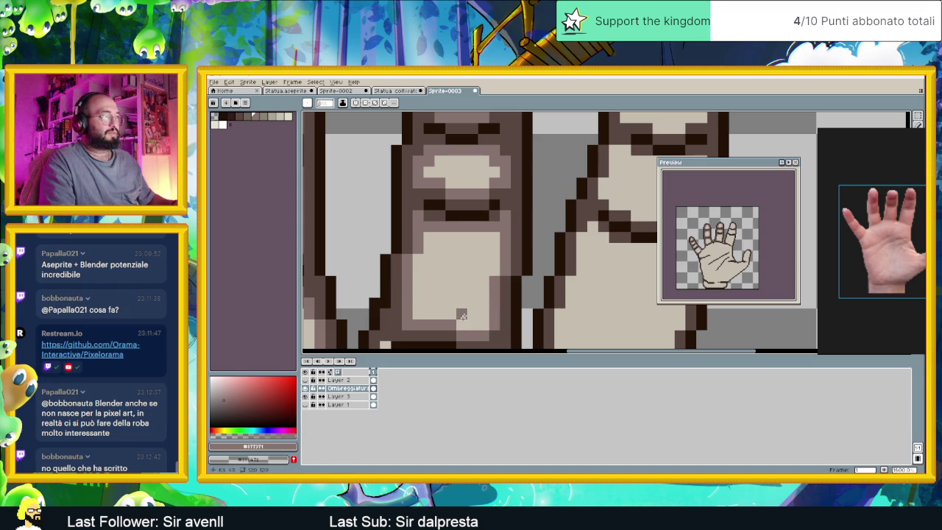
{"action": "left_click", "coordinate": [428, 249]}
{"action": "left_click", "coordinate": [495, 237]}
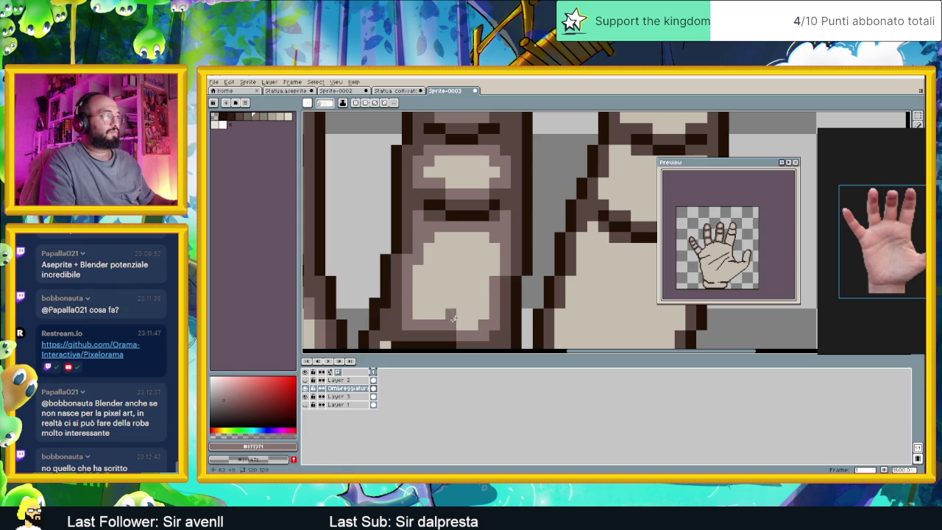
{"action": "scroll", "coordinate": [484, 313], "scroll_direction": "down", "scroll_amount": 3}
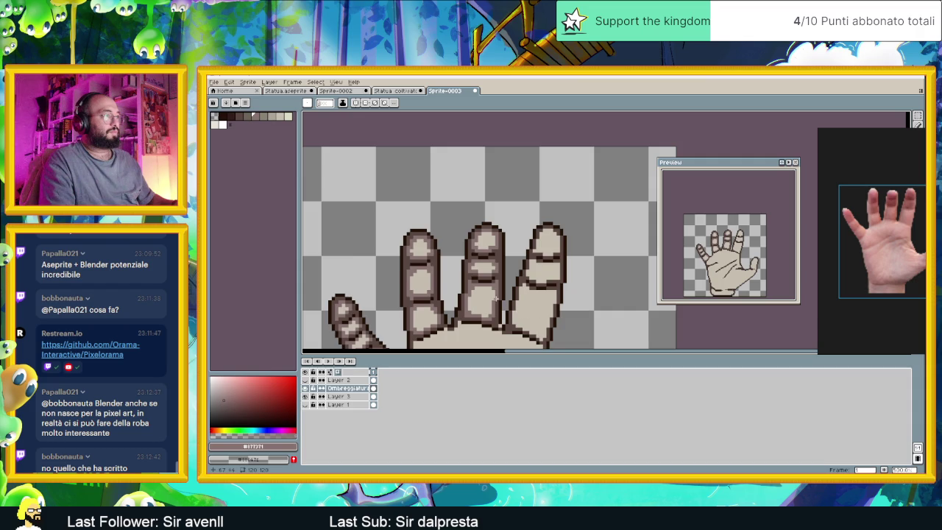
{"action": "scroll", "coordinate": [492, 297], "scroll_direction": "up", "scroll_amount": 1}
{"action": "scroll", "coordinate": [545, 323], "scroll_direction": "down", "scroll_amount": 3}
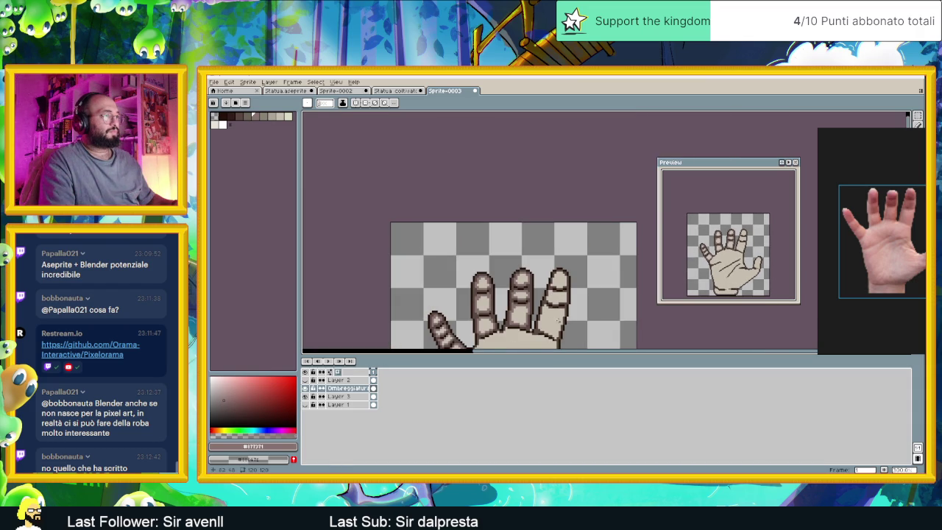
{"action": "left_click_drag", "start_coordinate": [559, 320], "coordinate": [533, 264]}
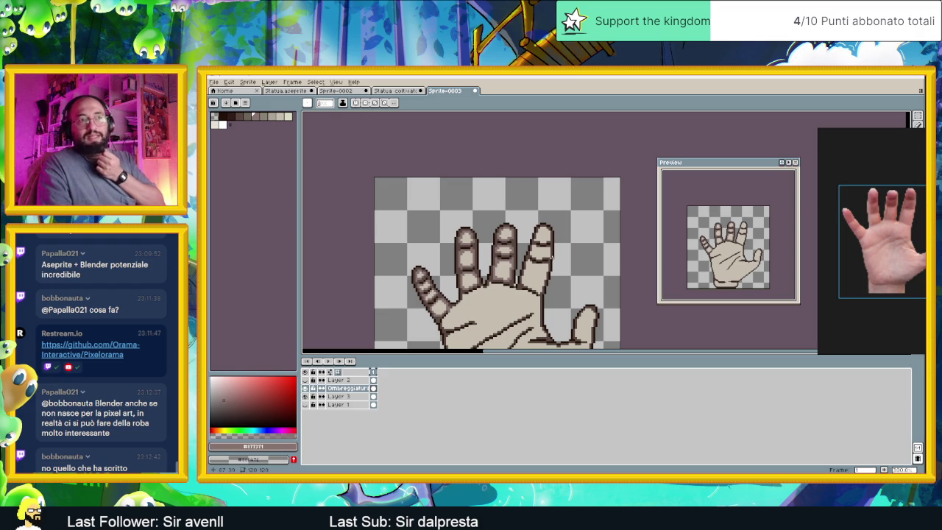
{"action": "scroll", "coordinate": [545, 240], "scroll_direction": "up", "scroll_amount": 1}
{"action": "scroll", "coordinate": [544, 241], "scroll_direction": "up", "scroll_amount": 1}
{"action": "scroll", "coordinate": [545, 241], "scroll_direction": "up", "scroll_amount": 2}
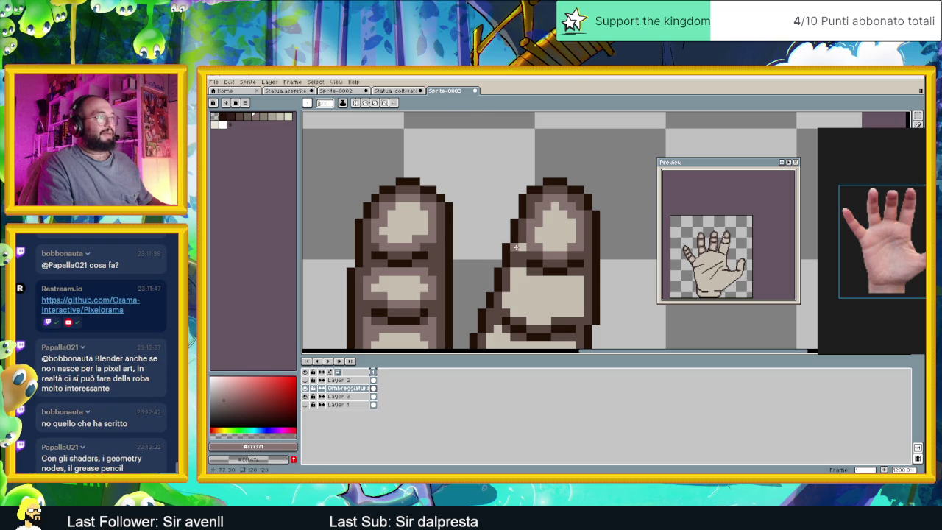
Sample the dark brown and grey mid-tone colours from the finger.
{"action": "left_click", "coordinate": [522, 247], "text": "alt"}
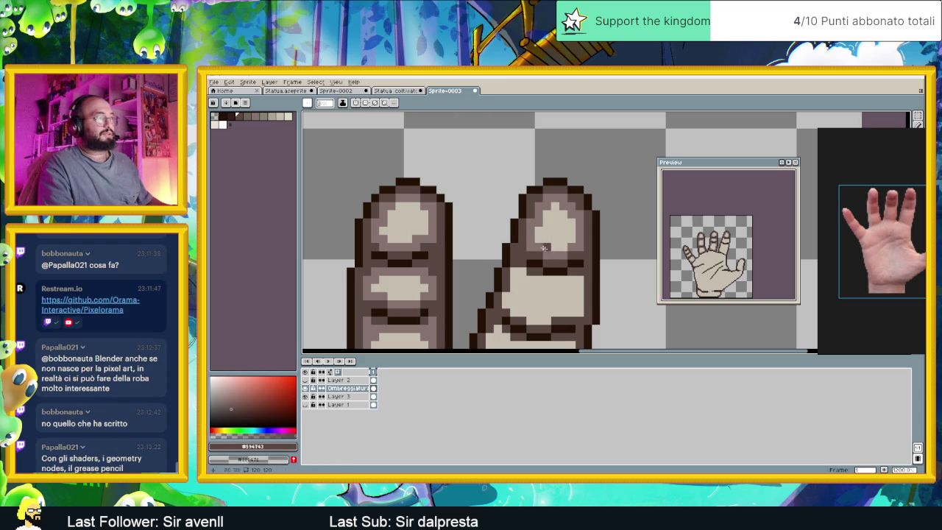
{"action": "left_click", "coordinate": [541, 248], "text": "alt"}
{"action": "scroll", "coordinate": [570, 273], "scroll_direction": "down", "scroll_amount": 3}
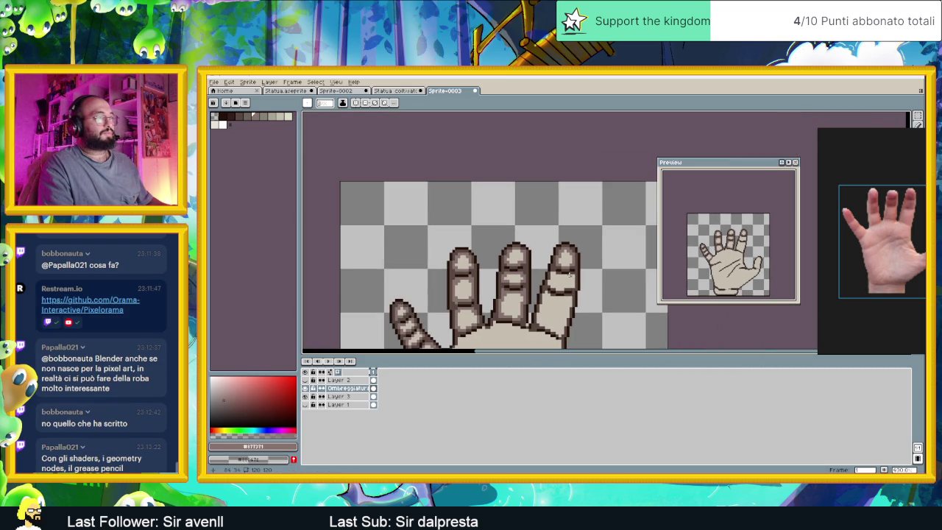
{"action": "scroll", "coordinate": [561, 284], "scroll_direction": "up", "scroll_amount": 3}
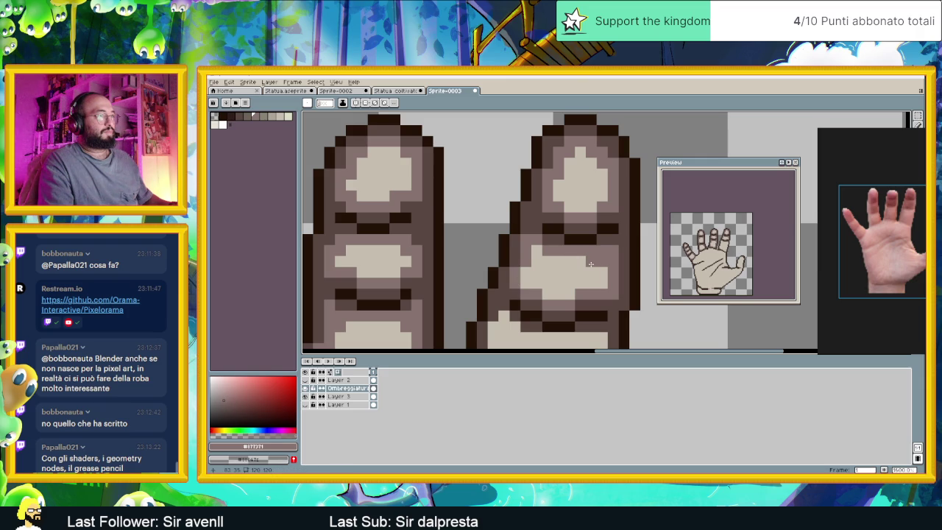
{"action": "scroll", "coordinate": [550, 293], "scroll_direction": "down", "scroll_amount": 2}
{"action": "scroll", "coordinate": [541, 279], "scroll_direction": "up", "scroll_amount": 1}
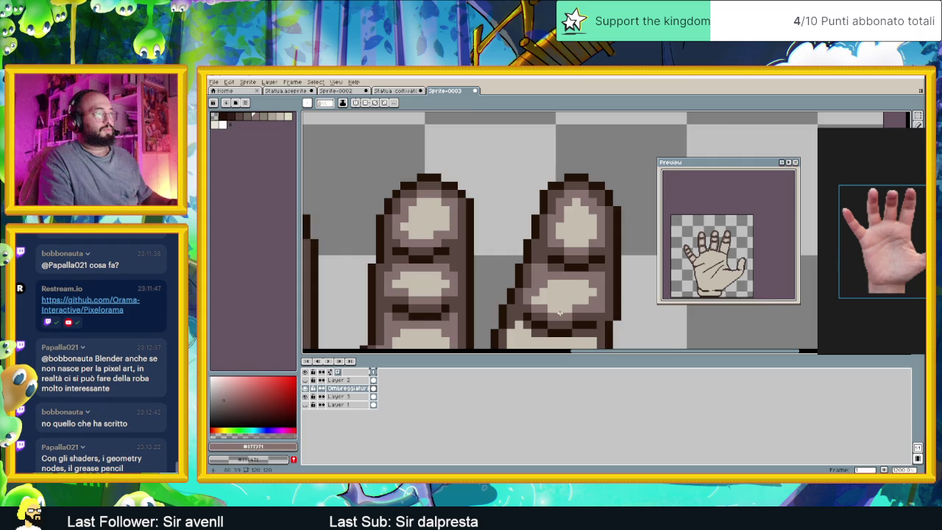
{"action": "scroll", "coordinate": [530, 302], "scroll_direction": "down", "scroll_amount": 3}
{"action": "scroll", "coordinate": [559, 311], "scroll_direction": "up", "scroll_amount": 2}
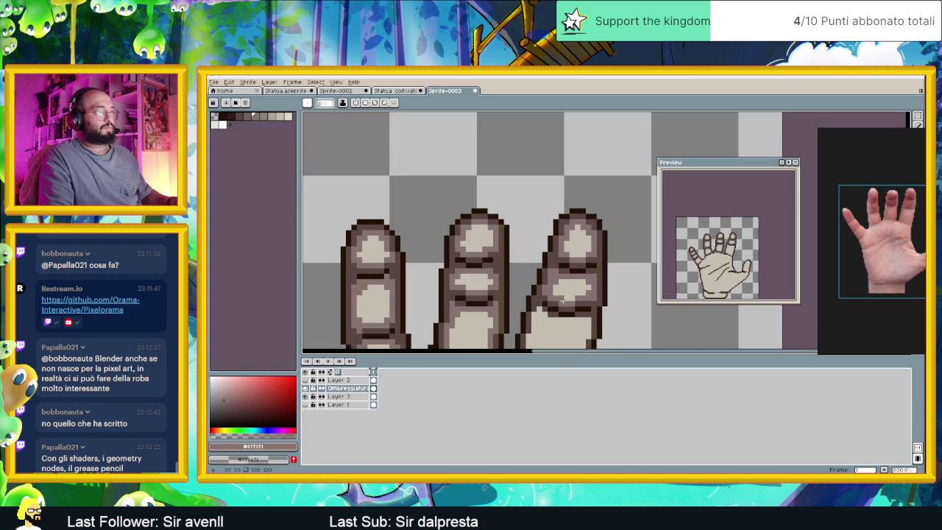
{"action": "scroll", "coordinate": [571, 322], "scroll_direction": "up", "scroll_amount": 1}
{"action": "scroll", "coordinate": [536, 251], "scroll_direction": "up", "scroll_amount": 1}
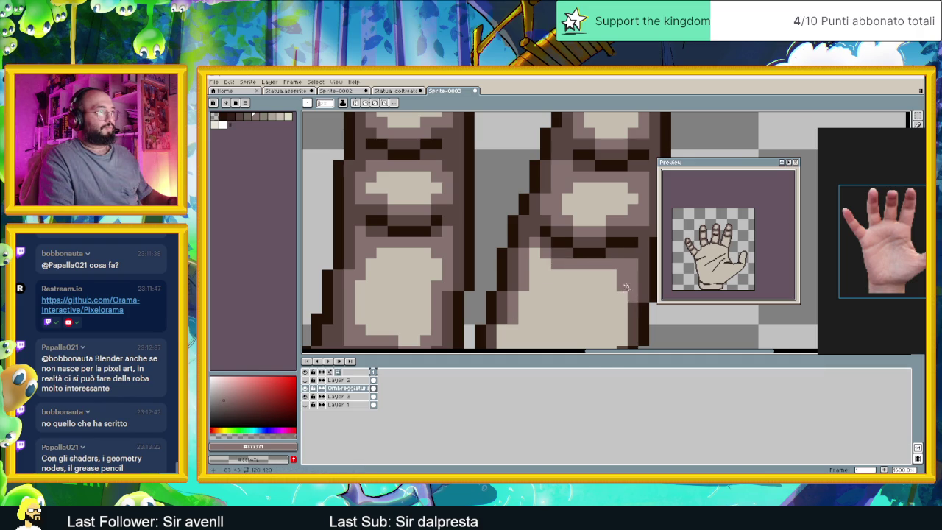
Add a grey pixel at the finger base and darker shading along its edge.
{"action": "left_click_drag", "start_coordinate": [624, 279], "coordinate": [597, 243]}
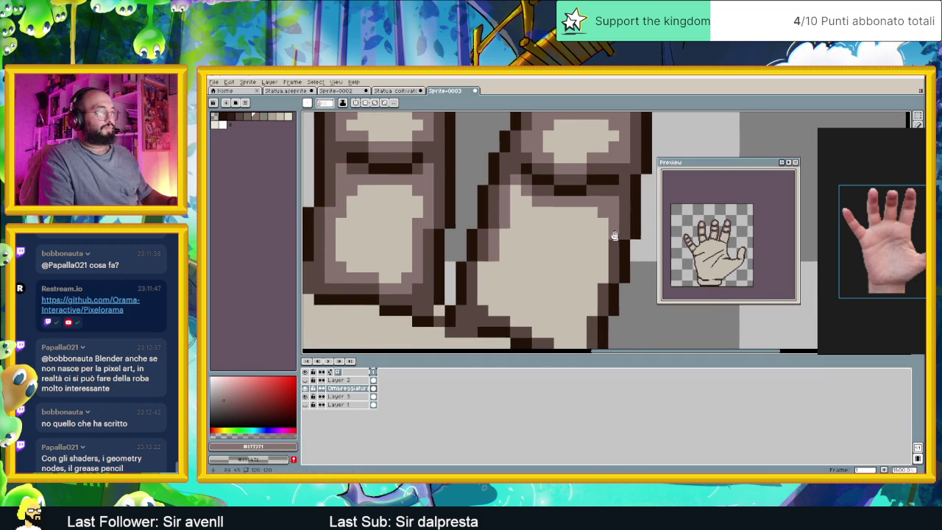
{"action": "left_click", "coordinate": [591, 298]}
{"action": "left_click_drag", "start_coordinate": [591, 319], "coordinate": [559, 255]}
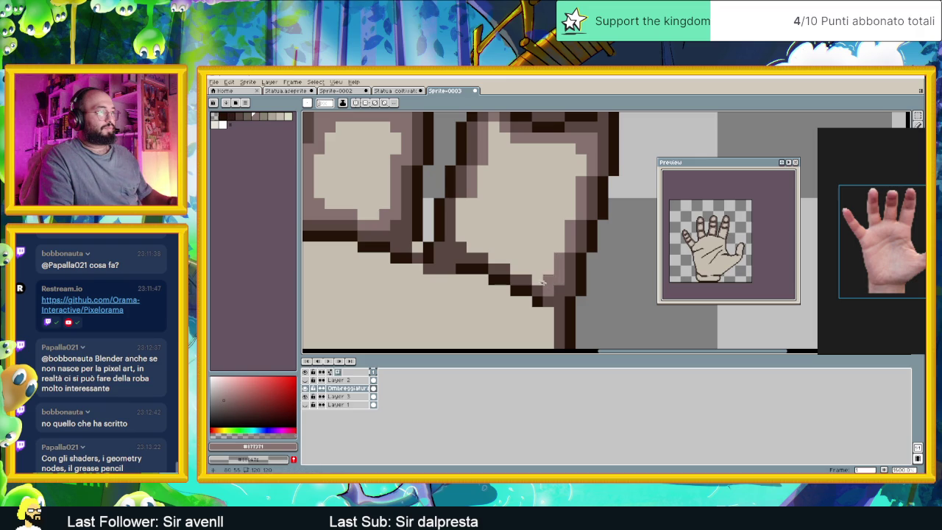
{"action": "left_click_drag", "start_coordinate": [520, 269], "coordinate": [464, 213]}
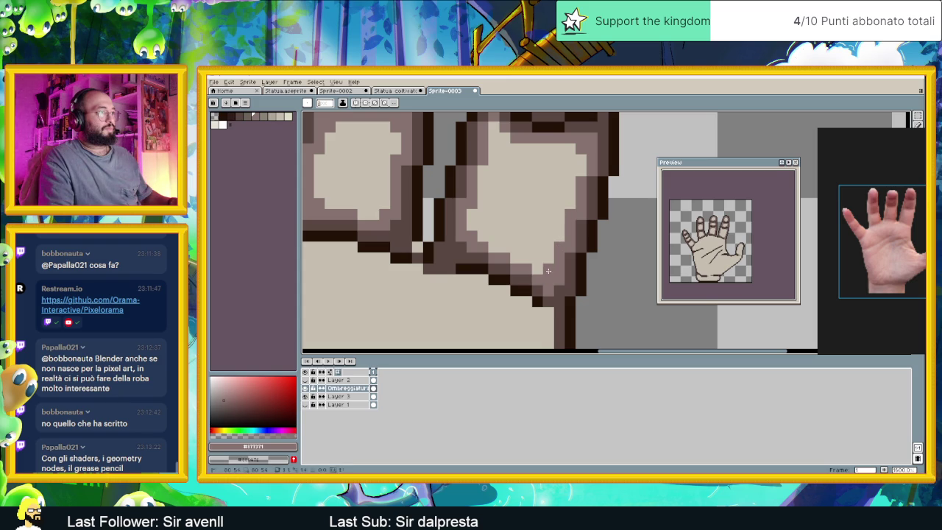
{"action": "scroll", "coordinate": [576, 206], "scroll_direction": "up", "scroll_amount": 2}
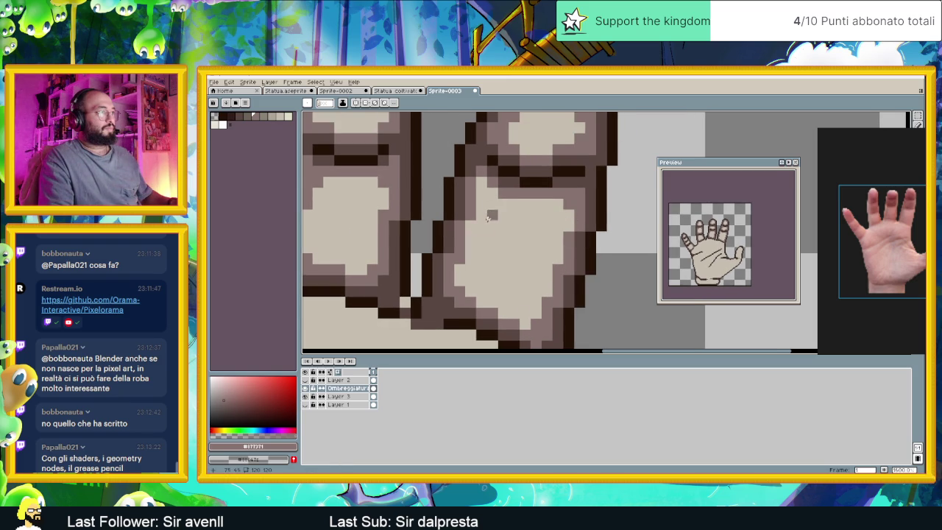
{"action": "scroll", "coordinate": [498, 237], "scroll_direction": "down", "scroll_amount": 5}
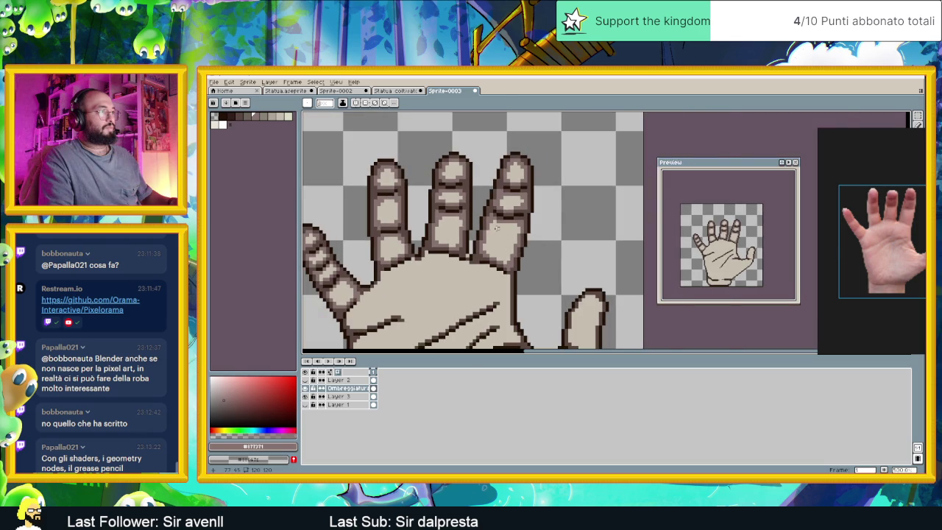
Review the whole shaded hand by zooming and panning, then show the desktop.
{"action": "scroll", "coordinate": [497, 231], "scroll_direction": "up", "scroll_amount": 5}
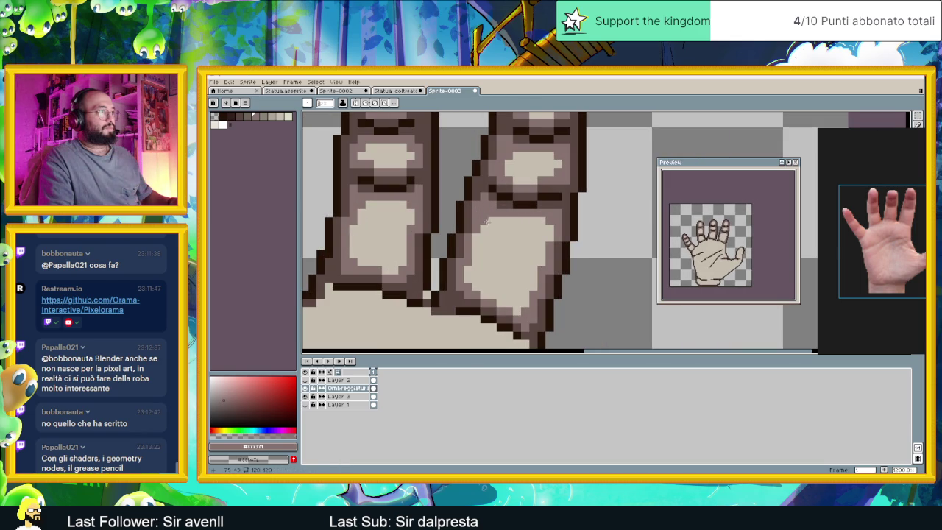
{"action": "scroll", "coordinate": [547, 234], "scroll_direction": "down", "scroll_amount": 5}
{"action": "scroll", "coordinate": [554, 260], "scroll_direction": "up", "scroll_amount": 5}
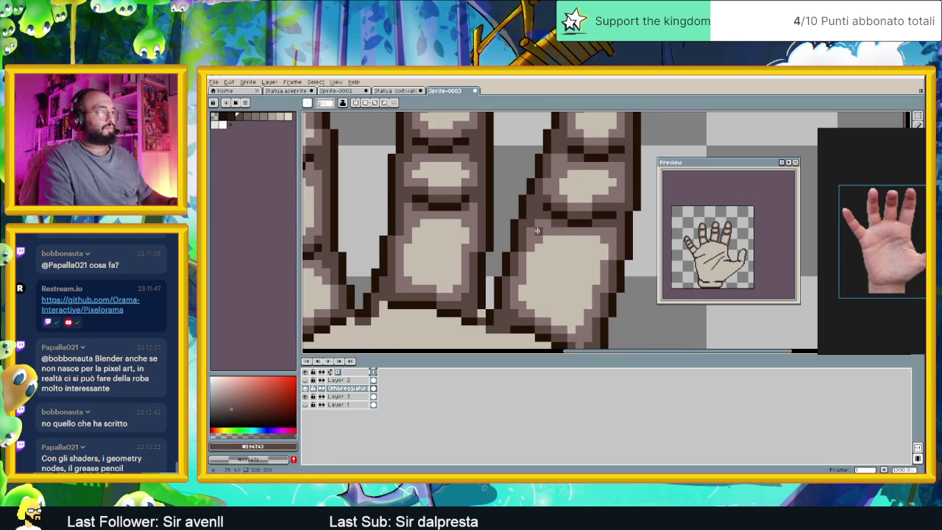
{"action": "scroll", "coordinate": [530, 255], "scroll_direction": "down", "scroll_amount": 3}
{"action": "scroll", "coordinate": [533, 272], "scroll_direction": "down", "scroll_amount": 3}
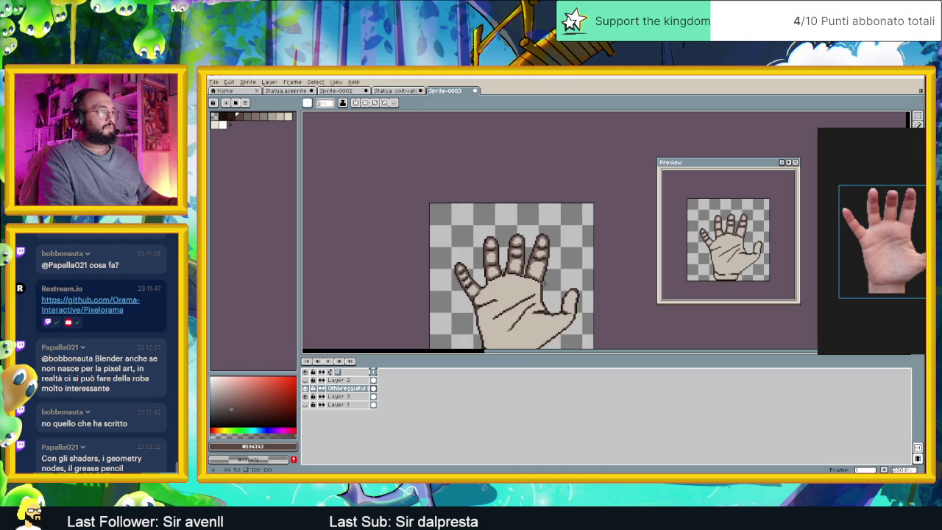
{"action": "left_click_drag", "start_coordinate": [588, 249], "coordinate": [565, 231]}
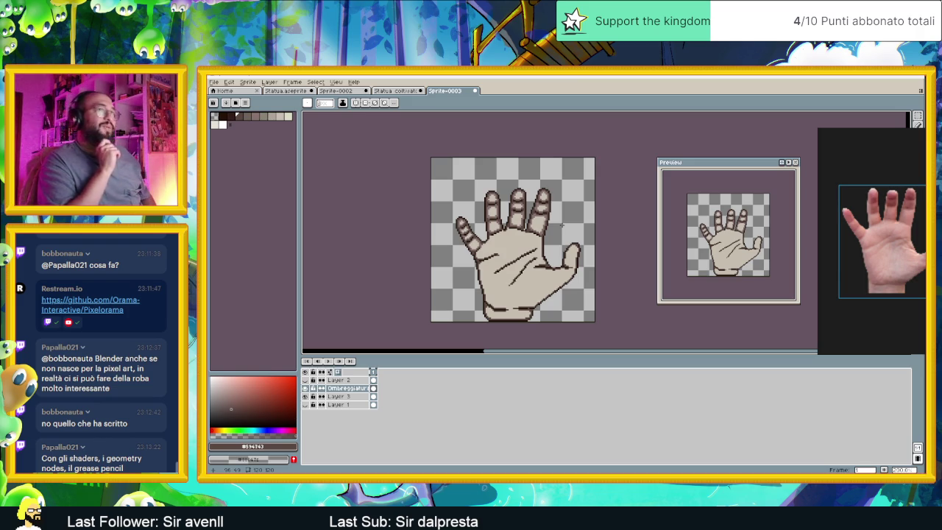
{"action": "scroll", "coordinate": [512, 241], "scroll_direction": "up", "scroll_amount": 2}
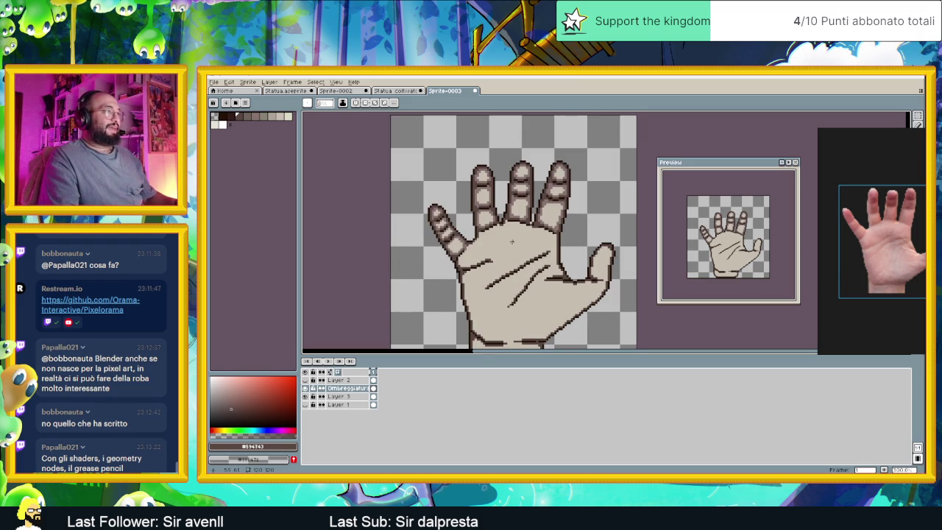
{"action": "scroll", "coordinate": [508, 241], "scroll_direction": "up", "scroll_amount": 1}
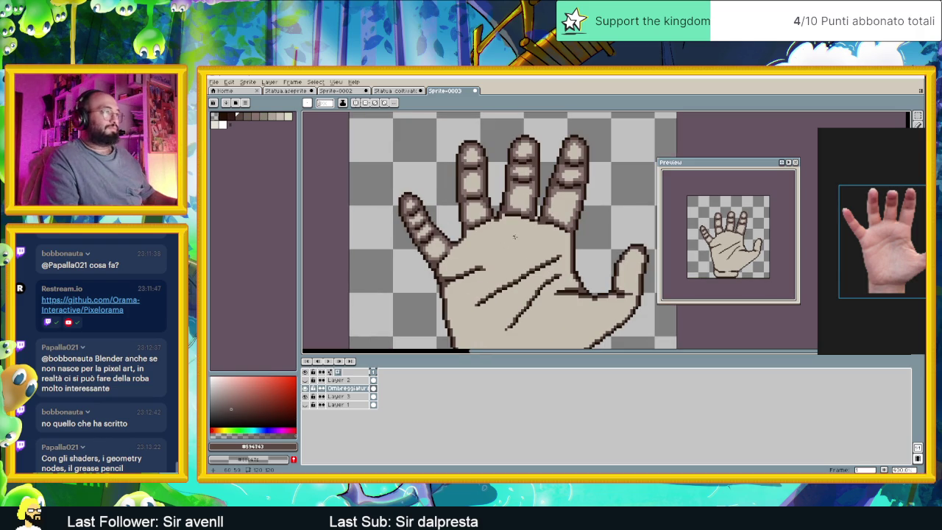
{"action": "scroll", "coordinate": [573, 197], "scroll_direction": "up", "scroll_amount": 1}
{"action": "left_click_drag", "start_coordinate": [548, 239], "coordinate": [520, 194]}
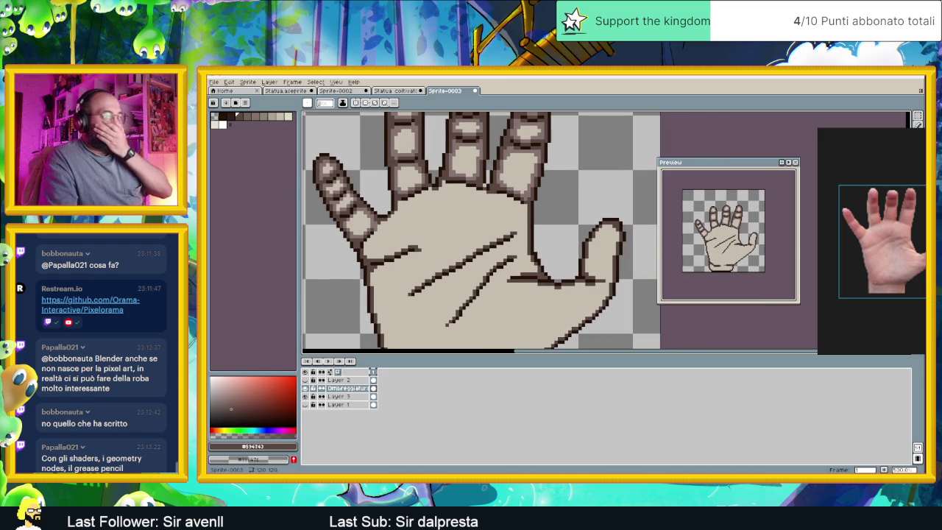
{"action": "key", "text": "super+d"}
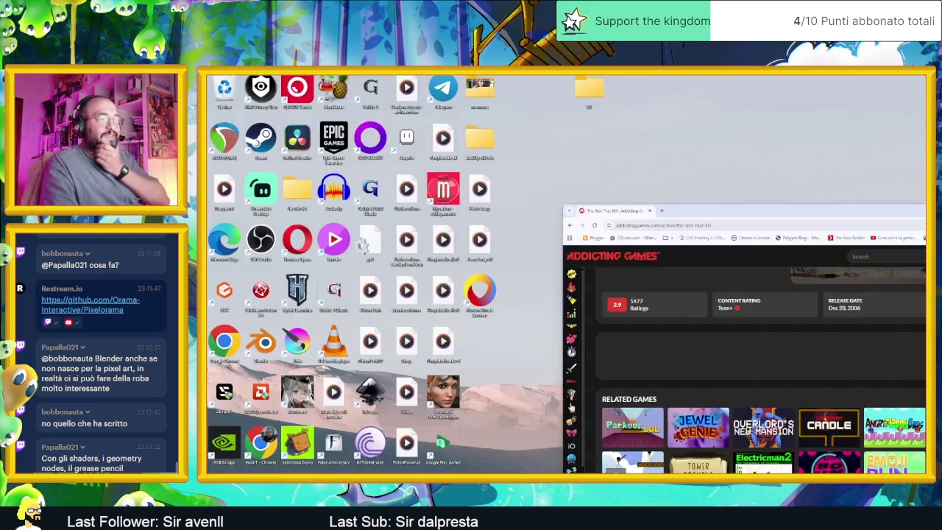
Bring the browser over the editor, maximize it and open YouTube in a new tab.
{"action": "key", "text": "super+d"}
{"action": "left_click_drag", "start_coordinate": [699, 147], "coordinate": [576, 142]}
{"action": "double_click", "coordinate": [576, 142]}
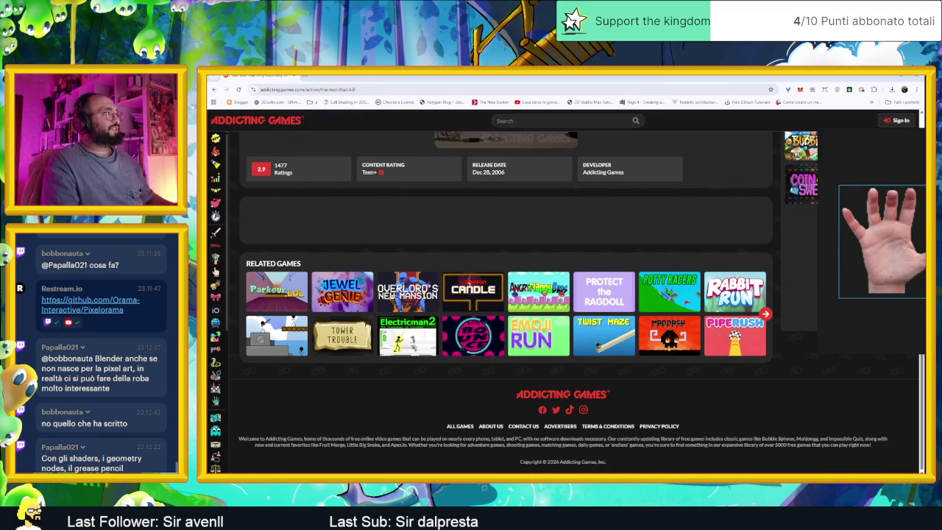
{"action": "key", "text": "ctrl+t"}
{"action": "left_click", "coordinate": [471, 236]}
{"action": "type", "text": "youtube.com"}
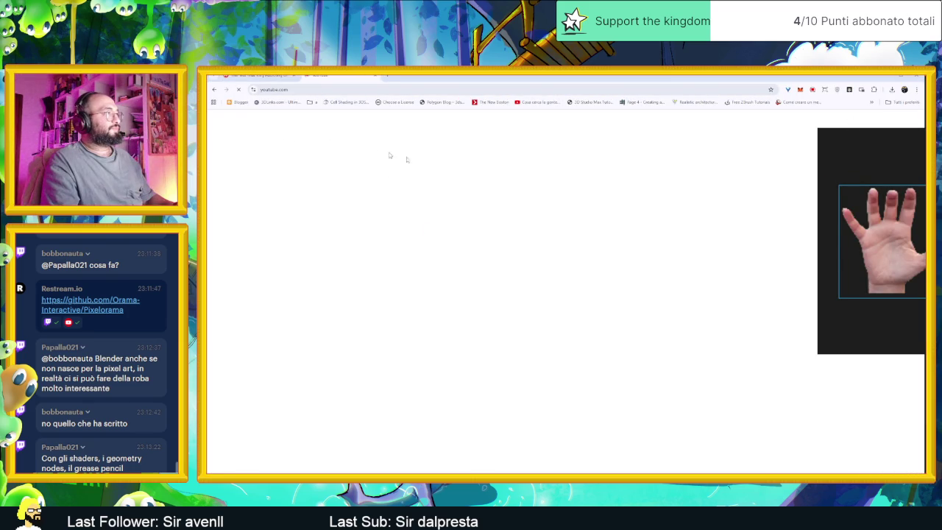
Search YouTube for 'grease pencil blender'.
{"action": "left_click", "coordinate": [515, 119]}
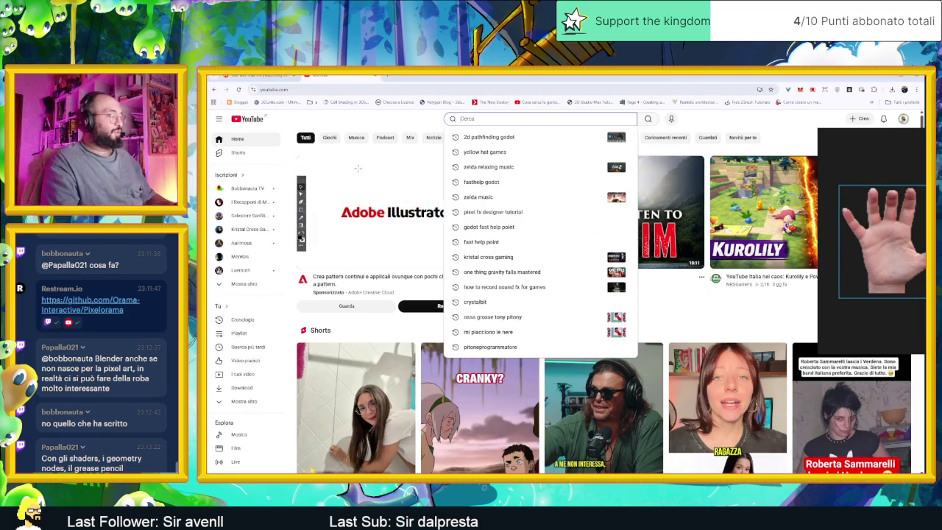
{"action": "type", "text": "d"}
{"action": "key", "text": "BackSpace"}
{"action": "type", "text": "g"}
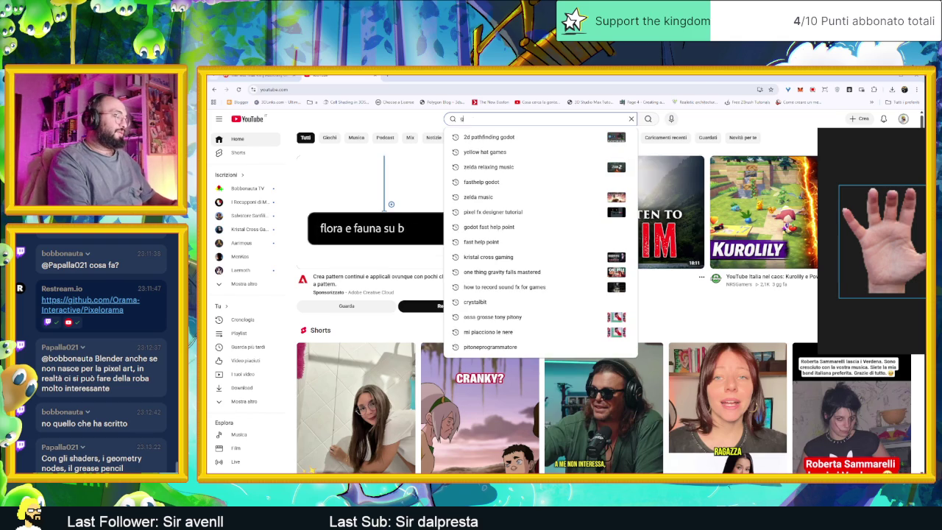
{"action": "type", "text": "rease pencil blended"}
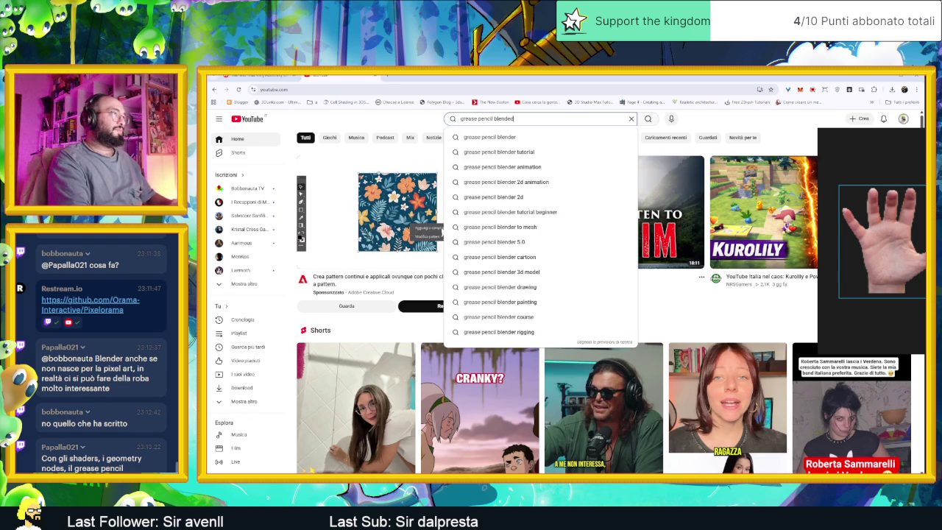
{"action": "type", "text": "r"}
{"action": "key", "text": "Return"}
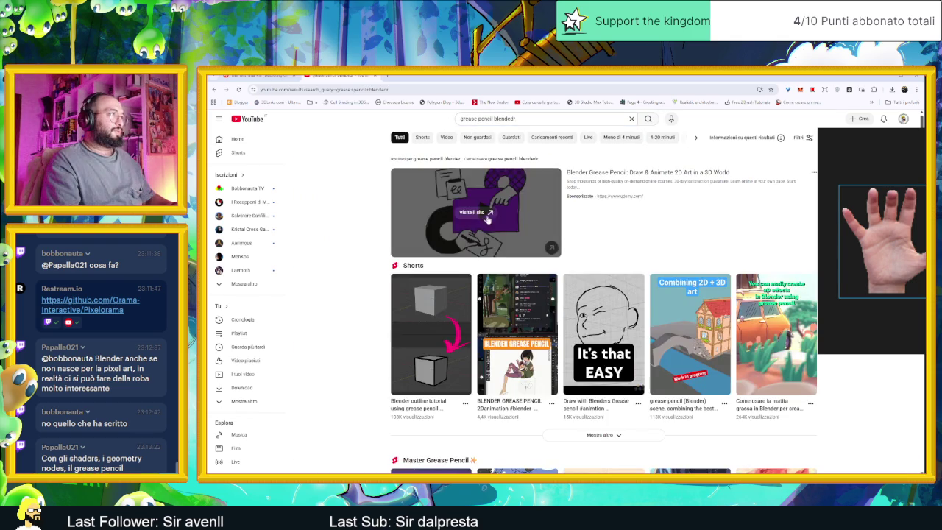
Open the 'Drawing with Blender Greasepencil' Short from the results in its own tab.
{"action": "scroll", "coordinate": [463, 257], "scroll_direction": "down", "scroll_amount": 3}
{"action": "scroll", "coordinate": [434, 316], "scroll_direction": "down", "scroll_amount": 2}
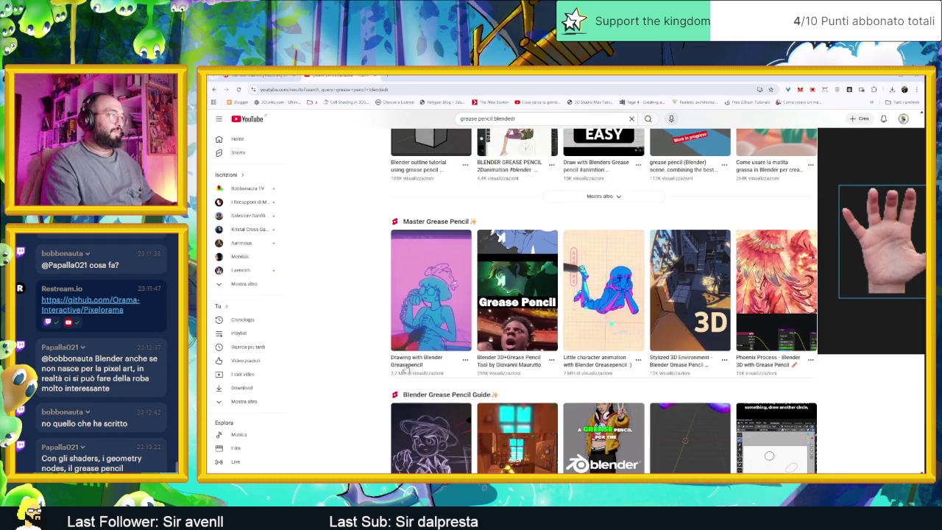
{"action": "mouse_move", "coordinate": [431, 290]}
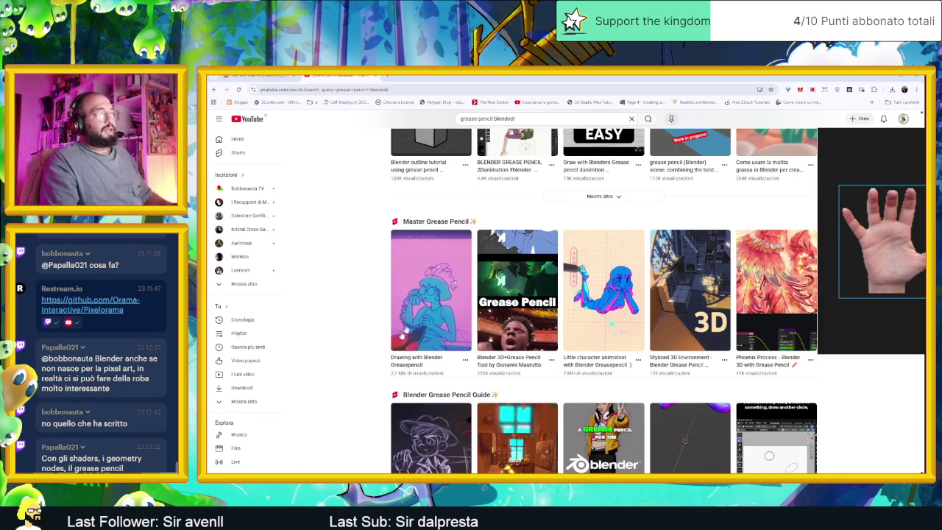
{"action": "middle_click", "coordinate": [434, 292]}
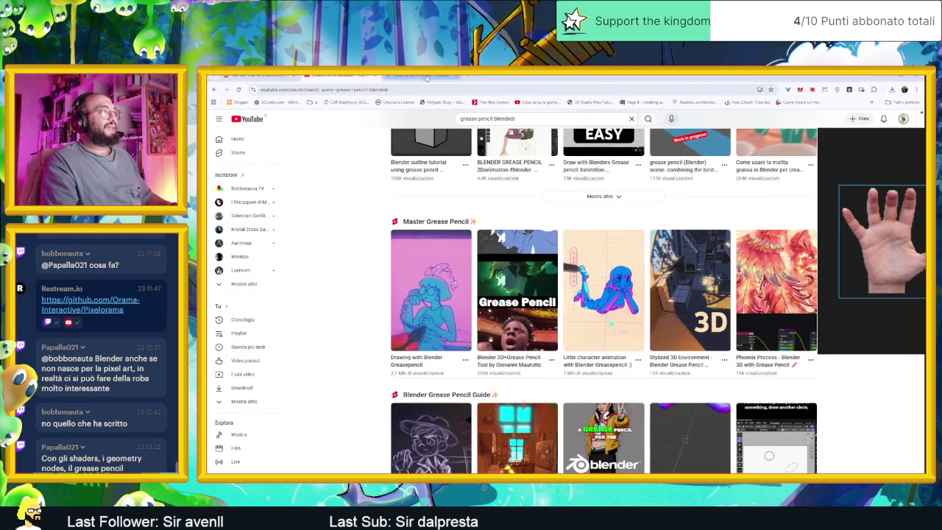
{"action": "left_click", "coordinate": [419, 76]}
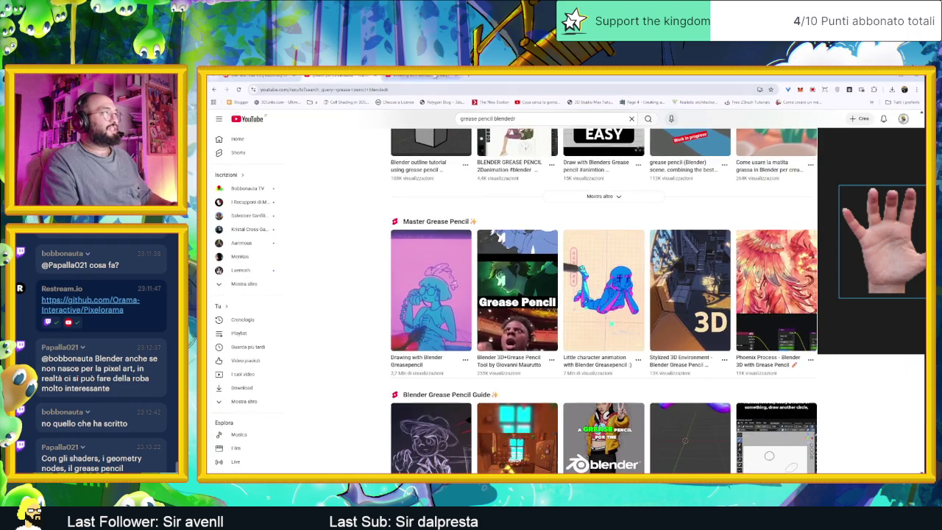
{"action": "scroll", "coordinate": [541, 270], "scroll_direction": "down", "scroll_amount": 1}
{"action": "scroll", "coordinate": [464, 331], "scroll_direction": "up", "scroll_amount": 1}
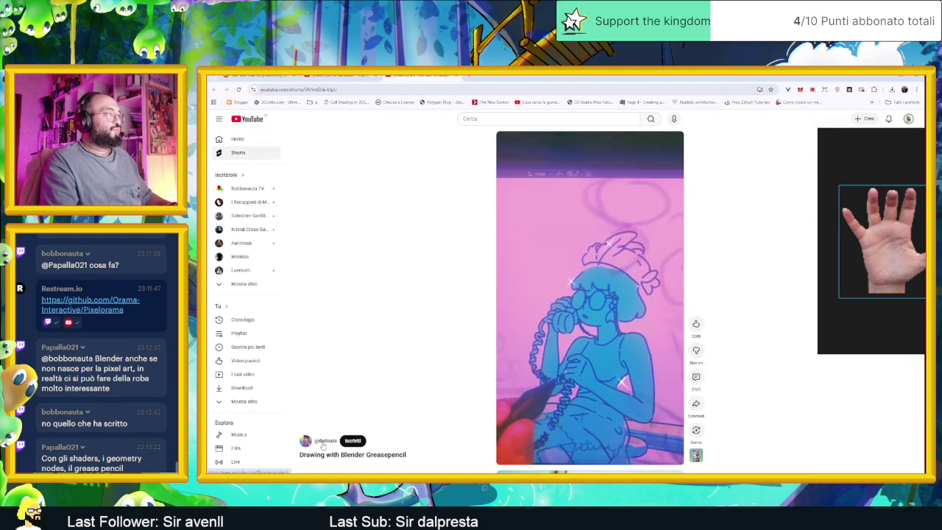
Go to the artist's channel, play the timing-graphs Short and scroll through the feed.
{"action": "left_click", "coordinate": [323, 441]}
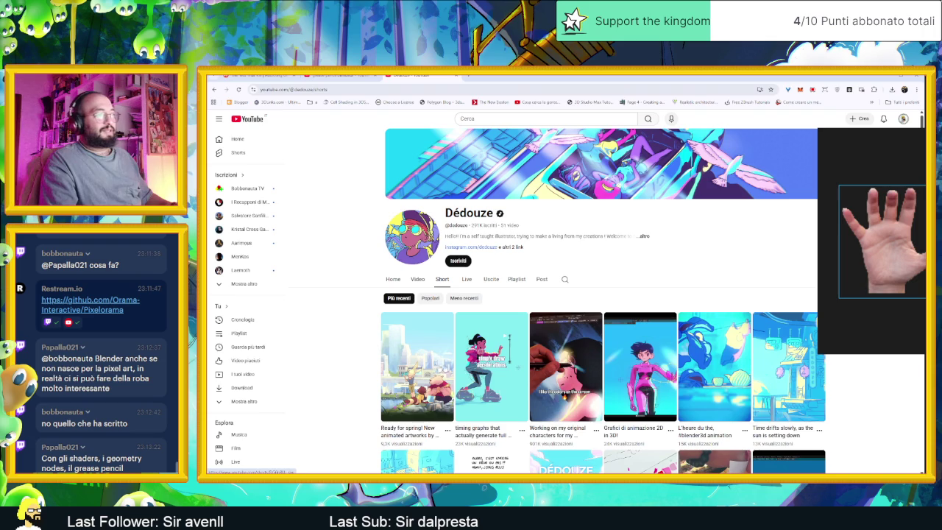
{"action": "left_click", "coordinate": [477, 364]}
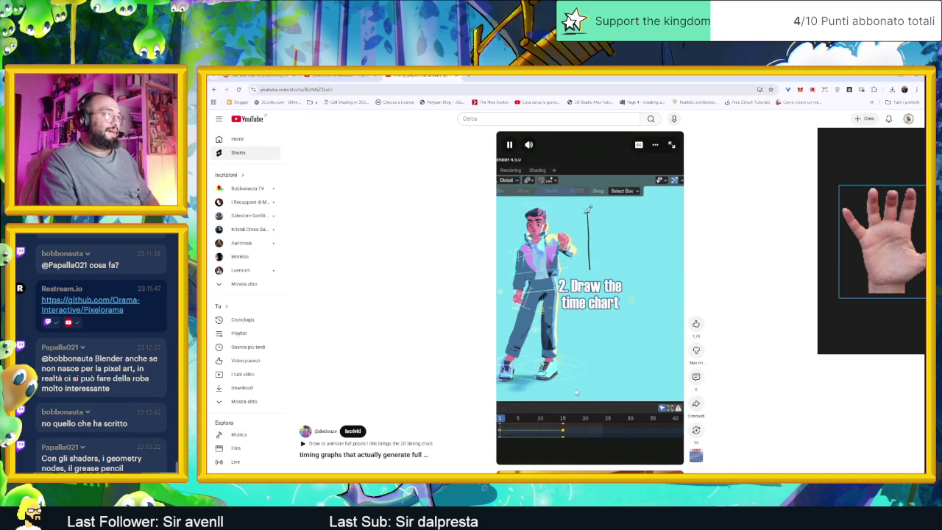
{"action": "scroll", "coordinate": [573, 393], "scroll_direction": "down", "scroll_amount": 1}
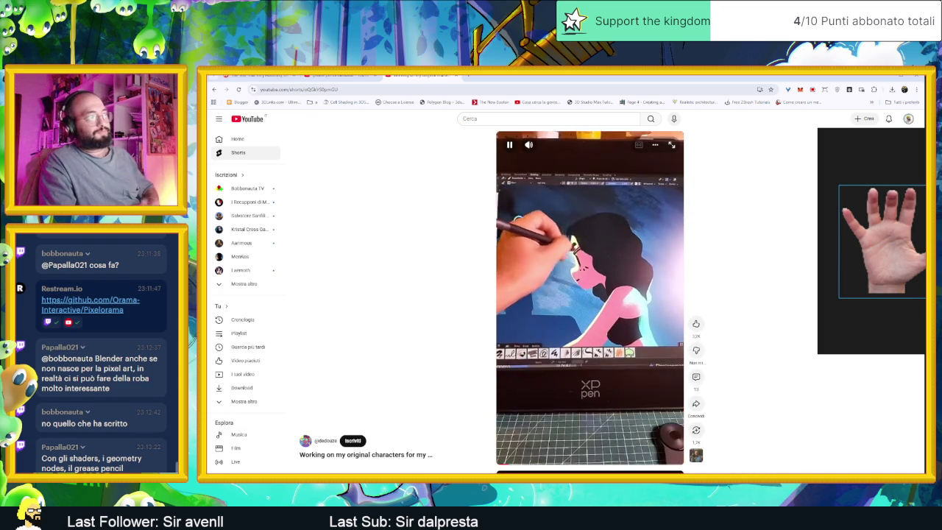
{"action": "scroll", "coordinate": [570, 393], "scroll_direction": "down", "scroll_amount": 1}
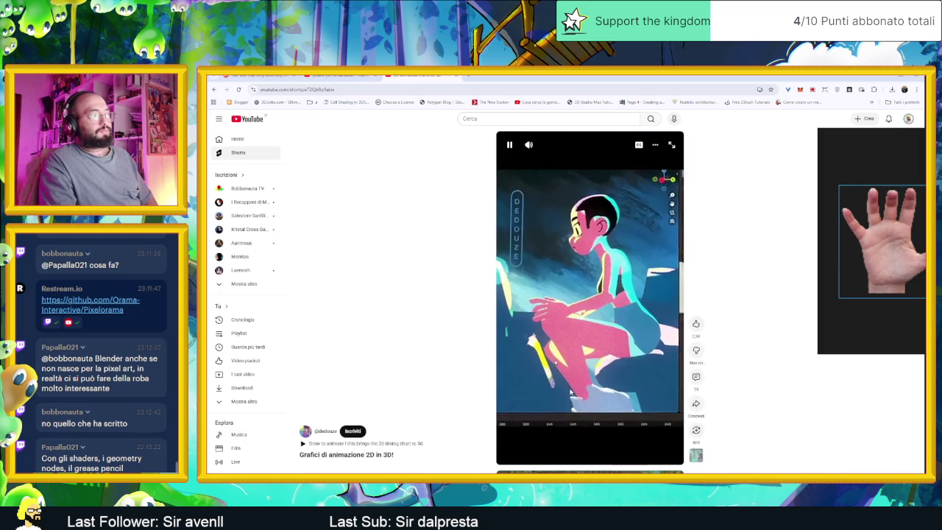
{"action": "scroll", "coordinate": [570, 393], "scroll_direction": "down", "scroll_amount": 1}
{"action": "scroll", "coordinate": [570, 393], "scroll_direction": "down", "scroll_amount": 1}
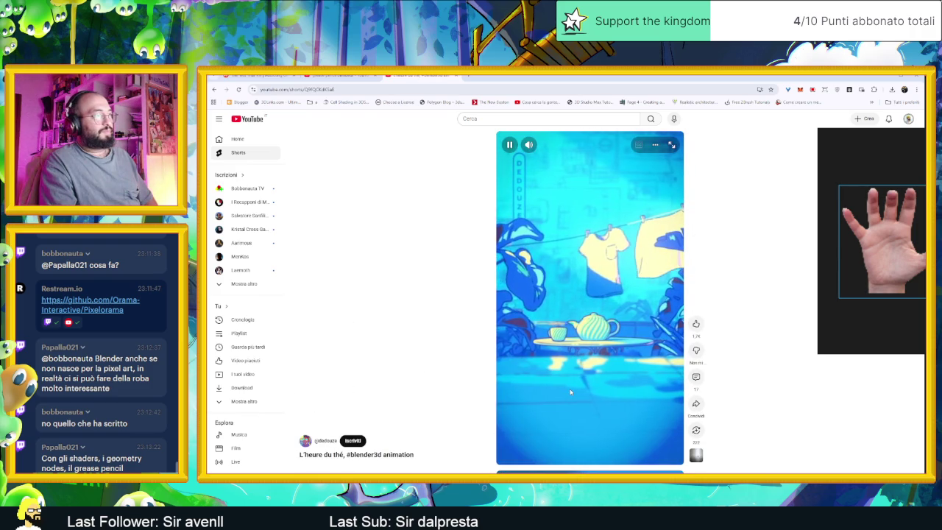
{"action": "scroll", "coordinate": [570, 392], "scroll_direction": "down", "scroll_amount": 1}
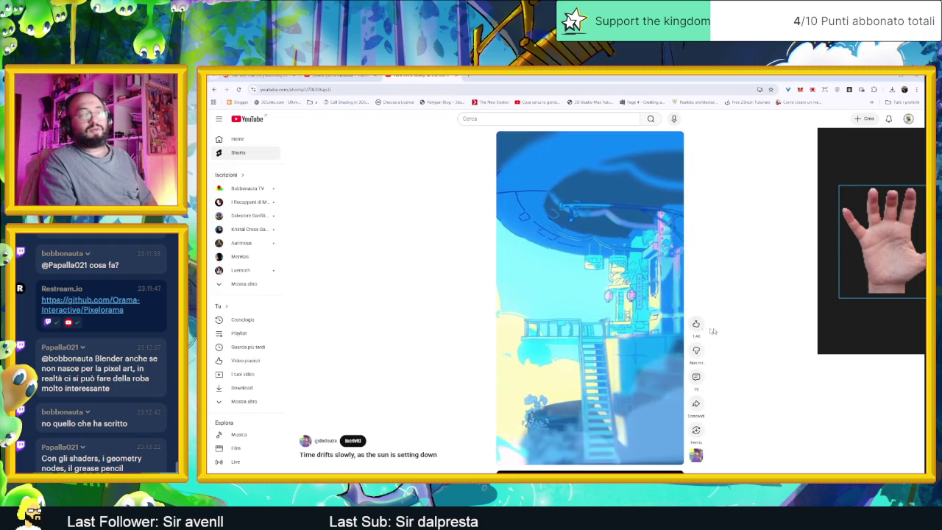
{"action": "scroll", "coordinate": [652, 333], "scroll_direction": "down", "scroll_amount": 1}
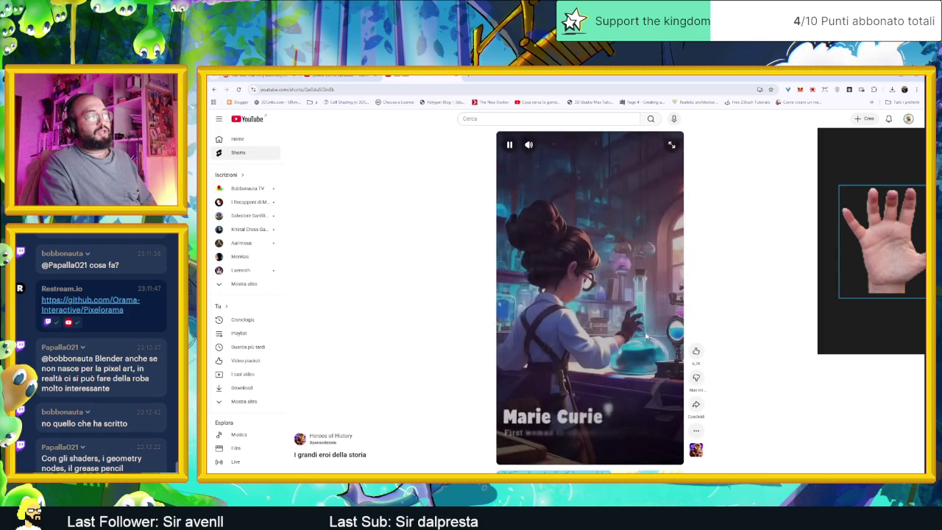
{"action": "scroll", "coordinate": [647, 336], "scroll_direction": "down", "scroll_amount": 1}
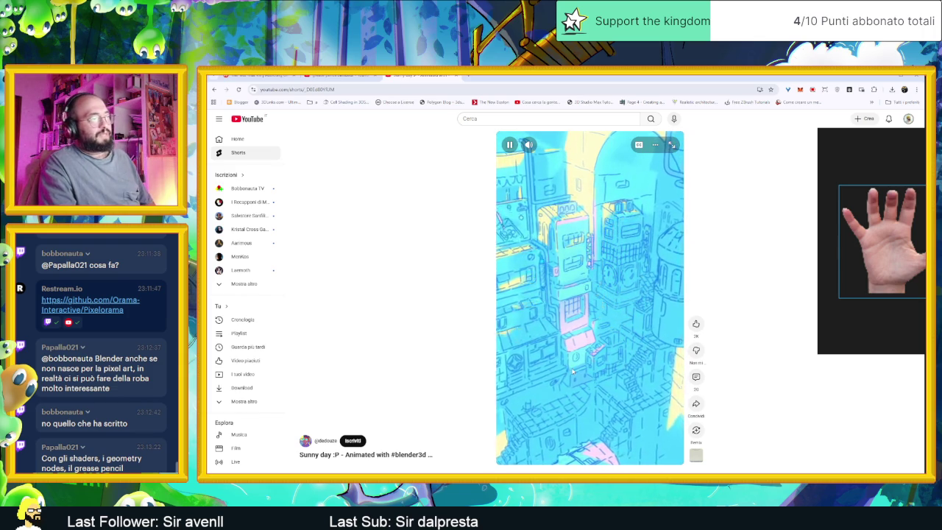
{"action": "scroll", "coordinate": [571, 371], "scroll_direction": "down", "scroll_amount": 1}
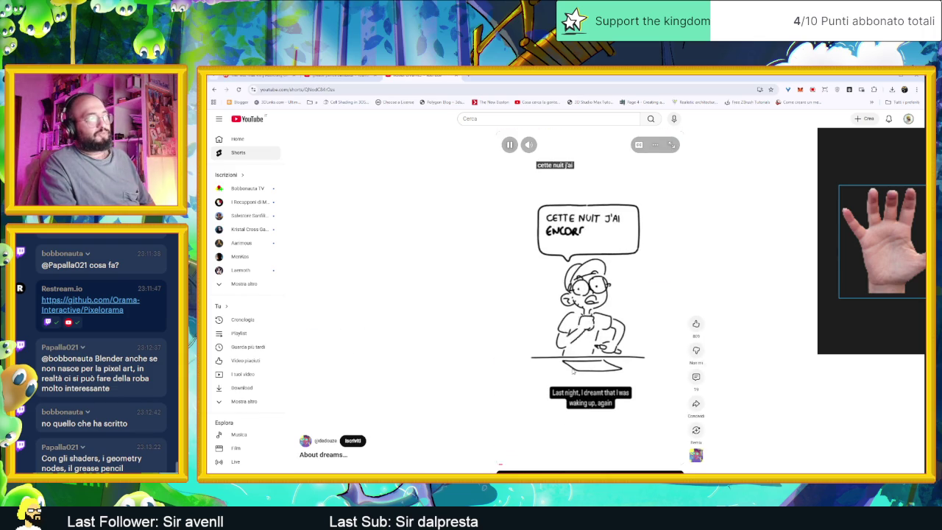
{"action": "scroll", "coordinate": [572, 370], "scroll_direction": "down", "scroll_amount": 1}
Scroll on to the 'Drawing tip on Blender' Short, pause it and return to Aseprite.
{"action": "scroll", "coordinate": [572, 371], "scroll_direction": "down", "scroll_amount": 1}
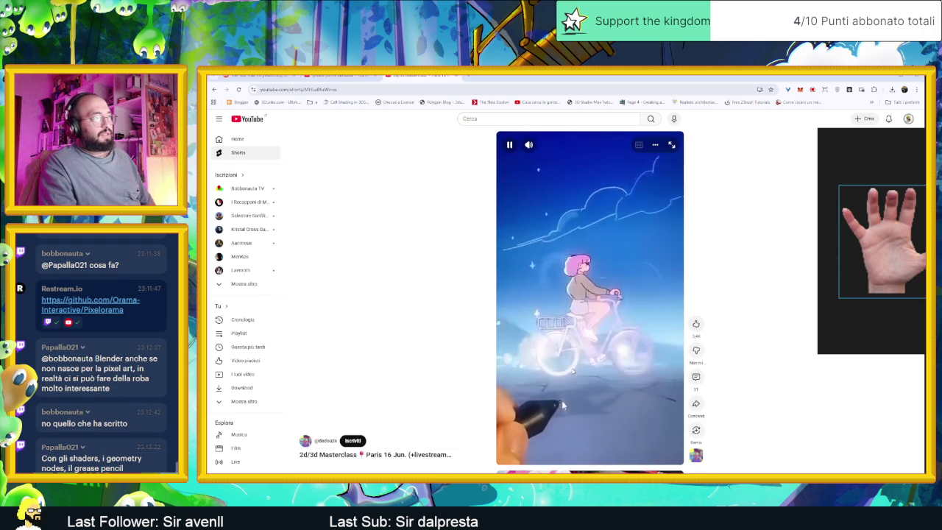
{"action": "scroll", "coordinate": [571, 371], "scroll_direction": "down", "scroll_amount": 1}
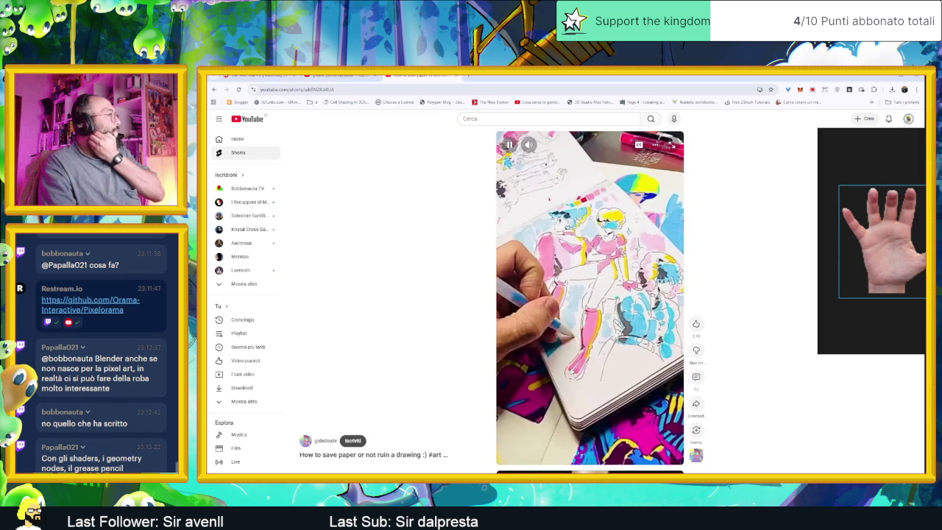
{"action": "scroll", "coordinate": [571, 372], "scroll_direction": "down", "scroll_amount": 1}
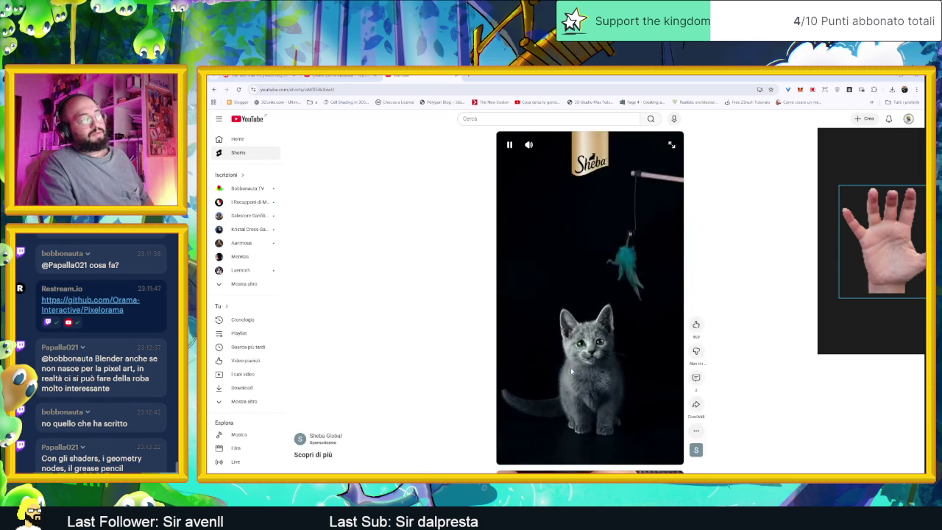
{"action": "scroll", "coordinate": [571, 371], "scroll_direction": "down", "scroll_amount": 1}
{"action": "scroll", "coordinate": [571, 372], "scroll_direction": "down", "scroll_amount": 1}
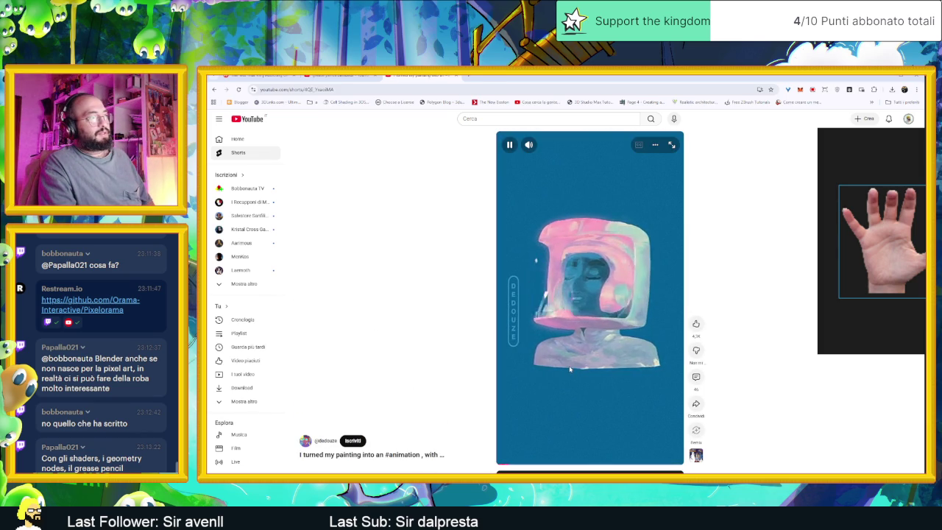
{"action": "scroll", "coordinate": [567, 364], "scroll_direction": "down", "scroll_amount": 1}
{"action": "scroll", "coordinate": [567, 364], "scroll_direction": "down", "scroll_amount": 1}
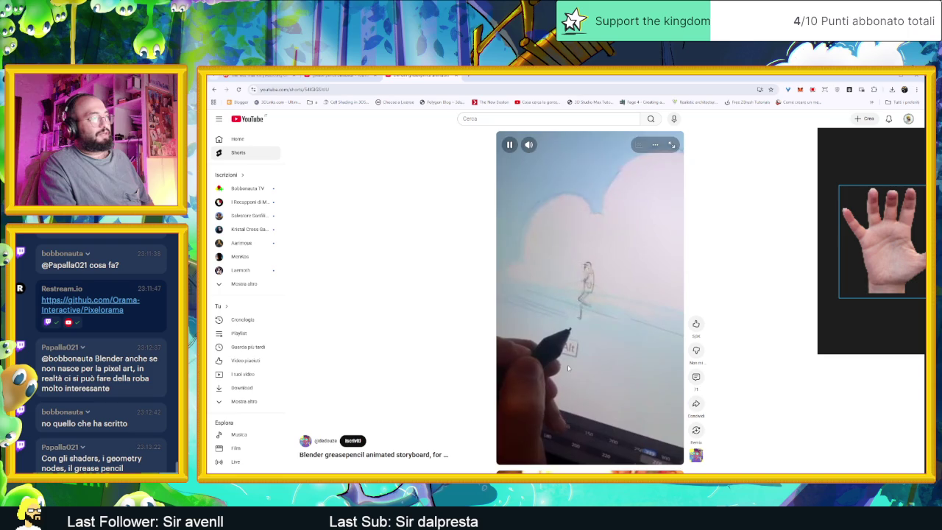
{"action": "scroll", "coordinate": [567, 367], "scroll_direction": "down", "scroll_amount": 1}
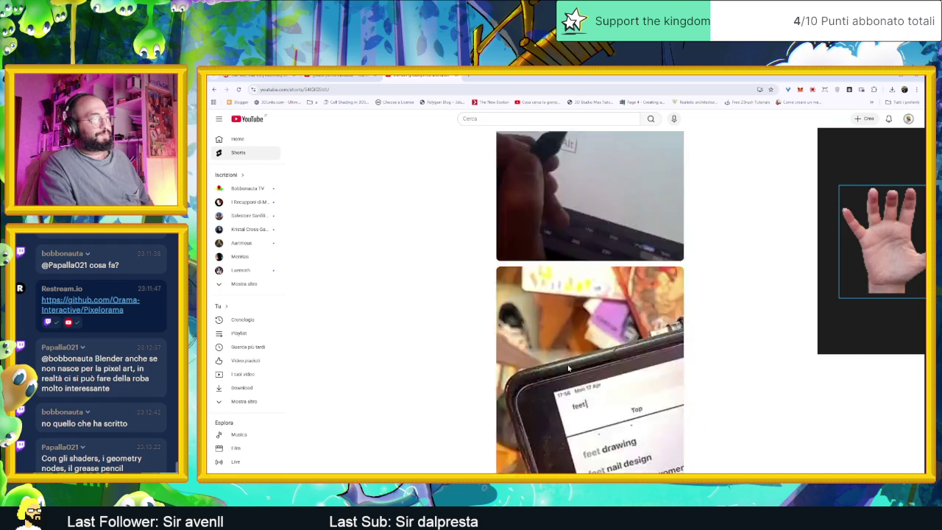
{"action": "scroll", "coordinate": [567, 364], "scroll_direction": "down", "scroll_amount": 1}
{"action": "scroll", "coordinate": [568, 364], "scroll_direction": "down", "scroll_amount": 1}
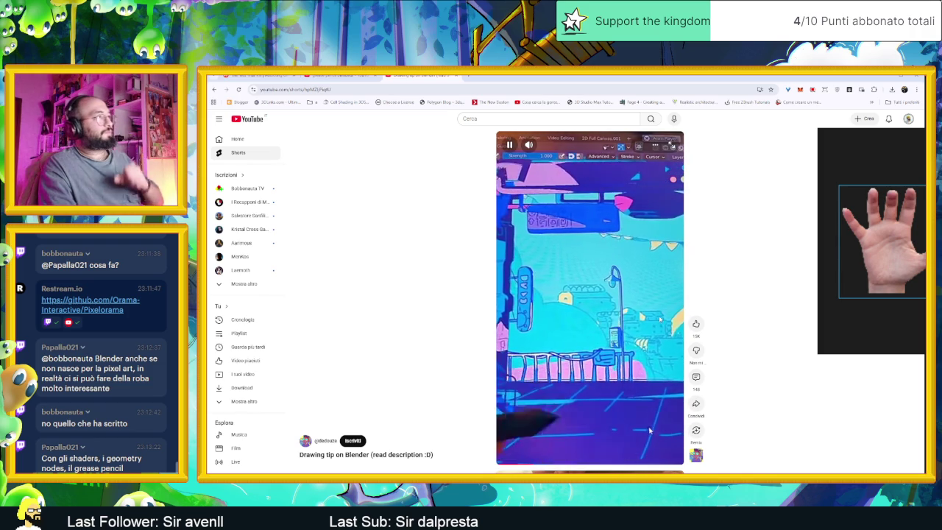
{"action": "left_click", "coordinate": [622, 273]}
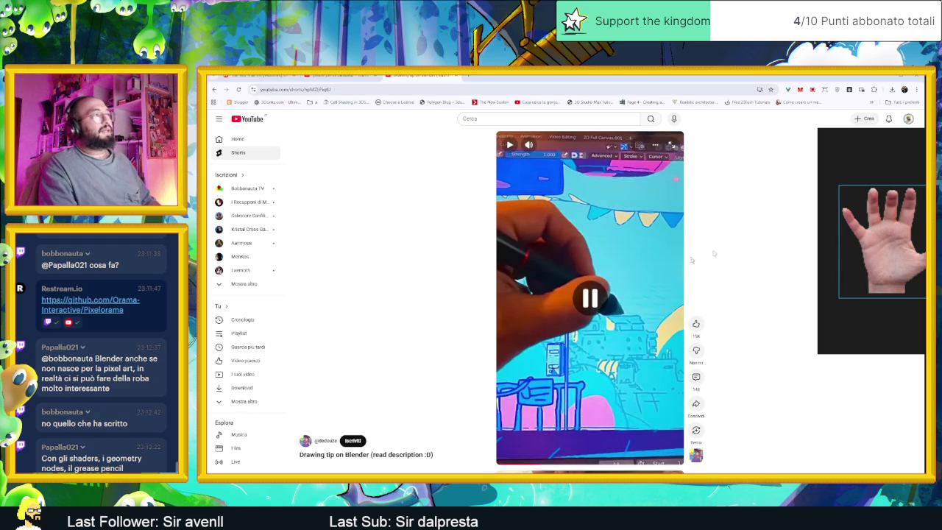
{"action": "key", "text": "alt+Tab"}
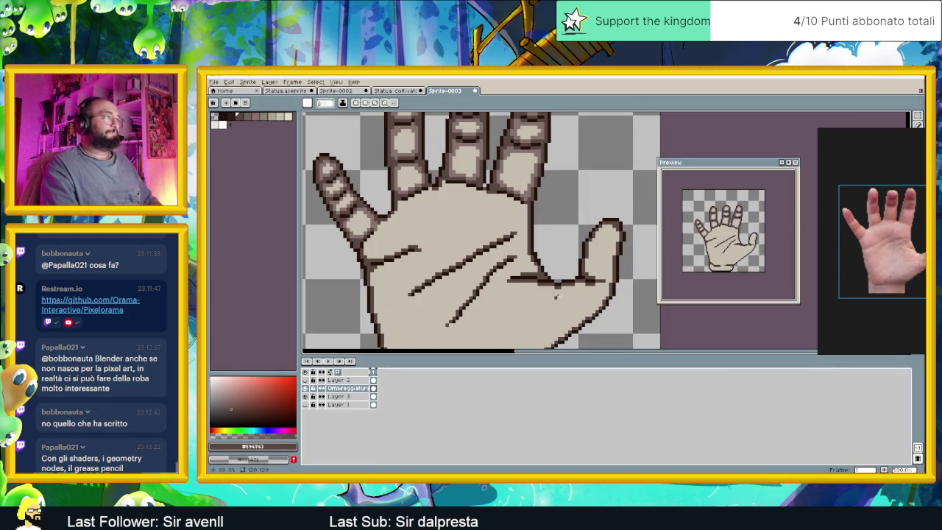
With the pencil, shade across the thumb's tip and down its right edge.
{"action": "scroll", "coordinate": [491, 174], "scroll_direction": "up", "scroll_amount": 2}
{"action": "scroll", "coordinate": [438, 241], "scroll_direction": "up", "scroll_amount": 2}
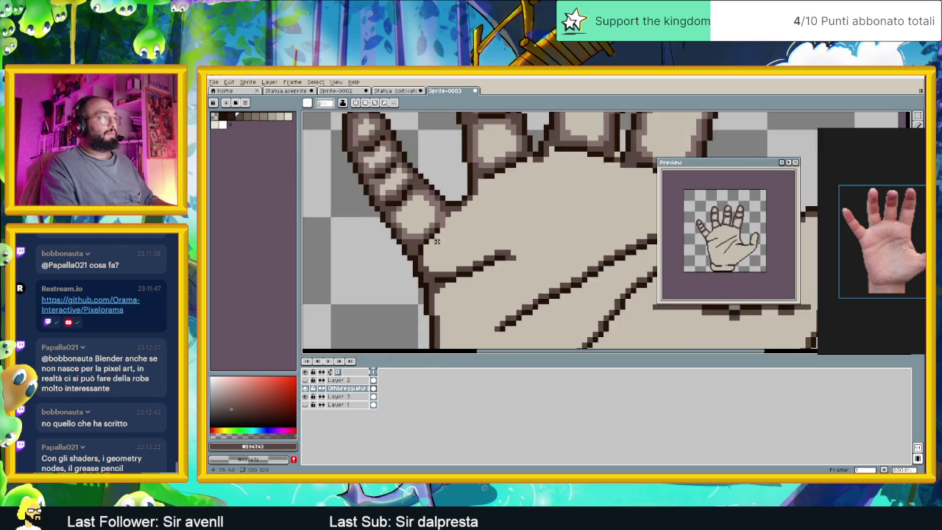
{"action": "scroll", "coordinate": [437, 241], "scroll_direction": "up", "scroll_amount": 1}
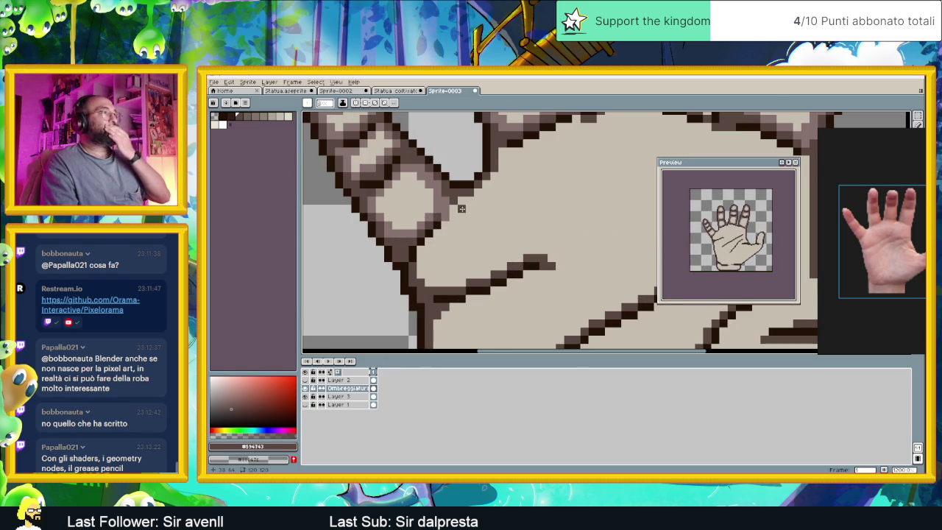
{"action": "scroll", "coordinate": [461, 209], "scroll_direction": "down", "scroll_amount": 2}
{"action": "scroll", "coordinate": [456, 260], "scroll_direction": "down", "scroll_amount": 2}
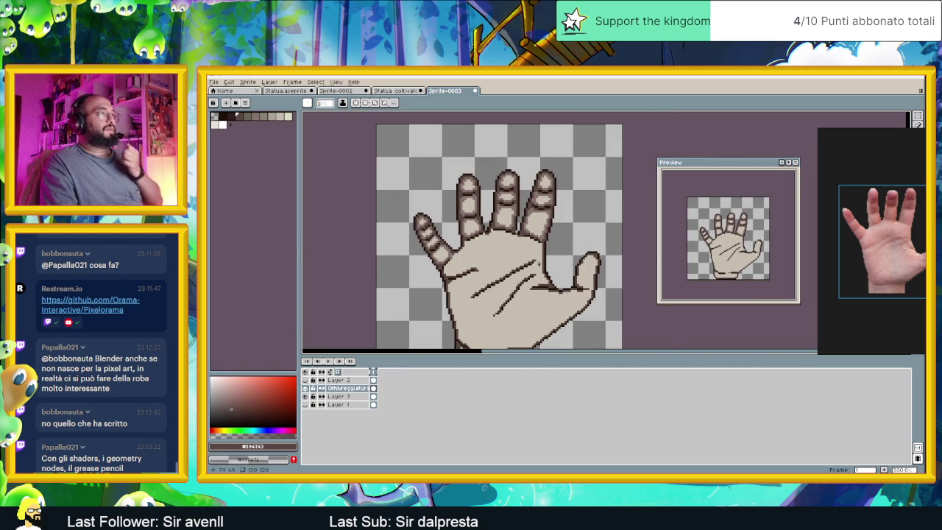
{"action": "scroll", "coordinate": [538, 263], "scroll_direction": "up", "scroll_amount": 1}
{"action": "key", "text": "b"}
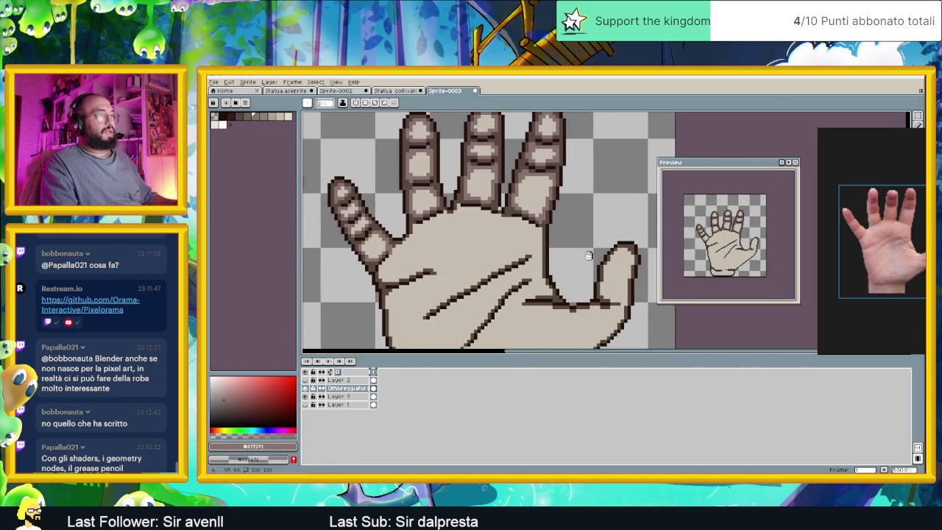
{"action": "scroll", "coordinate": [566, 213], "scroll_direction": "up", "scroll_amount": 3}
{"action": "scroll", "coordinate": [580, 202], "scroll_direction": "up", "scroll_amount": 2}
{"action": "left_click_drag", "start_coordinate": [580, 200], "coordinate": [562, 203]}
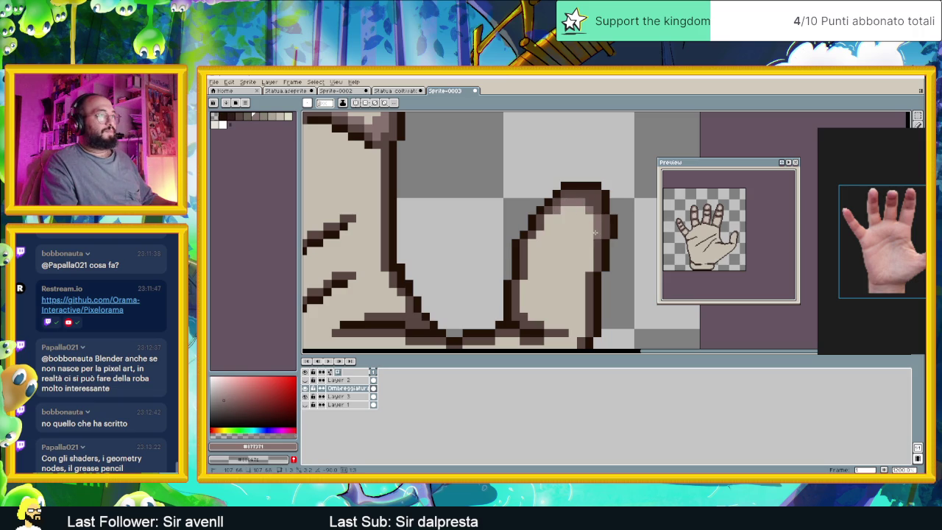
{"action": "left_click_drag", "start_coordinate": [586, 272], "coordinate": [579, 331]}
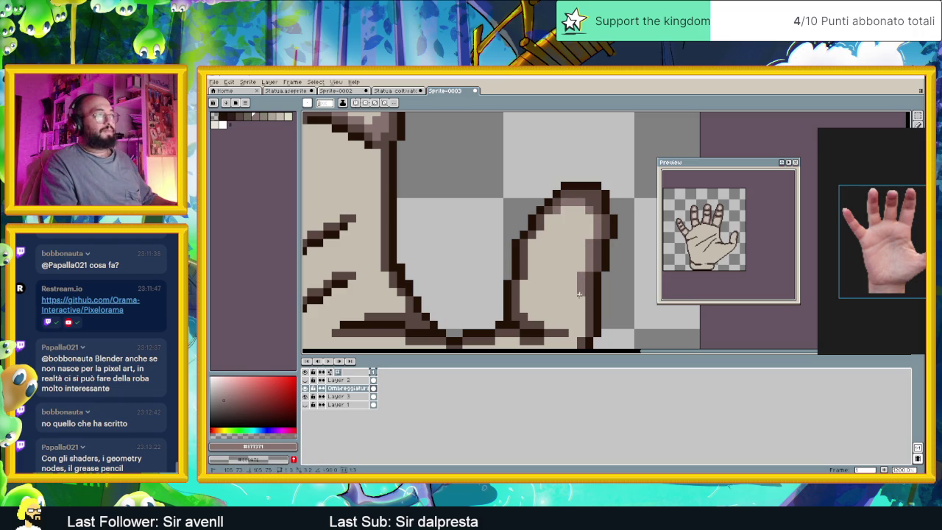
Shade along the thumb's lower edge and up its inner left edge.
{"action": "scroll", "coordinate": [580, 331], "scroll_direction": "up", "scroll_amount": 1}
{"action": "scroll", "coordinate": [595, 294], "scroll_direction": "up", "scroll_amount": 1}
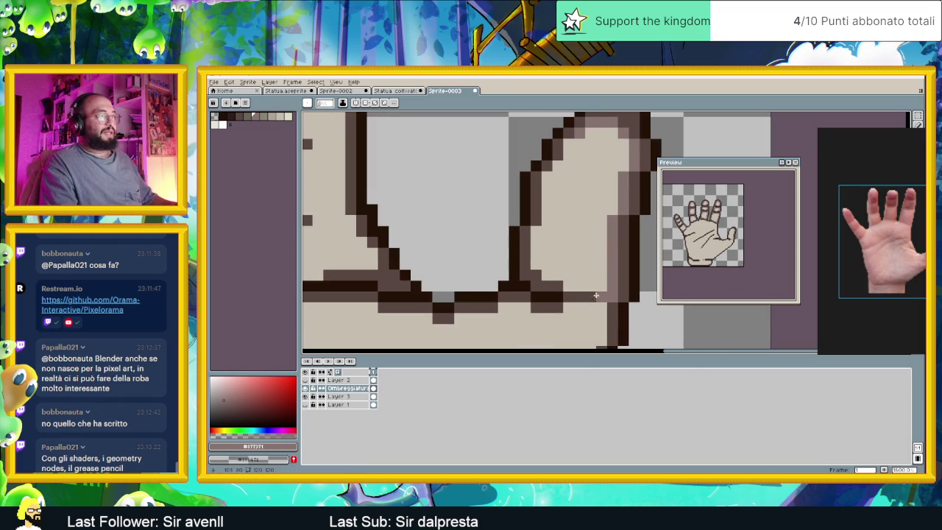
{"action": "mouse_move", "coordinate": [604, 300]}
{"action": "left_mouse_down"}
{"action": "mouse_move", "coordinate": [575, 285]}
{"action": "mouse_move", "coordinate": [587, 279]}
{"action": "left_mouse_up"}
{"action": "mouse_move", "coordinate": [536, 259]}
{"action": "left_mouse_down"}
{"action": "mouse_move", "coordinate": [547, 184]}
{"action": "mouse_move", "coordinate": [566, 145]}
{"action": "left_mouse_up"}
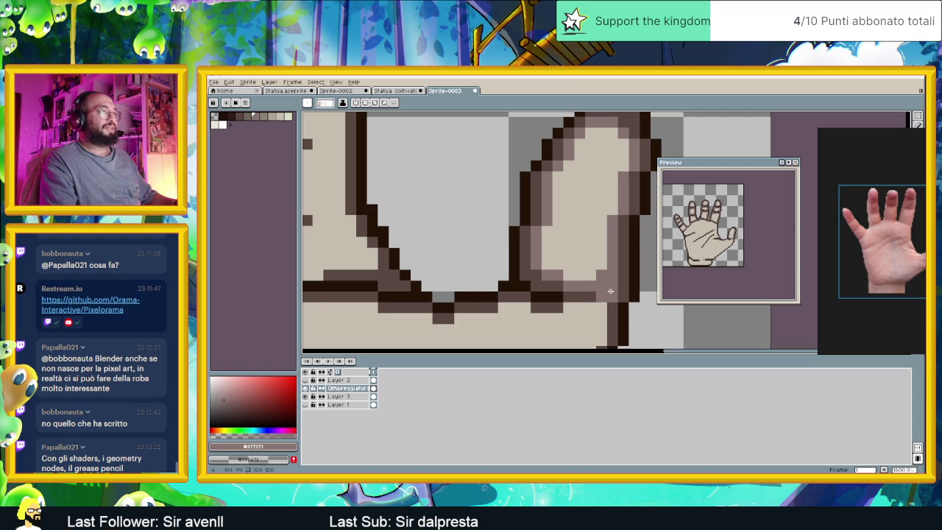
{"action": "scroll", "coordinate": [599, 285], "scroll_direction": "down", "scroll_amount": 2}
Paint mid-tone pixels along the palm outline below the thumb and down its diagonal edge.
{"action": "scroll", "coordinate": [589, 278], "scroll_direction": "down", "scroll_amount": 2}
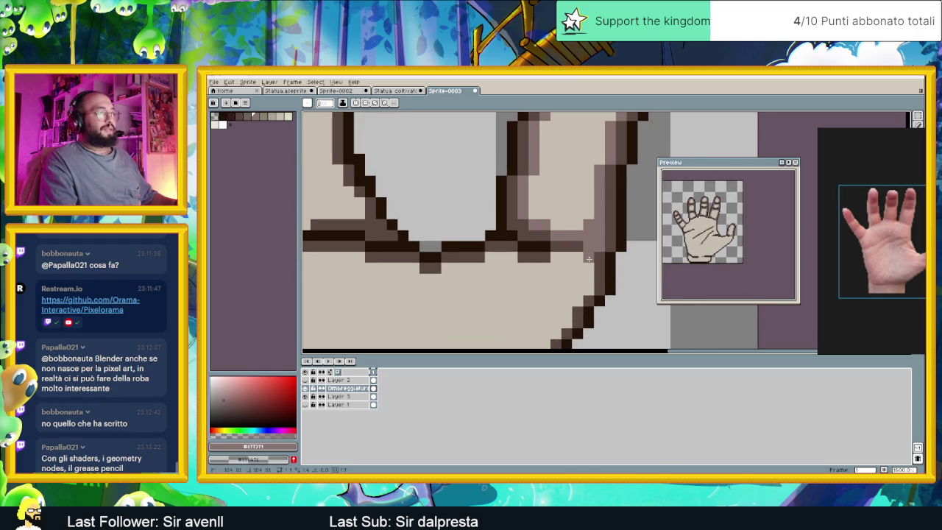
{"action": "mouse_move", "coordinate": [585, 258]}
{"action": "left_mouse_down"}
{"action": "mouse_move", "coordinate": [554, 258]}
{"action": "mouse_move", "coordinate": [589, 289]}
{"action": "mouse_move", "coordinate": [538, 307]}
{"action": "left_mouse_up"}
{"action": "scroll", "coordinate": [591, 292], "scroll_direction": "down", "scroll_amount": 2}
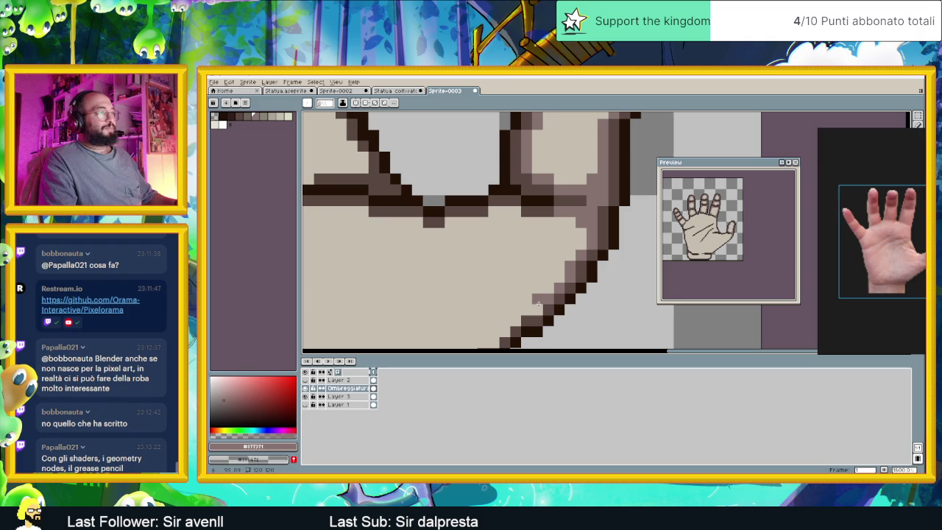
{"action": "scroll", "coordinate": [545, 257], "scroll_direction": "down", "scroll_amount": 2}
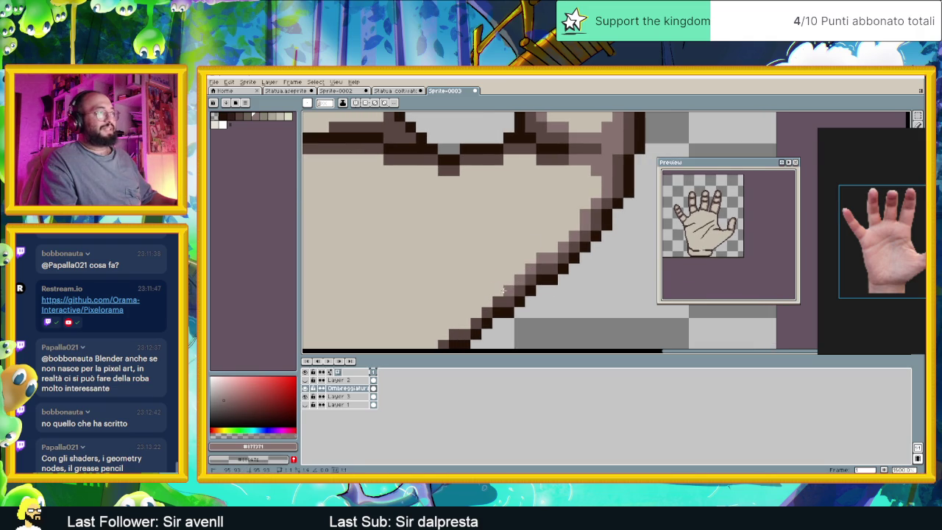
{"action": "left_click_drag", "start_coordinate": [511, 287], "coordinate": [490, 297]}
{"action": "scroll", "coordinate": [487, 301], "scroll_direction": "down", "scroll_amount": 3}
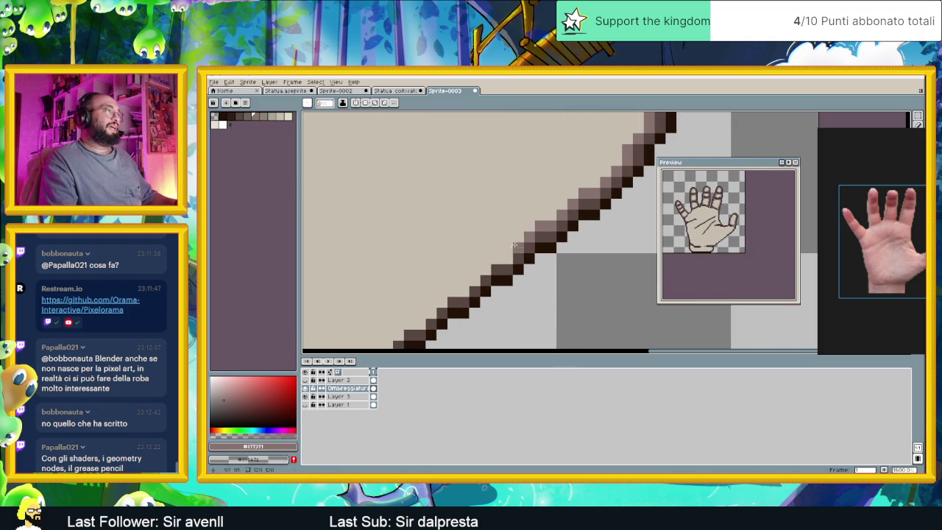
{"action": "scroll", "coordinate": [506, 254], "scroll_direction": "up", "scroll_amount": 5}
{"action": "scroll", "coordinate": [506, 254], "scroll_direction": "down", "scroll_amount": 2}
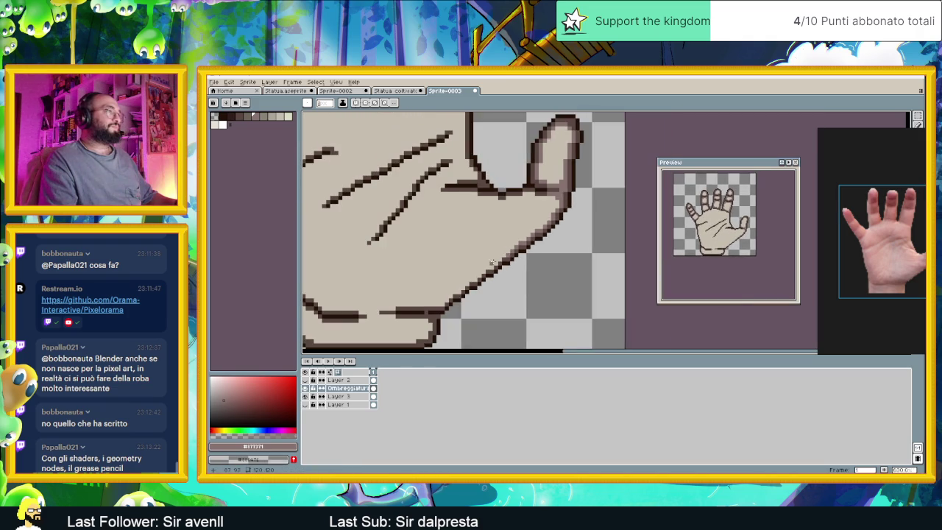
{"action": "scroll", "coordinate": [506, 254], "scroll_direction": "down", "scroll_amount": 3}
{"action": "left_click_drag", "start_coordinate": [504, 247], "coordinate": [503, 237]}
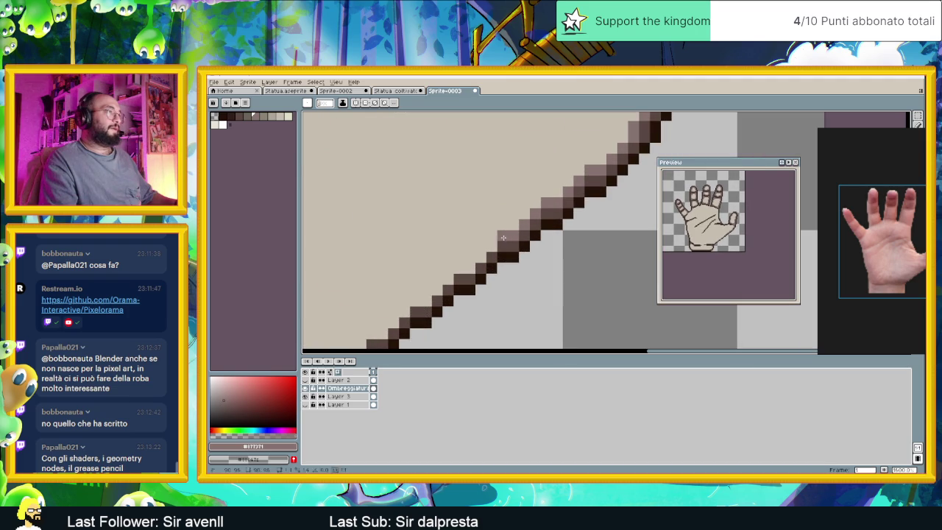
{"action": "left_click", "coordinate": [472, 256]}
{"action": "scroll", "coordinate": [368, 249], "scroll_direction": "down", "scroll_amount": 5}
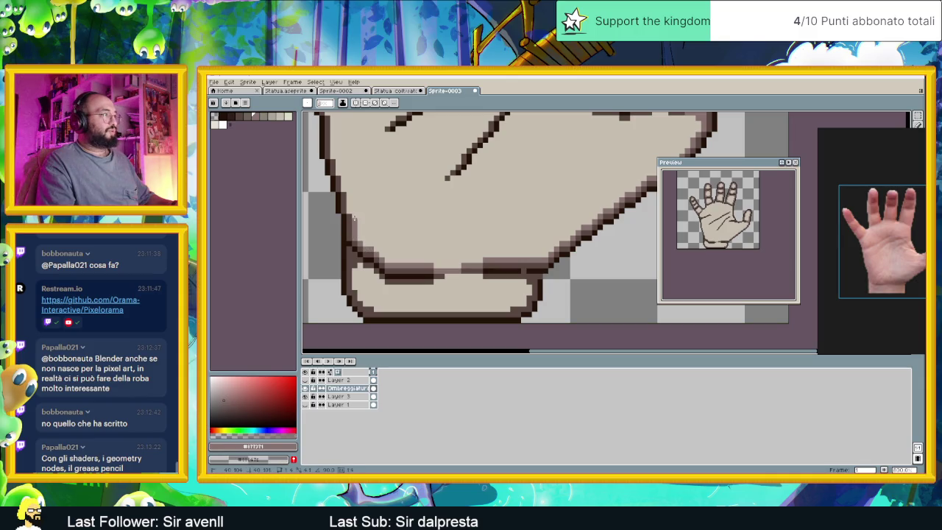
{"action": "scroll", "coordinate": [354, 215], "scroll_direction": "up", "scroll_amount": 2}
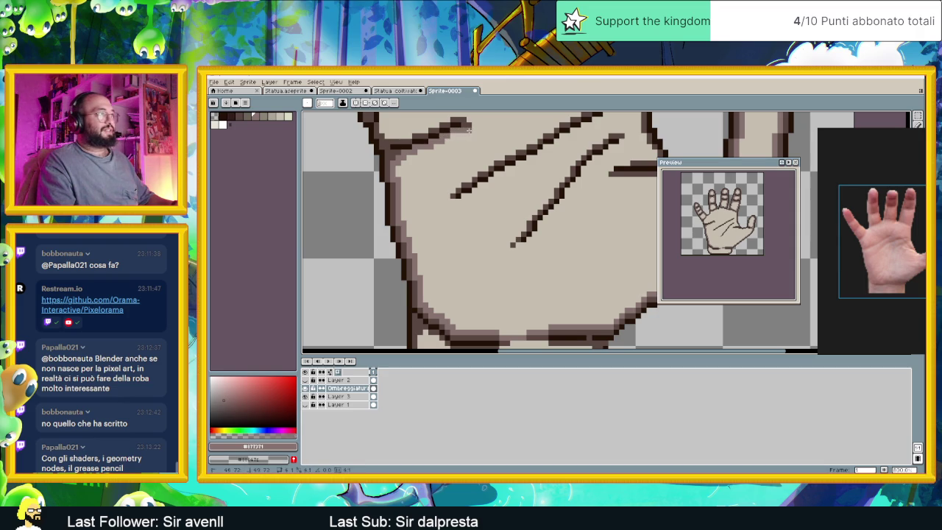
Paint a mid-tone stroke beside a palm crease and widen it with extra pixels.
{"action": "scroll", "coordinate": [479, 148], "scroll_direction": "up", "scroll_amount": 3}
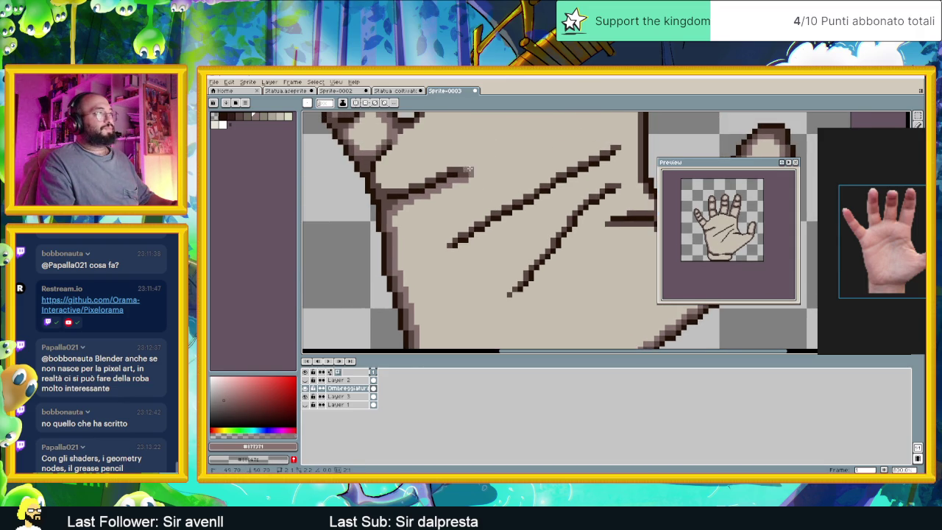
{"action": "scroll", "coordinate": [470, 173], "scroll_direction": "down", "scroll_amount": 2}
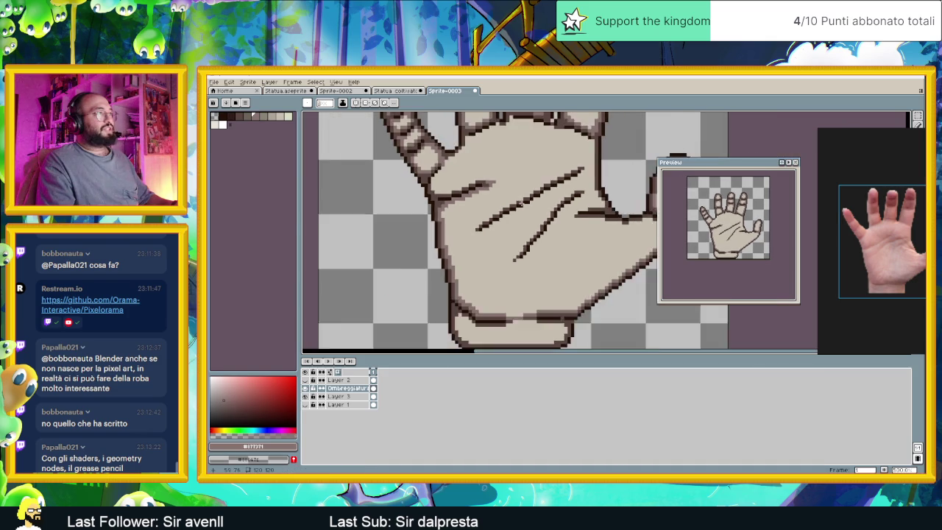
{"action": "scroll", "coordinate": [463, 182], "scroll_direction": "down", "scroll_amount": 1}
{"action": "scroll", "coordinate": [463, 183], "scroll_direction": "up", "scroll_amount": 2}
{"action": "scroll", "coordinate": [464, 183], "scroll_direction": "up", "scroll_amount": 2}
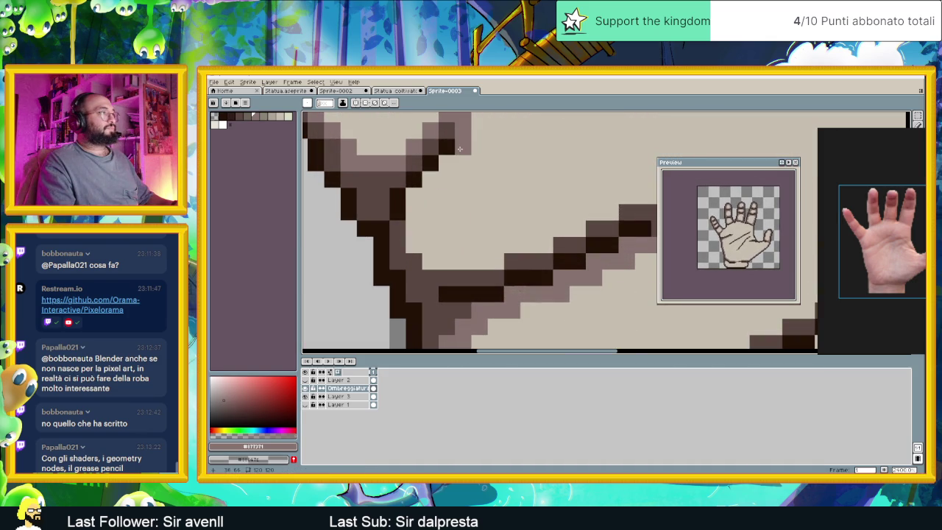
{"action": "mouse_move", "coordinate": [446, 161]}
{"action": "left_mouse_down"}
{"action": "mouse_move", "coordinate": [414, 196]}
{"action": "mouse_move", "coordinate": [430, 261]}
{"action": "mouse_move", "coordinate": [482, 262]}
{"action": "mouse_move", "coordinate": [474, 256]}
{"action": "mouse_move", "coordinate": [545, 240]}
{"action": "mouse_move", "coordinate": [446, 275]}
{"action": "left_mouse_up"}
{"action": "left_click", "coordinate": [430, 245]}
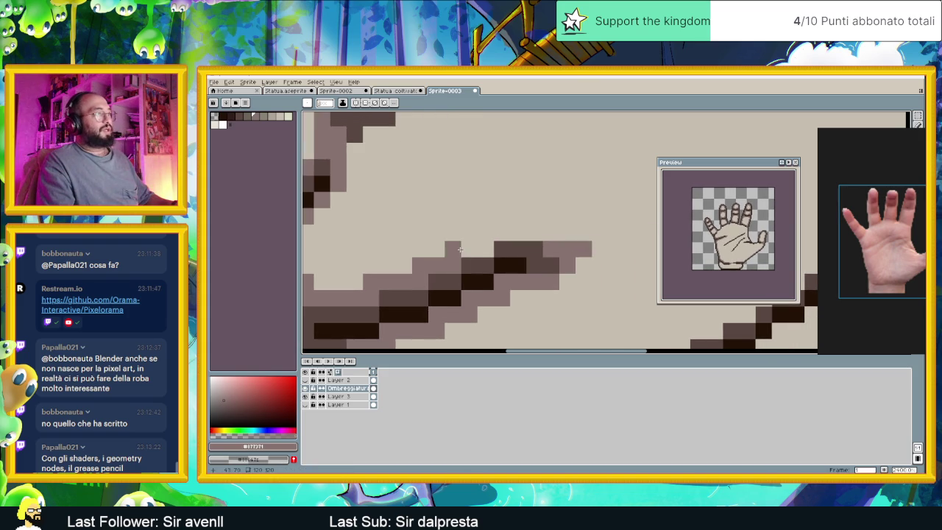
{"action": "left_click", "coordinate": [486, 249]}
{"action": "left_click", "coordinate": [453, 249]}
{"action": "left_click", "coordinate": [486, 232]}
Touch up the crease shading and paint a mid-tone band under the dark finger-base line.
{"action": "scroll", "coordinate": [549, 229], "scroll_direction": "down", "scroll_amount": 3}
{"action": "scroll", "coordinate": [549, 229], "scroll_direction": "up", "scroll_amount": 2}
{"action": "scroll", "coordinate": [505, 215], "scroll_direction": "up", "scroll_amount": 2}
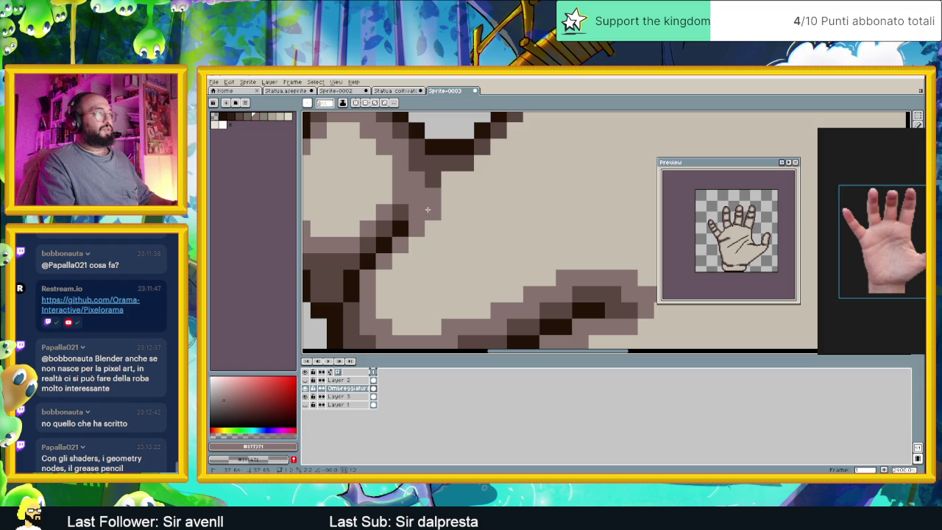
{"action": "left_click", "coordinate": [448, 179]}
{"action": "left_click", "coordinate": [449, 196]}
{"action": "left_click", "coordinate": [498, 180]}
{"action": "mouse_move", "coordinate": [477, 162]}
{"action": "left_mouse_down"}
{"action": "mouse_move", "coordinate": [428, 251]}
{"action": "mouse_move", "coordinate": [462, 222]}
{"action": "mouse_move", "coordinate": [481, 172]}
{"action": "mouse_move", "coordinate": [513, 178]}
{"action": "mouse_move", "coordinate": [427, 295]}
{"action": "mouse_move", "coordinate": [418, 273]}
{"action": "mouse_move", "coordinate": [465, 259]}
{"action": "mouse_move", "coordinate": [479, 242]}
{"action": "mouse_move", "coordinate": [514, 228]}
{"action": "mouse_move", "coordinate": [529, 241]}
{"action": "mouse_move", "coordinate": [548, 239]}
{"action": "mouse_move", "coordinate": [473, 288]}
{"action": "left_mouse_up"}
{"action": "mouse_move", "coordinate": [442, 256]}
{"action": "left_mouse_down"}
{"action": "mouse_move", "coordinate": [445, 268]}
{"action": "mouse_move", "coordinate": [459, 256]}
{"action": "mouse_move", "coordinate": [552, 255]}
{"action": "left_mouse_up"}
{"action": "left_click_drag", "start_coordinate": [608, 297], "coordinate": [456, 258]}
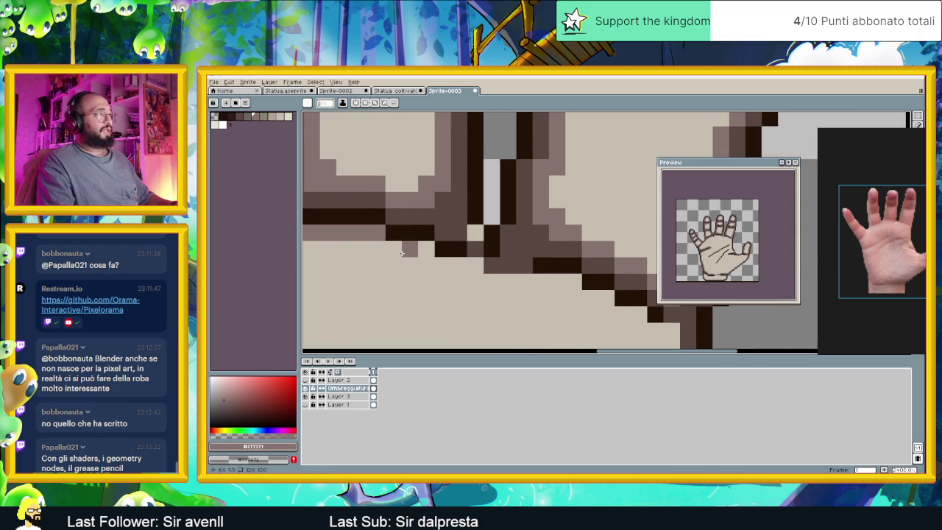
{"action": "mouse_move", "coordinate": [393, 250]}
{"action": "left_mouse_down"}
{"action": "mouse_move", "coordinate": [428, 250]}
{"action": "mouse_move", "coordinate": [440, 265]}
{"action": "mouse_move", "coordinate": [500, 281]}
{"action": "mouse_move", "coordinate": [568, 285]}
{"action": "mouse_move", "coordinate": [418, 239]}
{"action": "left_mouse_up"}
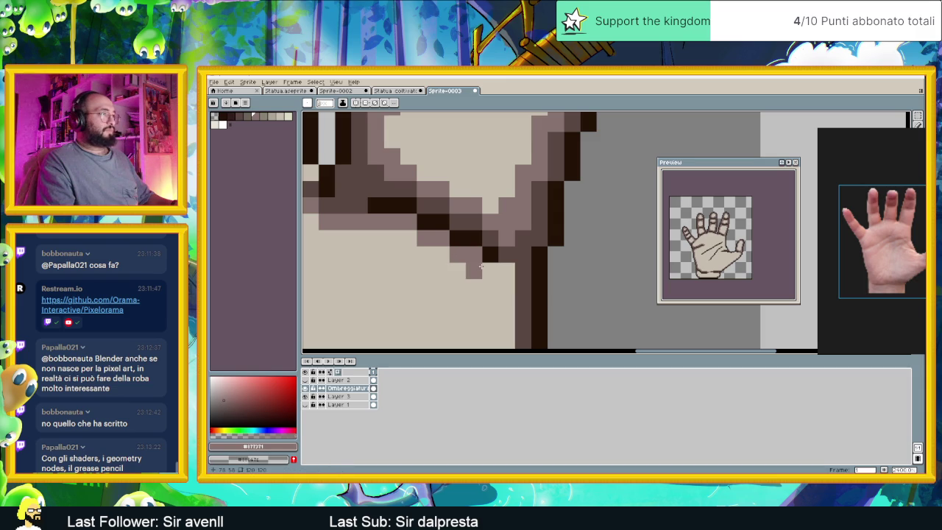
End the vertical shading at the finger base and shade along the line beneath the fingers.
{"action": "scroll", "coordinate": [485, 268], "scroll_direction": "down", "scroll_amount": 3}
{"action": "scroll", "coordinate": [493, 269], "scroll_direction": "up", "scroll_amount": 1}
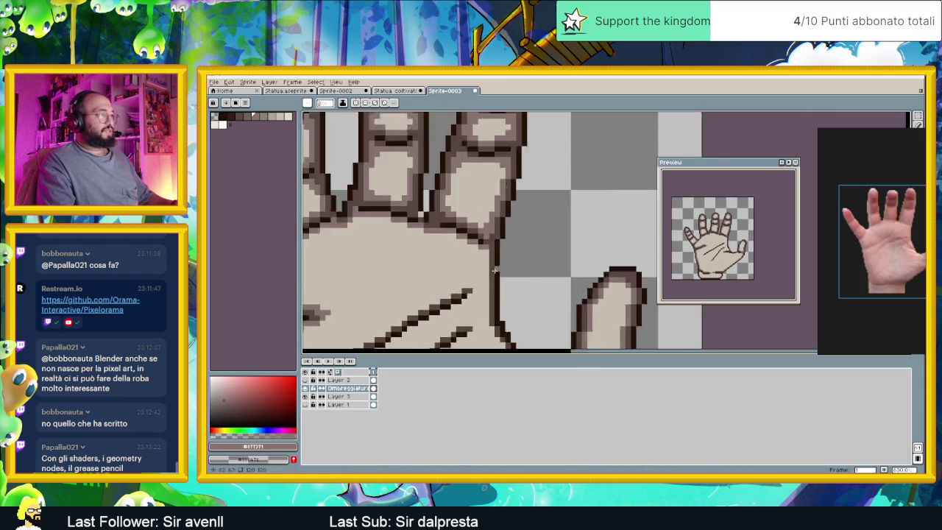
{"action": "scroll", "coordinate": [494, 269], "scroll_direction": "up", "scroll_amount": 1}
{"action": "scroll", "coordinate": [479, 346], "scroll_direction": "up", "scroll_amount": 2}
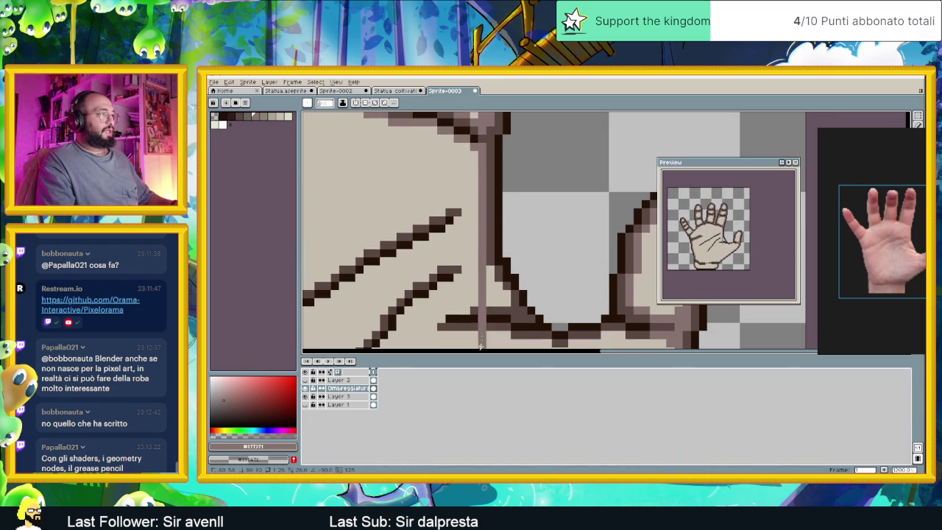
{"action": "left_click", "coordinate": [485, 269], "text": "shift"}
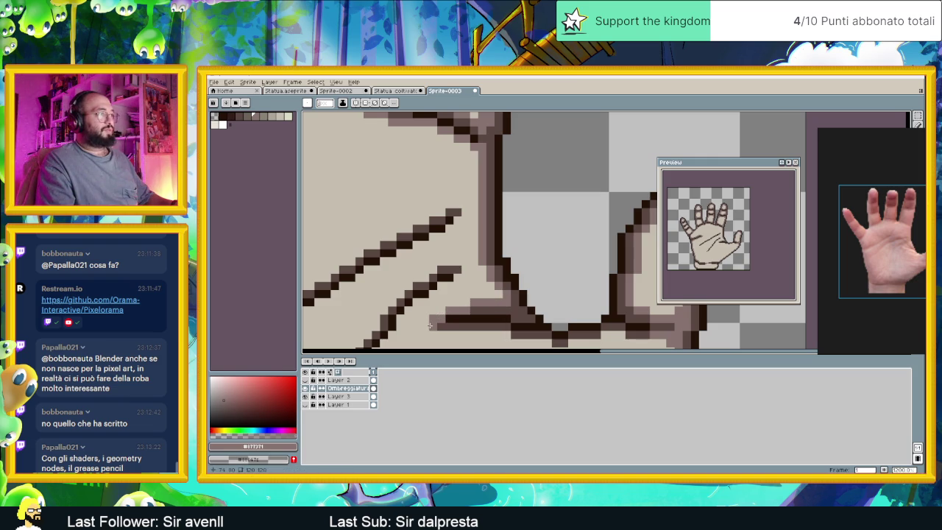
{"action": "scroll", "coordinate": [470, 332], "scroll_direction": "up", "scroll_amount": 2}
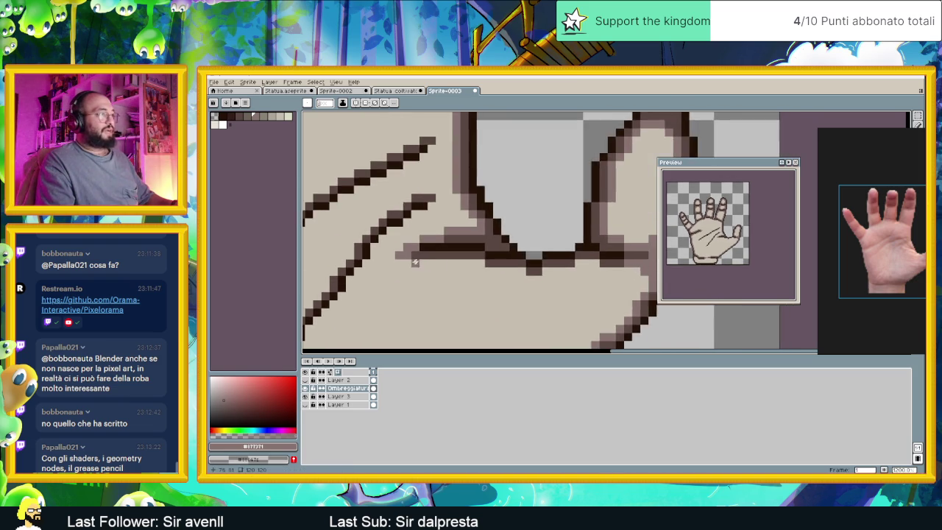
{"action": "scroll", "coordinate": [470, 333], "scroll_direction": "up", "scroll_amount": 1}
{"action": "left_click_drag", "start_coordinate": [427, 263], "coordinate": [543, 264]}
Add a dark pixel to the line and extend brown and grey shading rows beneath it.
{"action": "scroll", "coordinate": [515, 268], "scroll_direction": "right", "scroll_amount": 3}
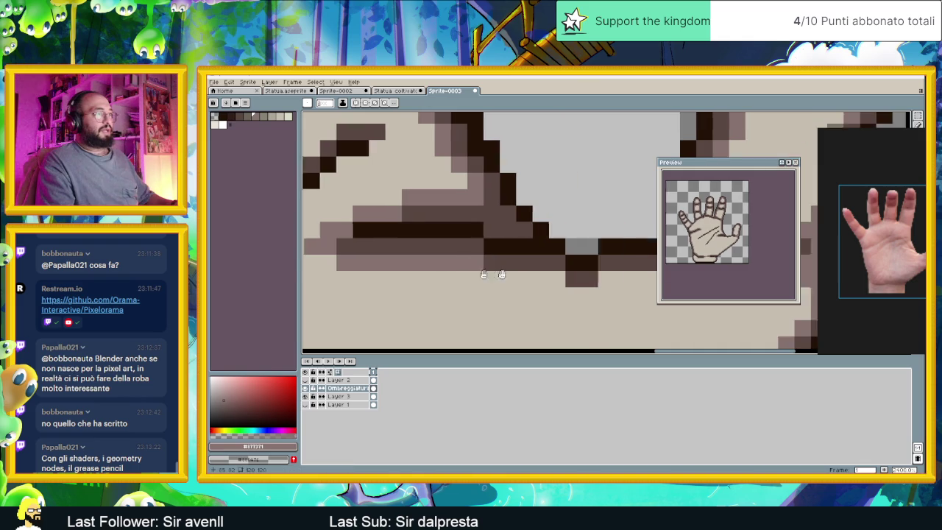
{"action": "left_click", "coordinate": [519, 291]}
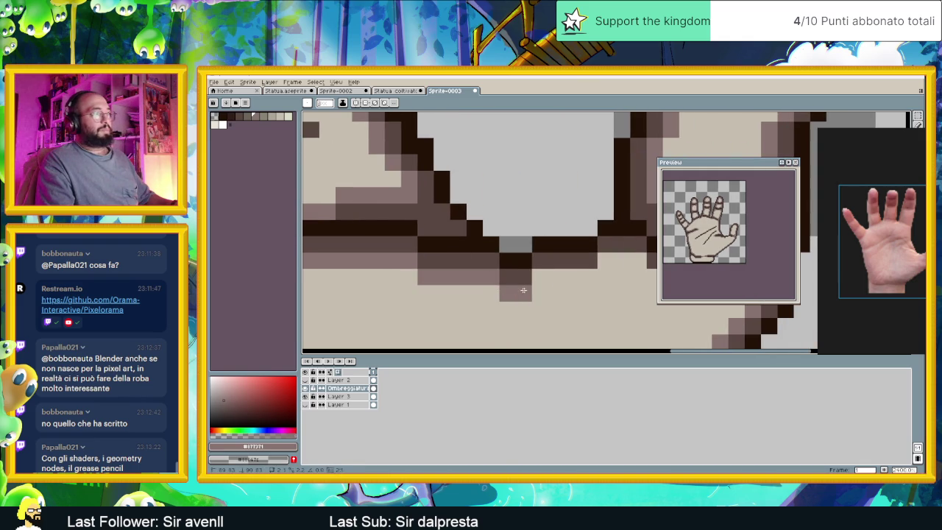
{"action": "left_click_drag", "start_coordinate": [540, 276], "coordinate": [605, 276]}
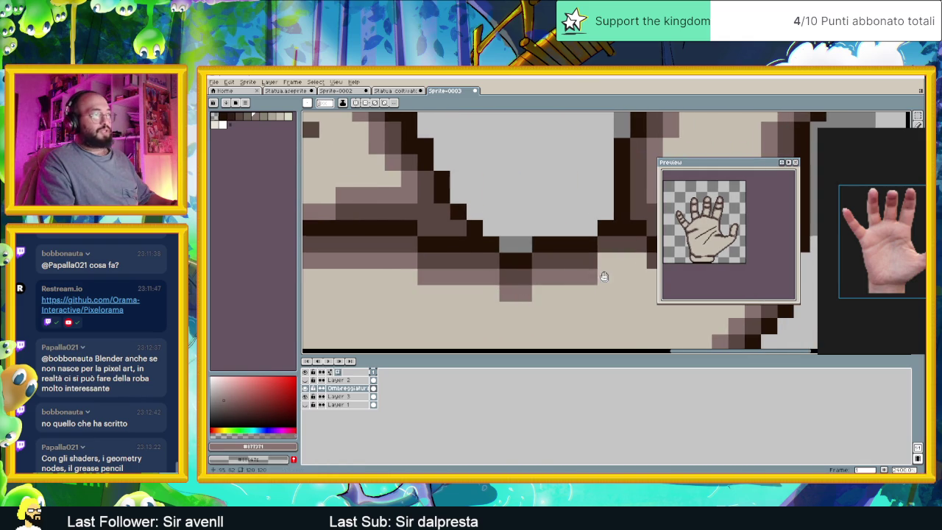
{"action": "scroll", "coordinate": [604, 276], "scroll_direction": "right", "scroll_amount": 2}
{"action": "scroll", "coordinate": [604, 276], "scroll_direction": "down", "scroll_amount": 1}
{"action": "left_click_drag", "start_coordinate": [471, 229], "coordinate": [570, 240]}
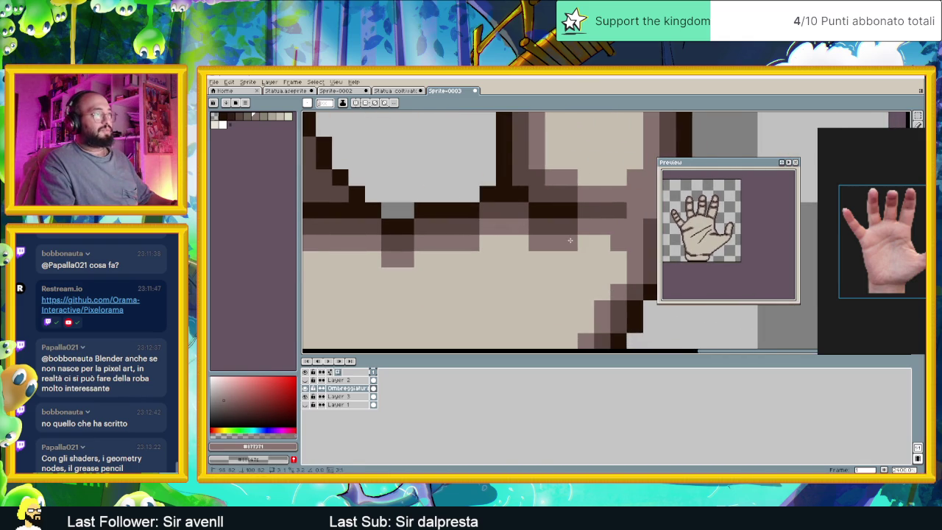
{"action": "scroll", "coordinate": [569, 259], "scroll_direction": "down", "scroll_amount": 3}
{"action": "scroll", "coordinate": [569, 260], "scroll_direction": "down", "scroll_amount": 1}
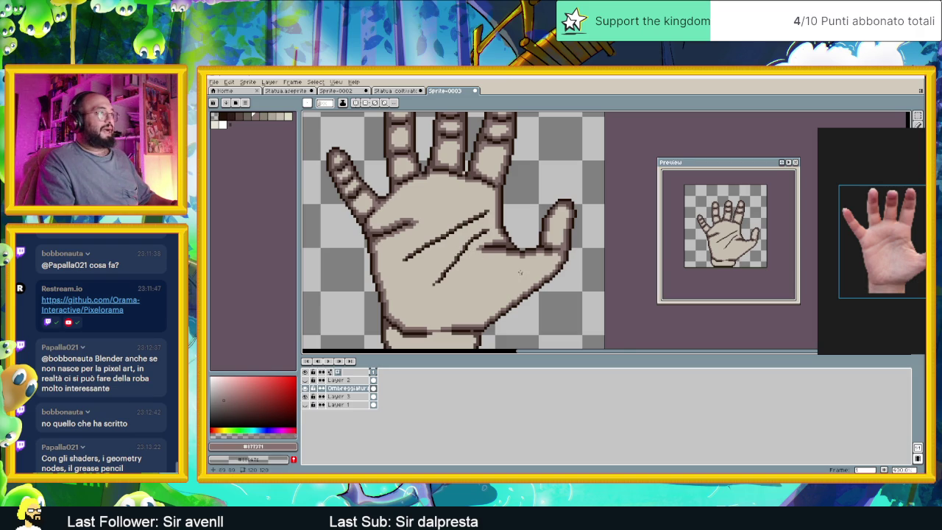
Paint a light-brown diagonal stroke beside the thumb-side palm crease, extending and widening its lower end.
{"action": "scroll", "coordinate": [520, 273], "scroll_direction": "up", "scroll_amount": 2}
{"action": "scroll", "coordinate": [444, 234], "scroll_direction": "up", "scroll_amount": 2}
{"action": "left_click_drag", "start_coordinate": [425, 222], "coordinate": [388, 267]}
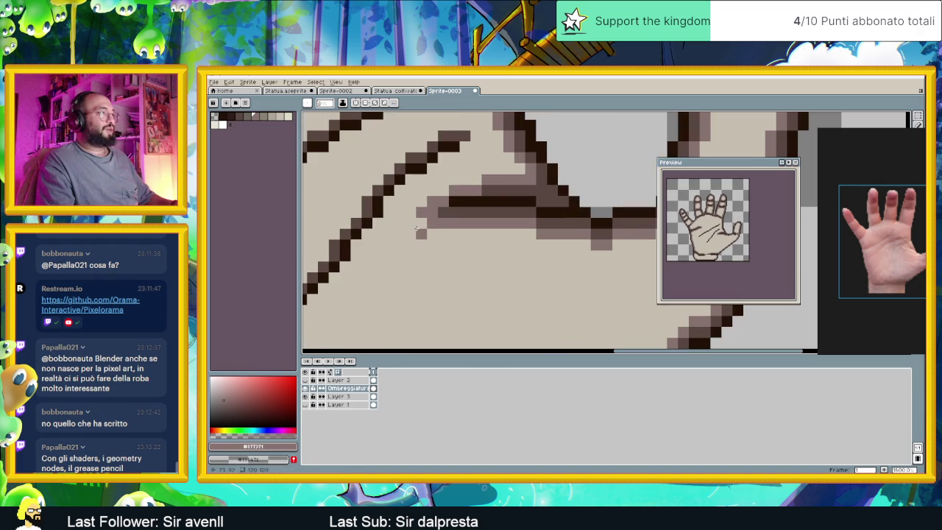
{"action": "left_click_drag", "start_coordinate": [423, 220], "coordinate": [407, 230]}
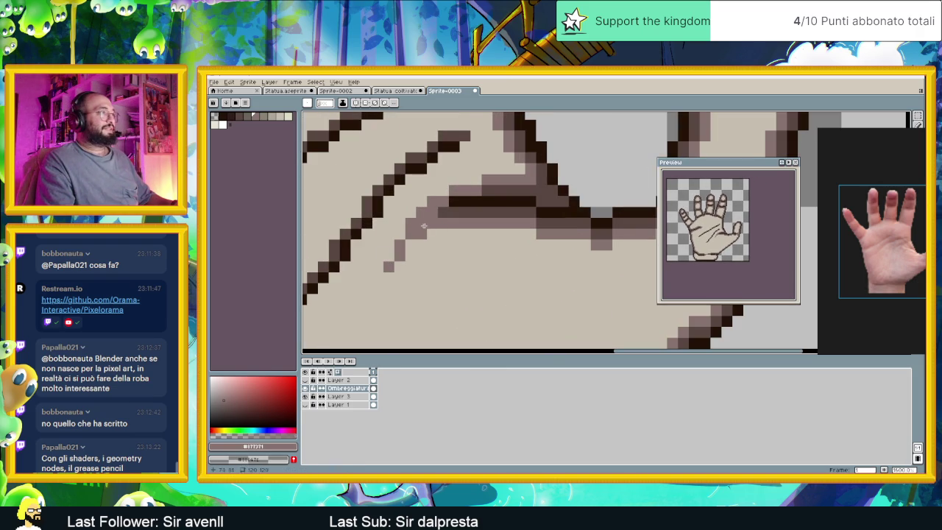
{"action": "left_click_drag", "start_coordinate": [383, 263], "coordinate": [408, 229]}
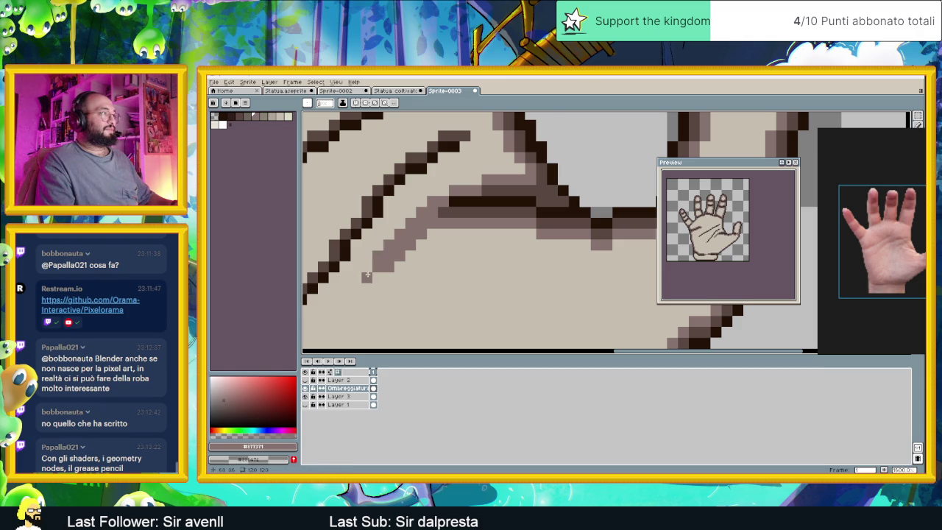
{"action": "scroll", "coordinate": [374, 268], "scroll_direction": "down", "scroll_amount": 2}
{"action": "scroll", "coordinate": [412, 250], "scroll_direction": "down", "scroll_amount": 2}
{"action": "scroll", "coordinate": [484, 229], "scroll_direction": "up", "scroll_amount": 4}
{"action": "left_click_drag", "start_coordinate": [485, 220], "coordinate": [432, 253]}
{"action": "scroll", "coordinate": [436, 260], "scroll_direction": "down", "scroll_amount": 2}
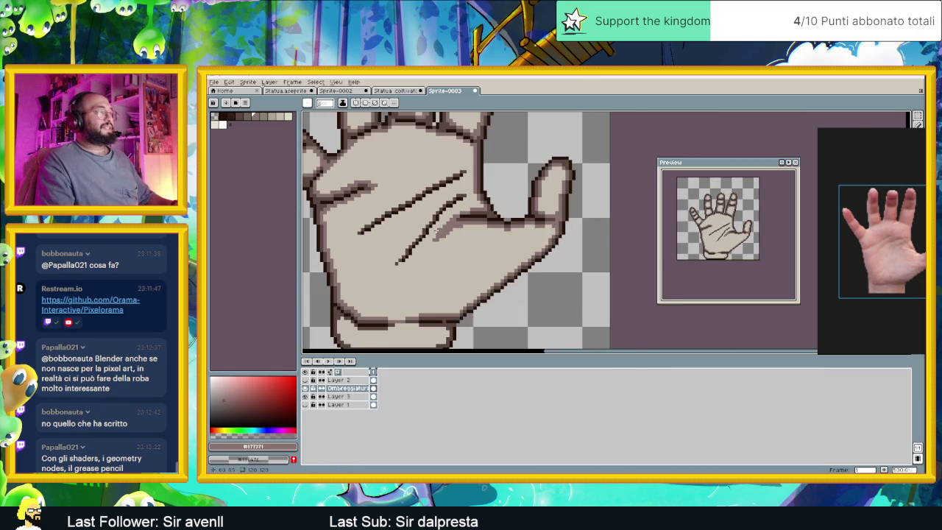
{"action": "scroll", "coordinate": [489, 229], "scroll_direction": "up", "scroll_amount": 2}
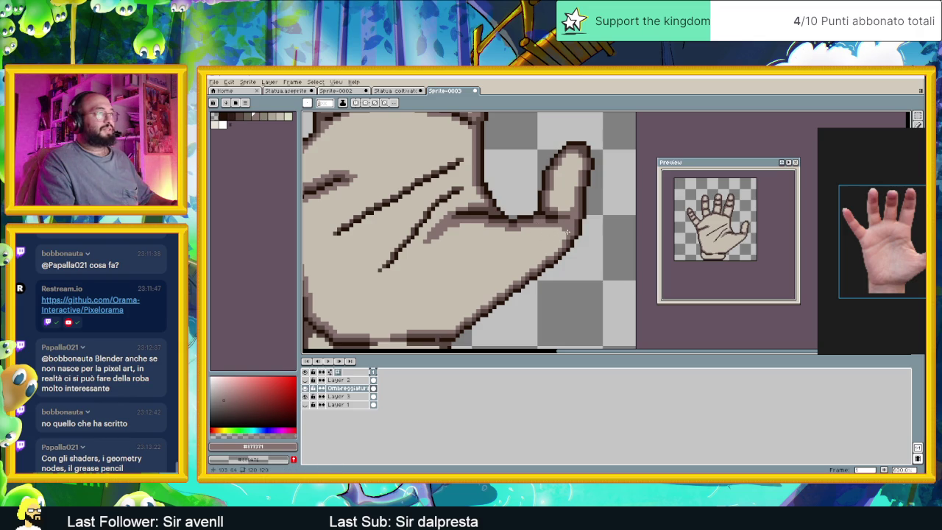
{"action": "scroll", "coordinate": [497, 236], "scroll_direction": "down", "scroll_amount": 3}
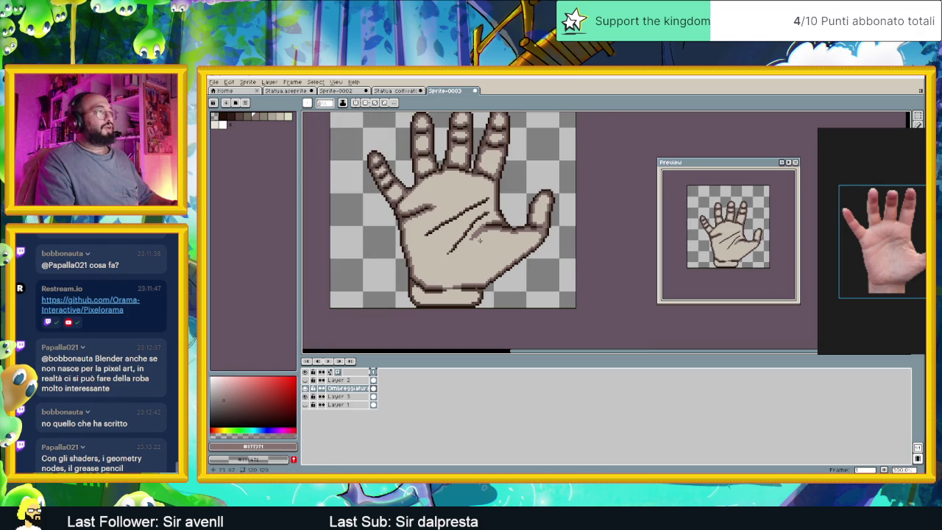
{"action": "scroll", "coordinate": [580, 214], "scroll_direction": "up", "scroll_amount": 3}
{"action": "scroll", "coordinate": [577, 234], "scroll_direction": "up", "scroll_amount": 2}
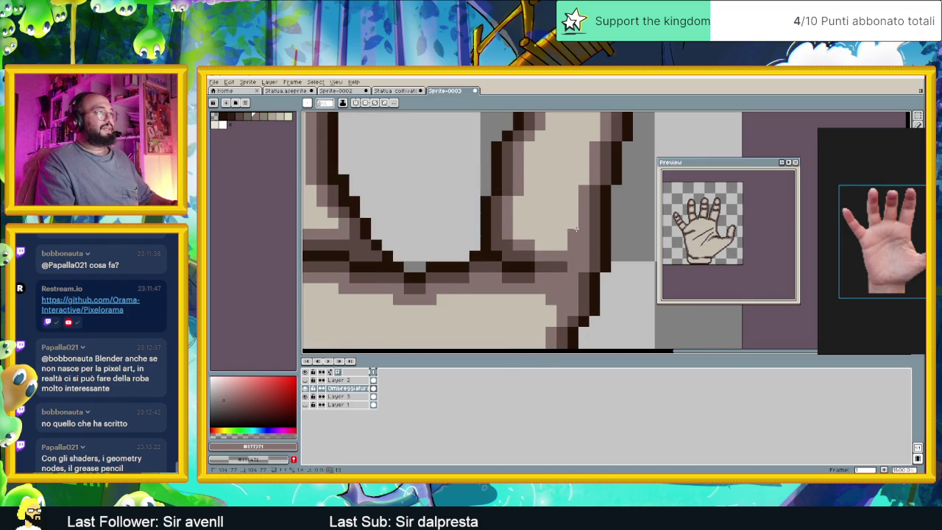
{"action": "left_click", "coordinate": [546, 244]}
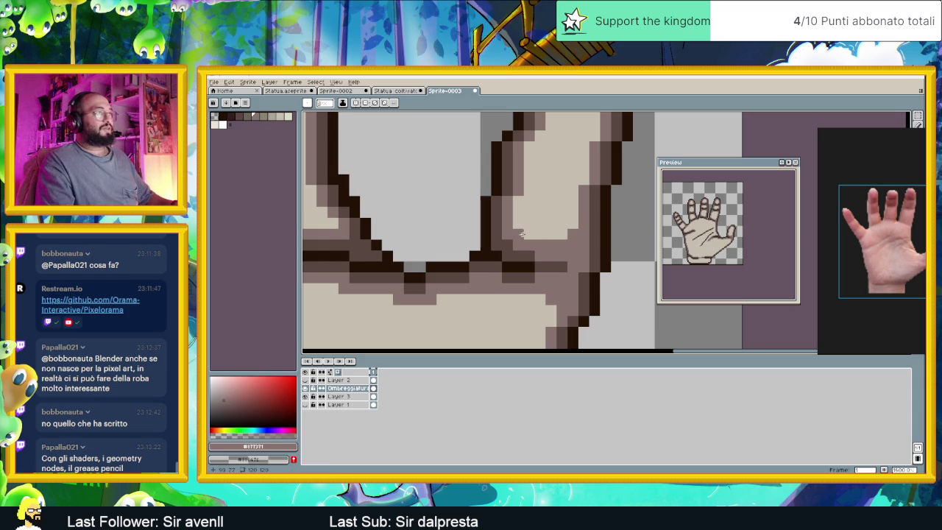
{"action": "left_click", "coordinate": [573, 227]}
{"action": "left_click", "coordinate": [526, 233]}
{"action": "scroll", "coordinate": [544, 199], "scroll_direction": "down", "scroll_amount": 3}
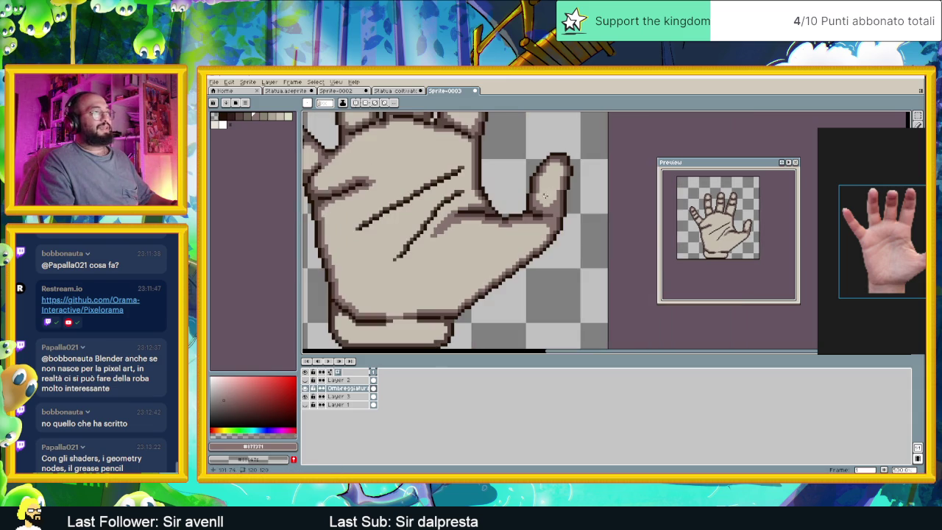
{"action": "scroll", "coordinate": [551, 204], "scroll_direction": "down", "scroll_amount": 3}
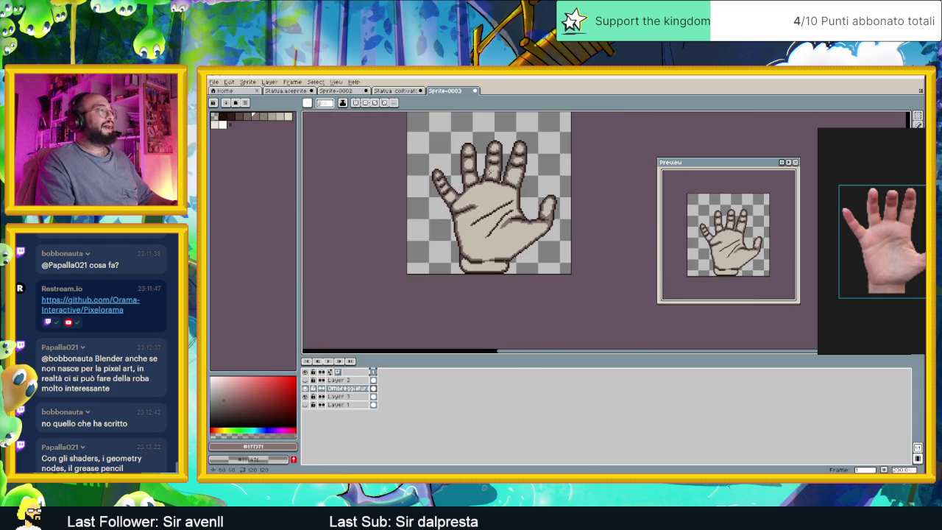
{"action": "scroll", "coordinate": [538, 200], "scroll_direction": "up", "scroll_amount": 2}
{"action": "scroll", "coordinate": [527, 197], "scroll_direction": "up", "scroll_amount": 2}
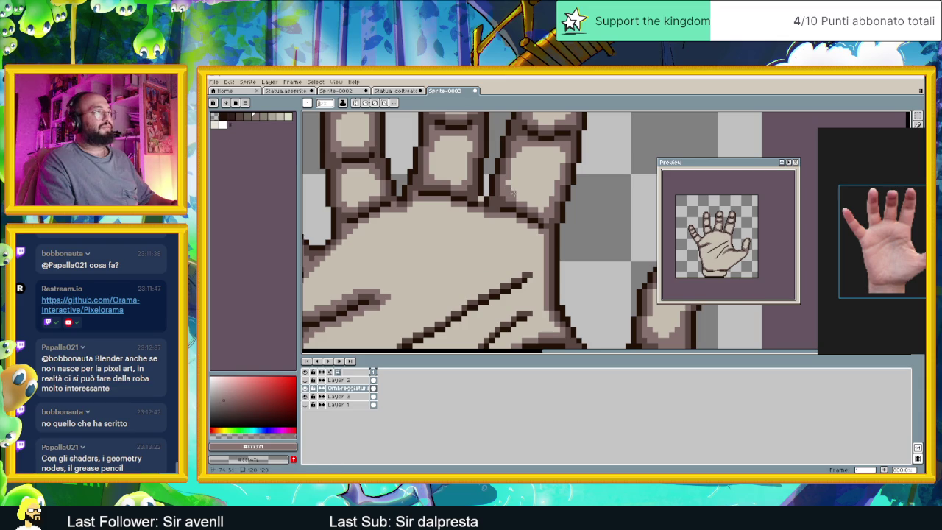
{"action": "scroll", "coordinate": [513, 194], "scroll_direction": "up", "scroll_amount": 2}
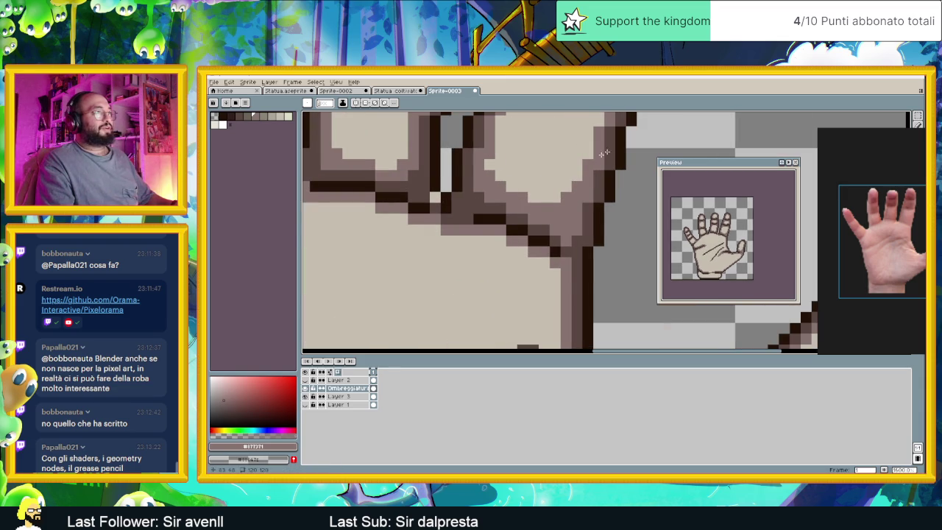
{"action": "scroll", "coordinate": [602, 184], "scroll_direction": "up", "scroll_amount": 2}
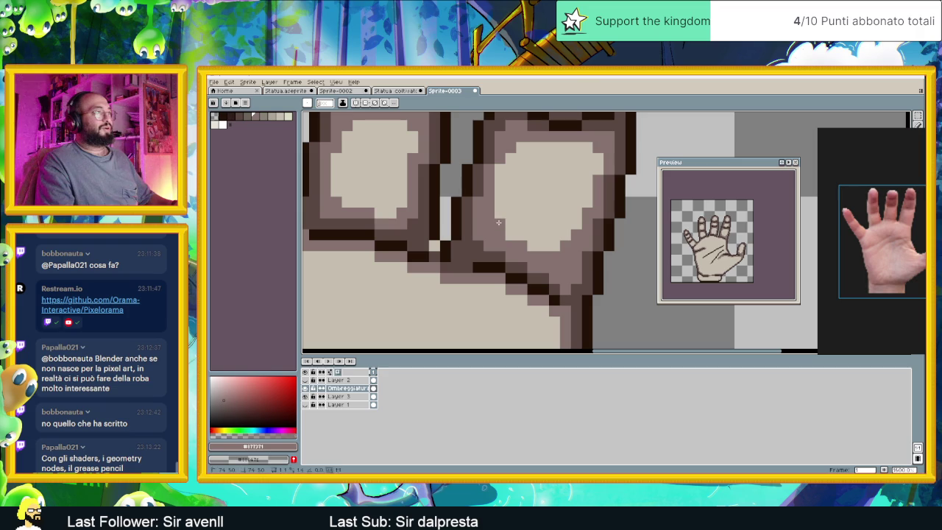
{"action": "scroll", "coordinate": [557, 232], "scroll_direction": "down", "scroll_amount": 3}
{"action": "scroll", "coordinate": [544, 243], "scroll_direction": "down", "scroll_amount": 2}
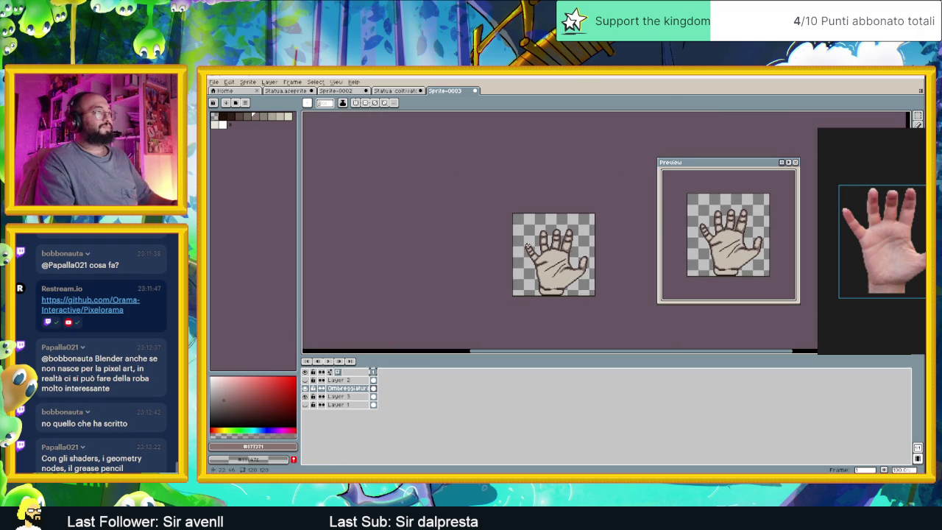
{"action": "scroll", "coordinate": [541, 245], "scroll_direction": "up", "scroll_amount": 1}
{"action": "scroll", "coordinate": [540, 243], "scroll_direction": "up", "scroll_amount": 2}
{"action": "scroll", "coordinate": [549, 243], "scroll_direction": "up", "scroll_amount": 2}
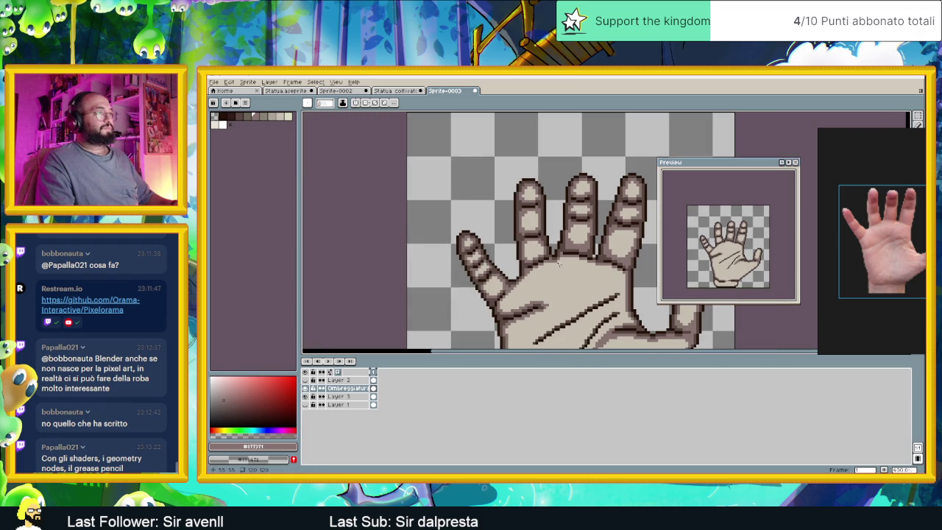
{"action": "scroll", "coordinate": [567, 234], "scroll_direction": "up", "scroll_amount": 2}
{"action": "scroll", "coordinate": [544, 250], "scroll_direction": "up", "scroll_amount": 3}
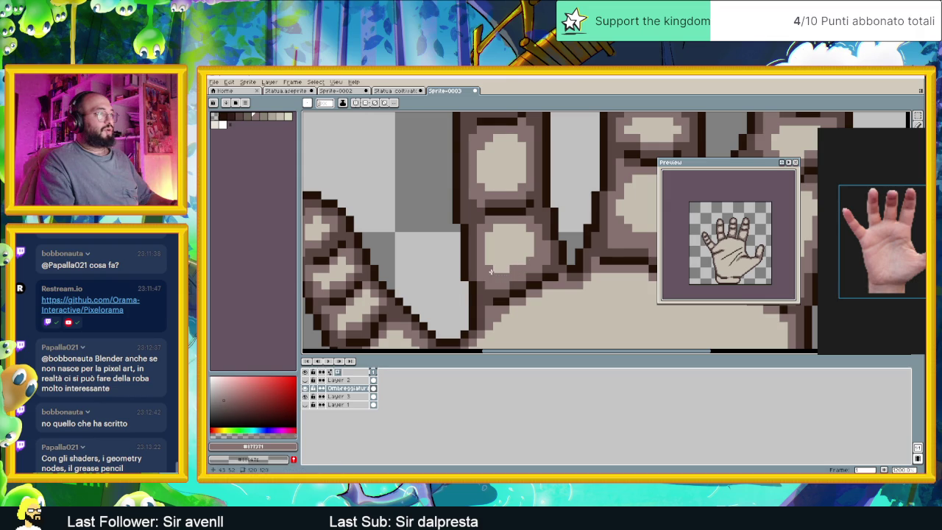
{"action": "scroll", "coordinate": [491, 273], "scroll_direction": "down", "scroll_amount": 1}
{"action": "scroll", "coordinate": [525, 272], "scroll_direction": "down", "scroll_amount": 2}
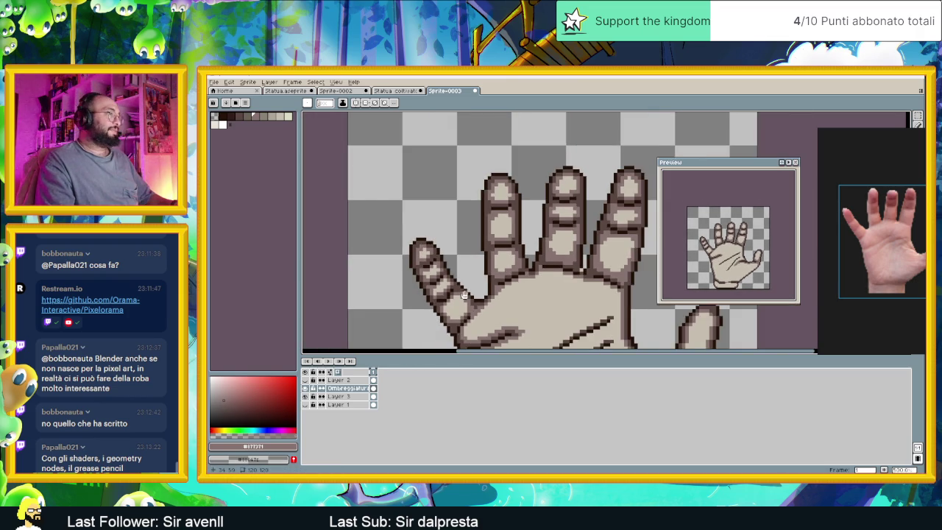
{"action": "scroll", "coordinate": [530, 243], "scroll_direction": "up", "scroll_amount": 1}
{"action": "scroll", "coordinate": [531, 239], "scroll_direction": "up", "scroll_amount": 2}
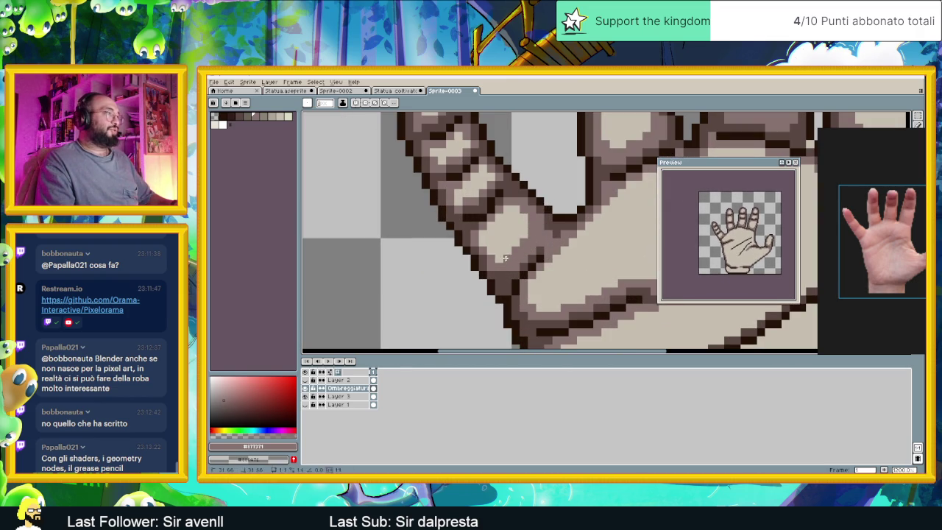
{"action": "scroll", "coordinate": [494, 248], "scroll_direction": "down", "scroll_amount": 1}
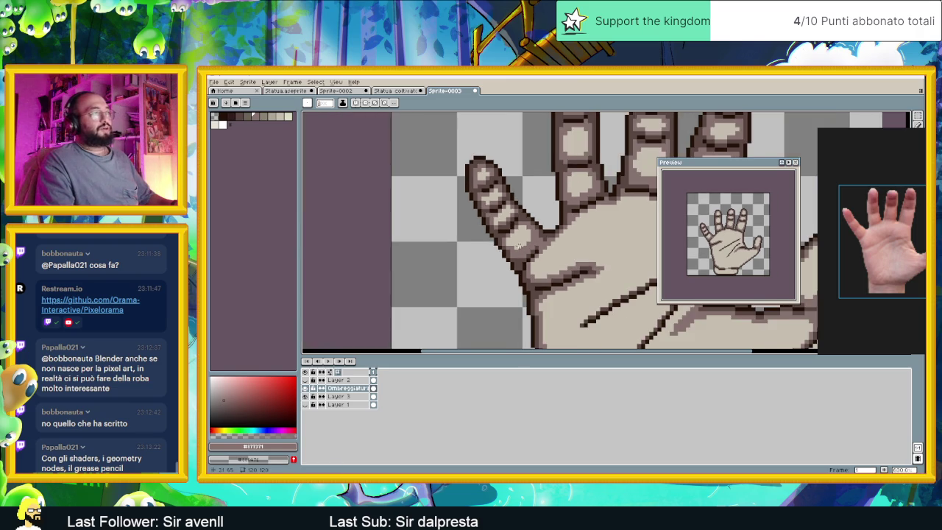
{"action": "scroll", "coordinate": [504, 242], "scroll_direction": "up", "scroll_amount": 1}
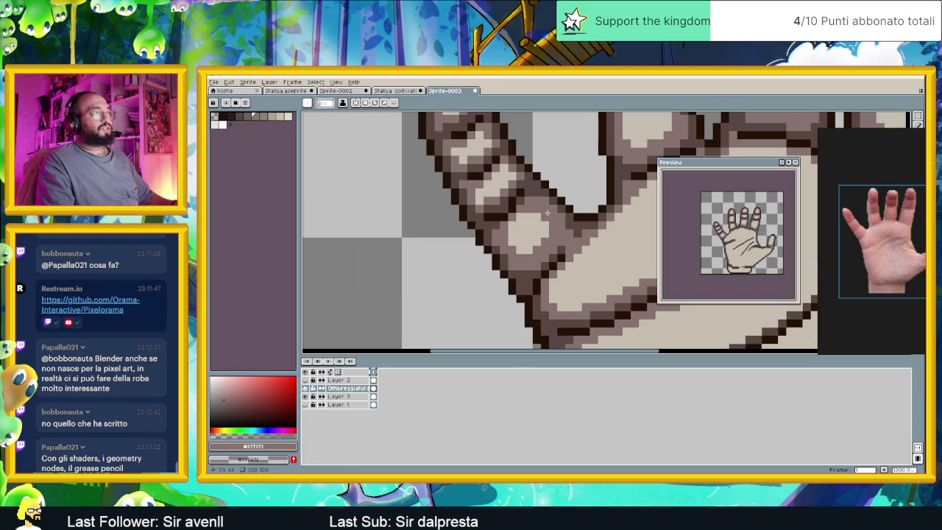
{"action": "scroll", "coordinate": [582, 238], "scroll_direction": "down", "scroll_amount": 2}
{"action": "scroll", "coordinate": [548, 245], "scroll_direction": "down", "scroll_amount": 1}
{"action": "scroll", "coordinate": [517, 252], "scroll_direction": "down", "scroll_amount": 1}
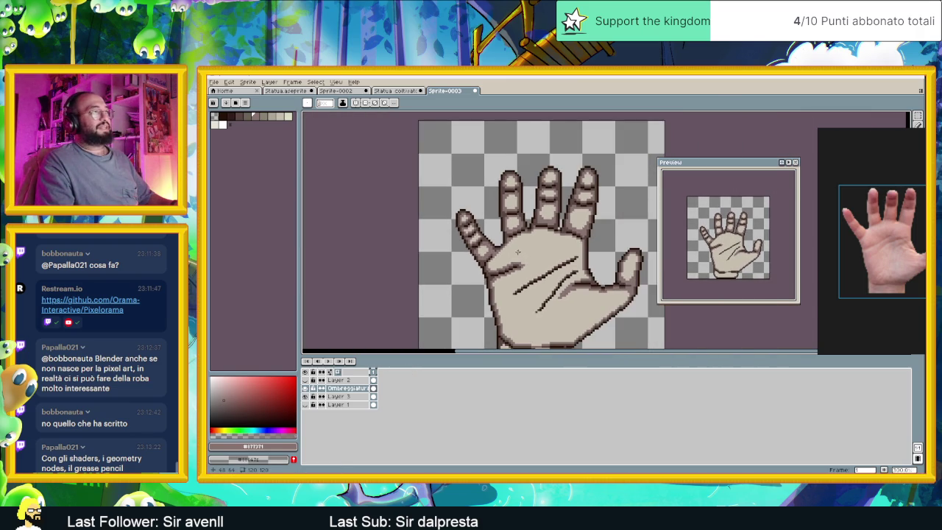
{"action": "scroll", "coordinate": [479, 240], "scroll_direction": "up", "scroll_amount": 2}
{"action": "scroll", "coordinate": [461, 232], "scroll_direction": "up", "scroll_amount": 1}
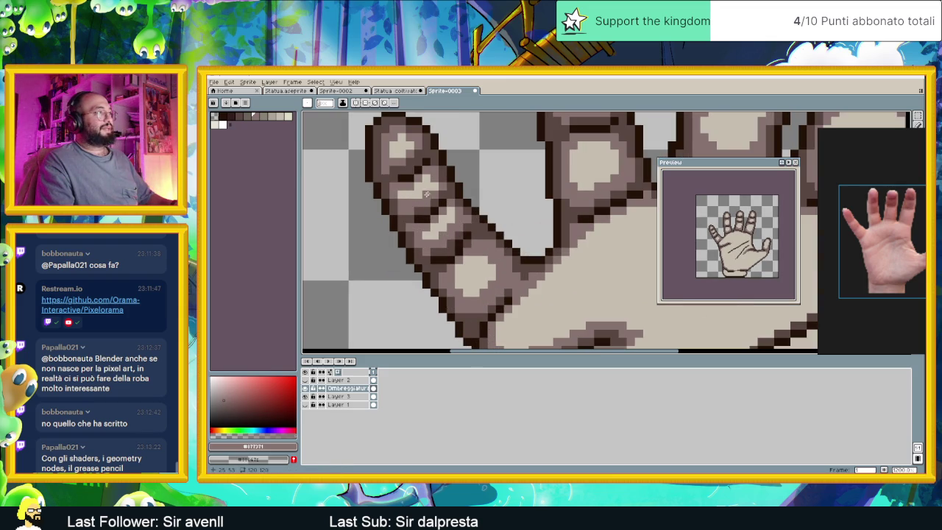
{"action": "scroll", "coordinate": [448, 199], "scroll_direction": "down", "scroll_amount": 5}
{"action": "scroll", "coordinate": [536, 238], "scroll_direction": "down", "scroll_amount": 2}
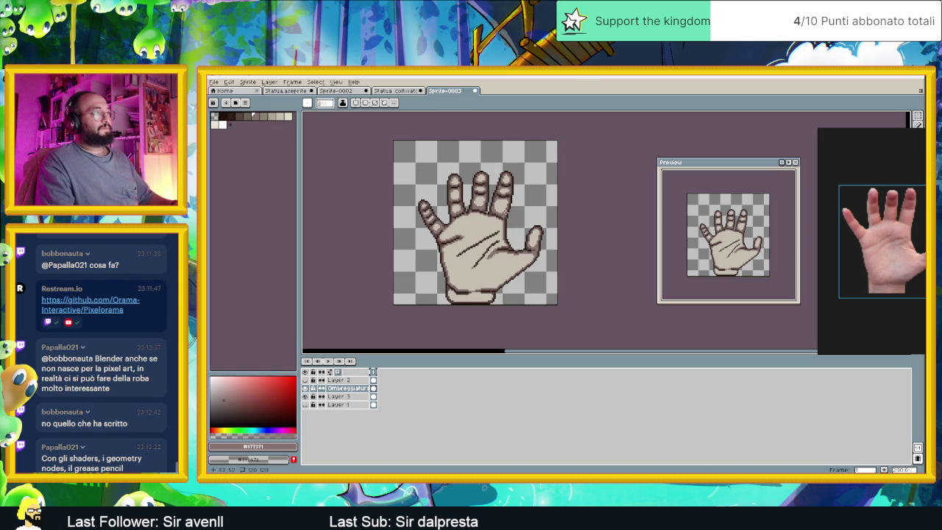
{"action": "scroll", "coordinate": [479, 206], "scroll_direction": "up", "scroll_amount": 3}
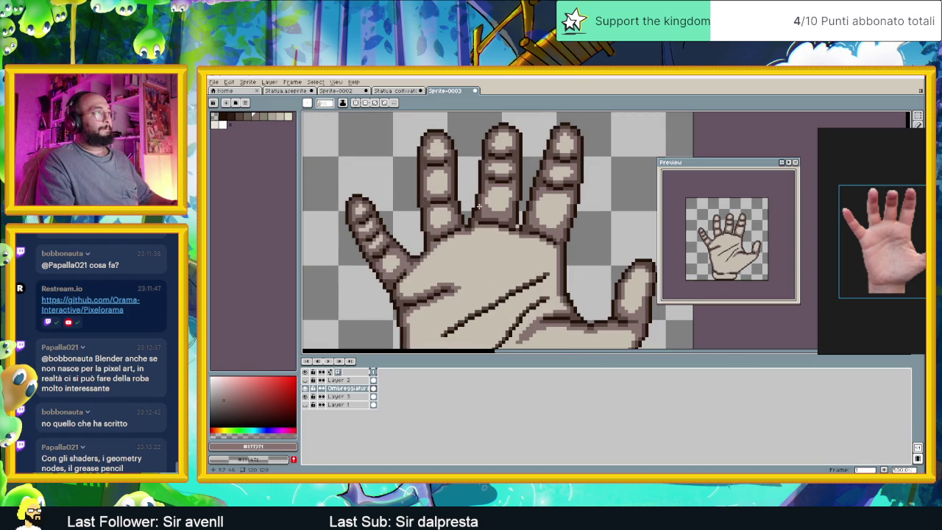
{"action": "scroll", "coordinate": [479, 206], "scroll_direction": "down", "scroll_amount": 1}
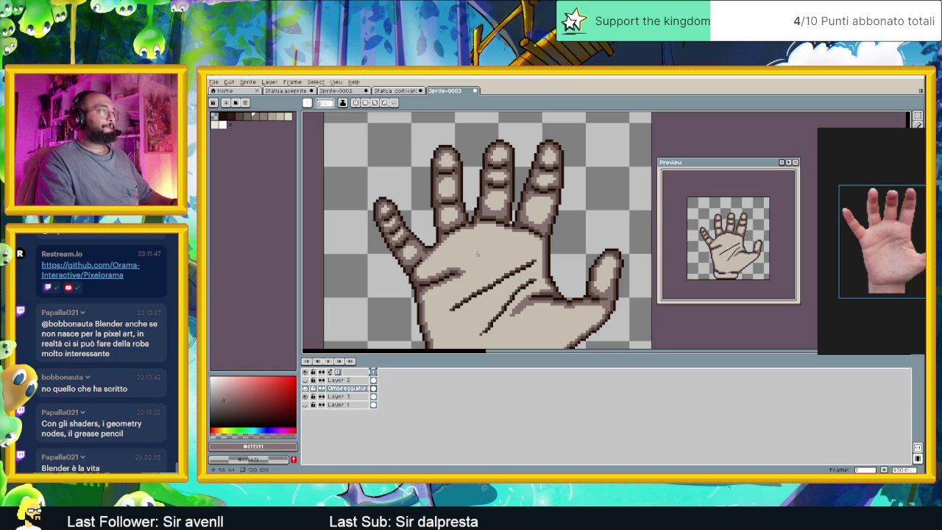
Soften both diagonal palm creases with grey mid-tone pixels, undoing and redrawing one stroke.
{"action": "scroll", "coordinate": [466, 219], "scroll_direction": "up", "scroll_amount": 2}
{"action": "scroll", "coordinate": [538, 216], "scroll_direction": "up", "scroll_amount": 2}
{"action": "scroll", "coordinate": [536, 215], "scroll_direction": "up", "scroll_amount": 2}
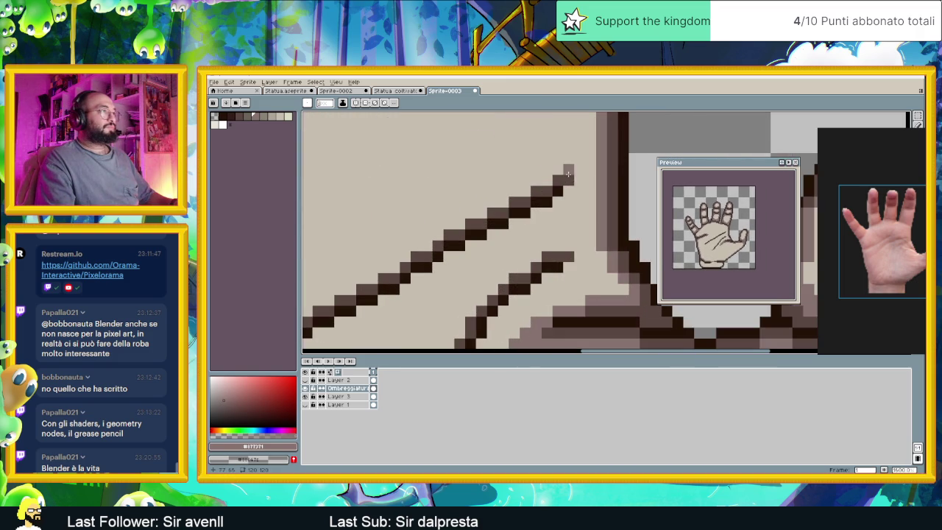
{"action": "mouse_move", "coordinate": [577, 170]}
{"action": "left_mouse_down"}
{"action": "mouse_move", "coordinate": [518, 191]}
{"action": "mouse_move", "coordinate": [585, 170]}
{"action": "left_mouse_up"}
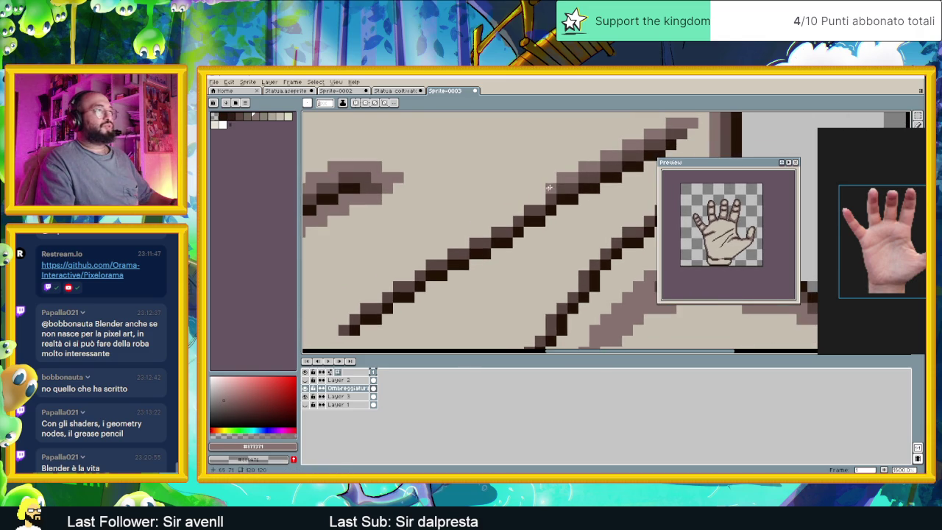
{"action": "mouse_move", "coordinate": [510, 212]}
{"action": "left_mouse_down"}
{"action": "mouse_move", "coordinate": [380, 294]}
{"action": "mouse_move", "coordinate": [383, 227]}
{"action": "mouse_move", "coordinate": [352, 264]}
{"action": "mouse_move", "coordinate": [363, 259]}
{"action": "left_mouse_up"}
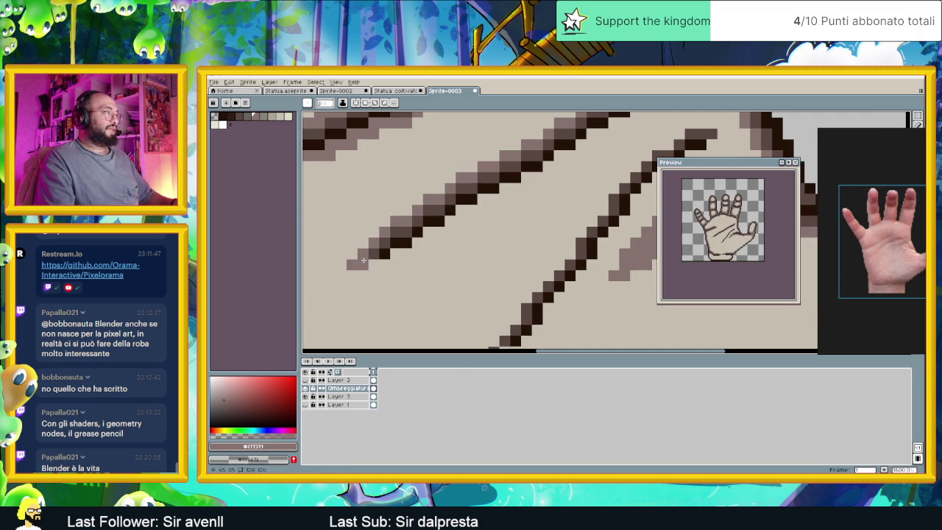
{"action": "key", "text": "ctrl+z"}
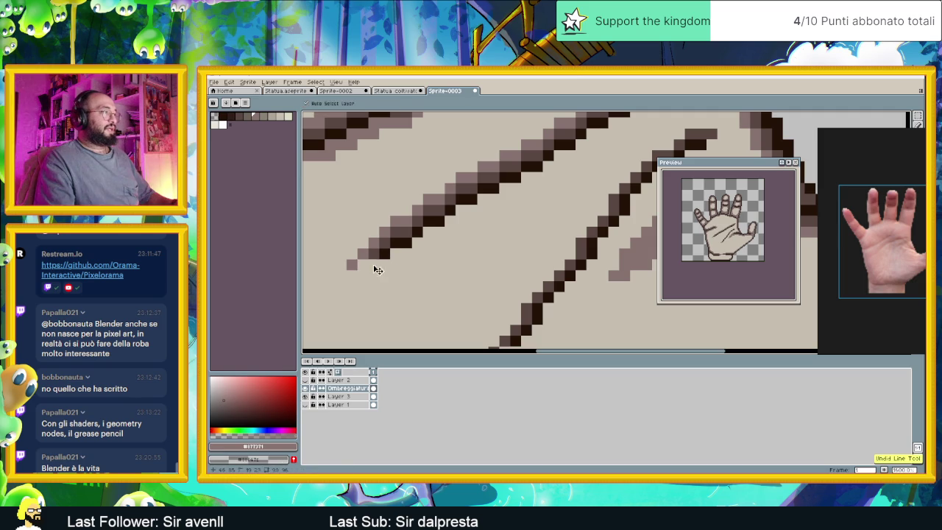
{"action": "mouse_move", "coordinate": [363, 263]}
{"action": "left_mouse_down"}
{"action": "mouse_move", "coordinate": [387, 264]}
{"action": "mouse_move", "coordinate": [460, 213]}
{"action": "left_mouse_up"}
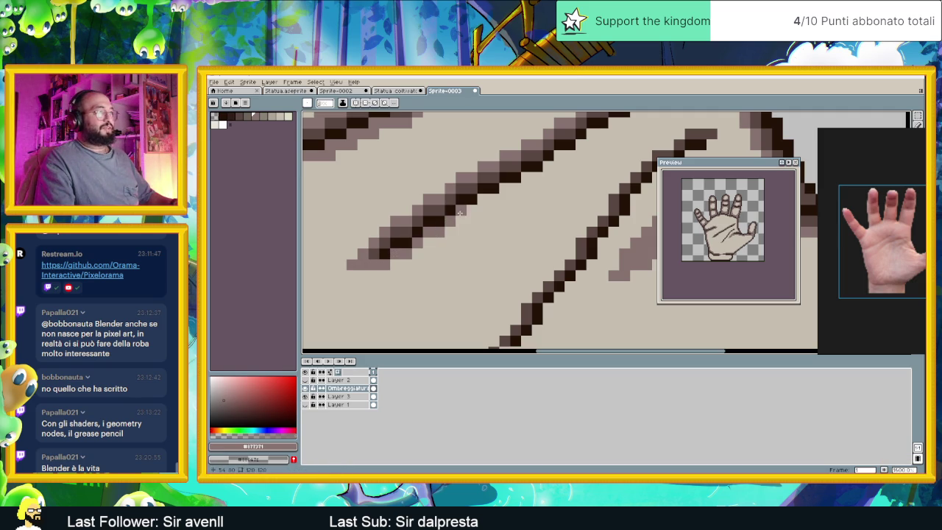
{"action": "left_click_drag", "start_coordinate": [527, 188], "coordinate": [504, 224]}
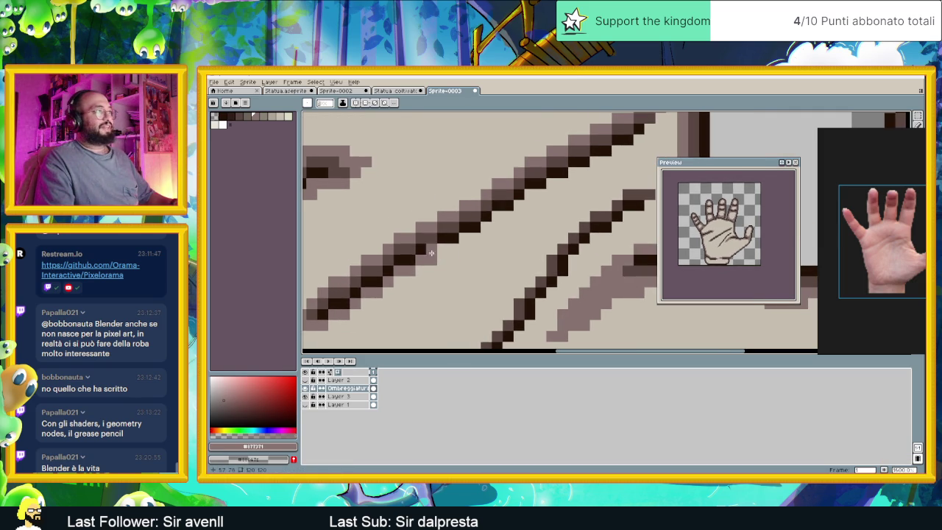
{"action": "mouse_move", "coordinate": [452, 245]}
{"action": "left_mouse_down"}
{"action": "mouse_move", "coordinate": [525, 206]}
{"action": "mouse_move", "coordinate": [458, 239]}
{"action": "left_mouse_up"}
{"action": "left_click", "coordinate": [473, 228]}
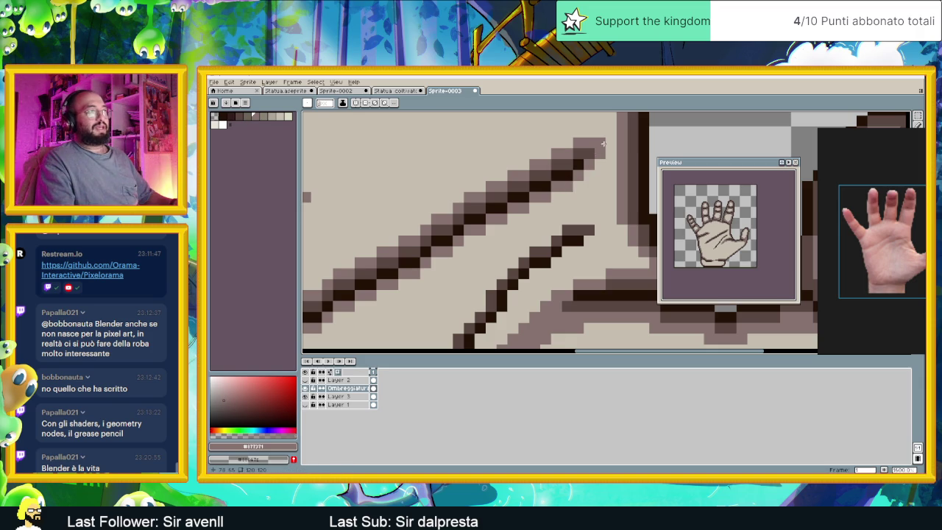
{"action": "scroll", "coordinate": [423, 248], "scroll_direction": "down", "scroll_amount": 2}
{"action": "scroll", "coordinate": [423, 248], "scroll_direction": "down", "scroll_amount": 2}
{"action": "scroll", "coordinate": [441, 221], "scroll_direction": "up", "scroll_amount": 2}
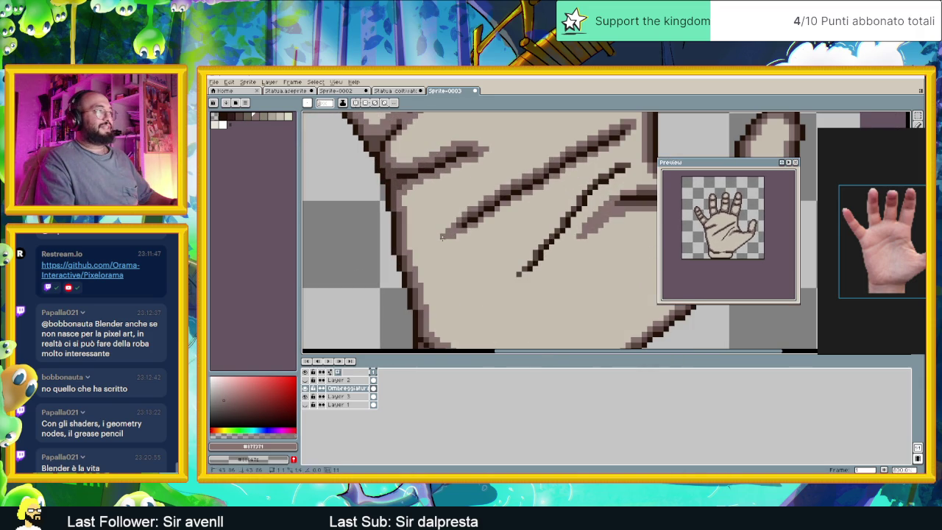
{"action": "scroll", "coordinate": [438, 257], "scroll_direction": "down", "scroll_amount": 1}
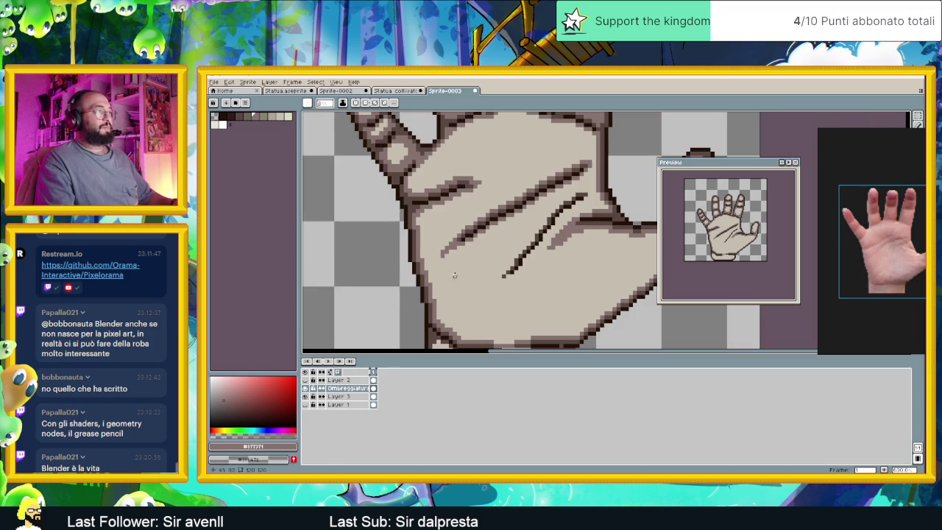
{"action": "scroll", "coordinate": [442, 253], "scroll_direction": "down", "scroll_amount": 2}
{"action": "scroll", "coordinate": [567, 186], "scroll_direction": "up", "scroll_amount": 2}
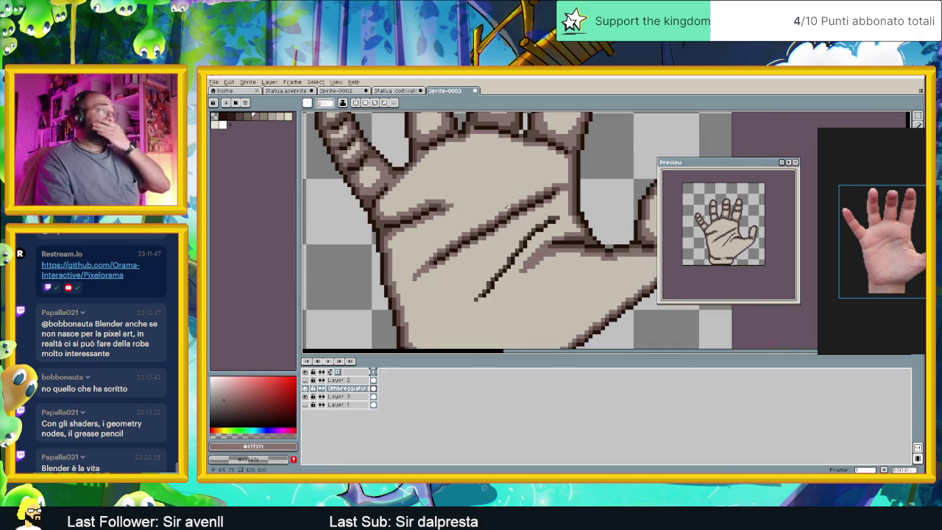
{"action": "scroll", "coordinate": [545, 199], "scroll_direction": "down", "scroll_amount": 1}
{"action": "scroll", "coordinate": [519, 232], "scroll_direction": "up", "scroll_amount": 1}
{"action": "scroll", "coordinate": [520, 231], "scroll_direction": "down", "scroll_amount": 1}
{"action": "scroll", "coordinate": [543, 218], "scroll_direction": "up", "scroll_amount": 1}
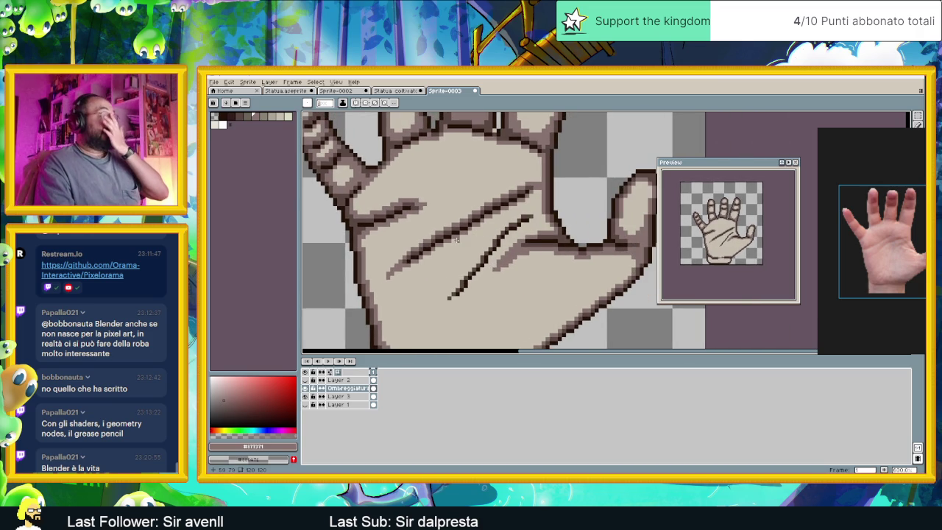
{"action": "scroll", "coordinate": [543, 218], "scroll_direction": "up", "scroll_amount": 2}
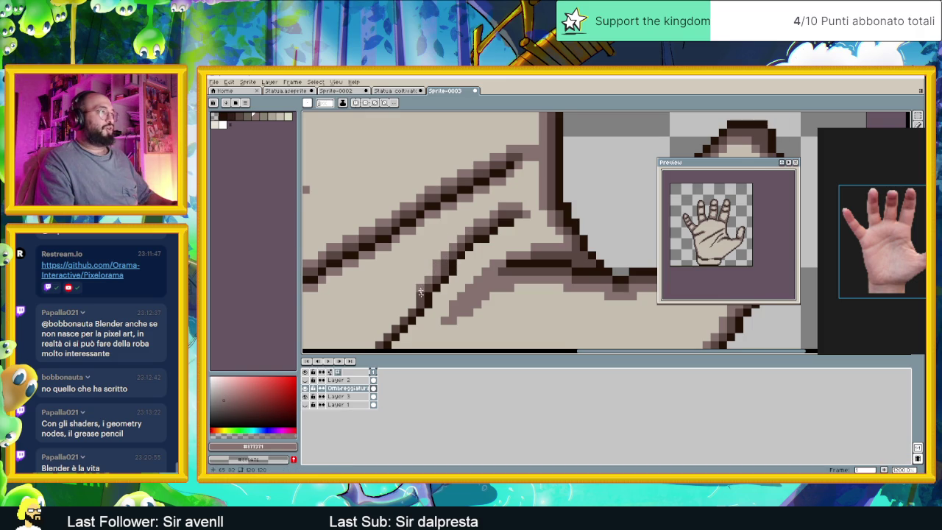
{"action": "left_click_drag", "start_coordinate": [421, 287], "coordinate": [477, 217]}
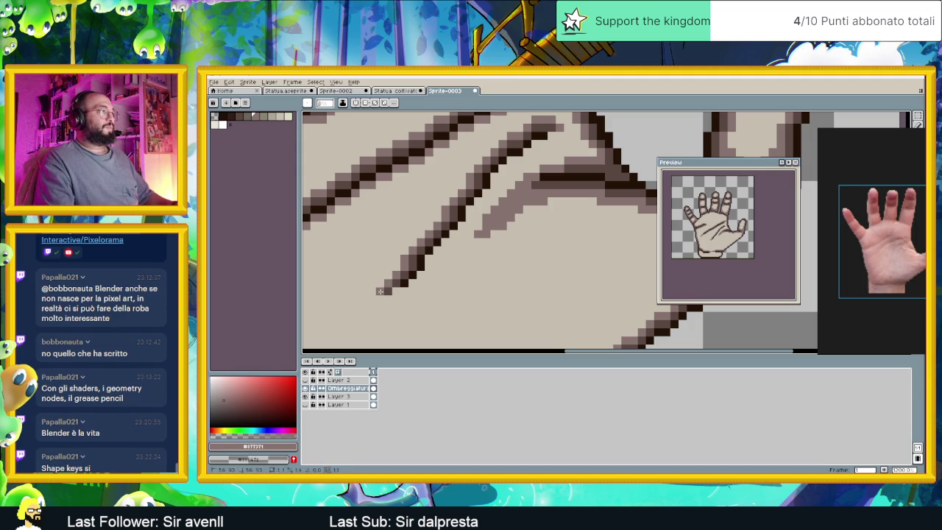
{"action": "left_click", "coordinate": [379, 291]}
{"action": "left_click", "coordinate": [384, 298]}
{"action": "left_click", "coordinate": [402, 287]}
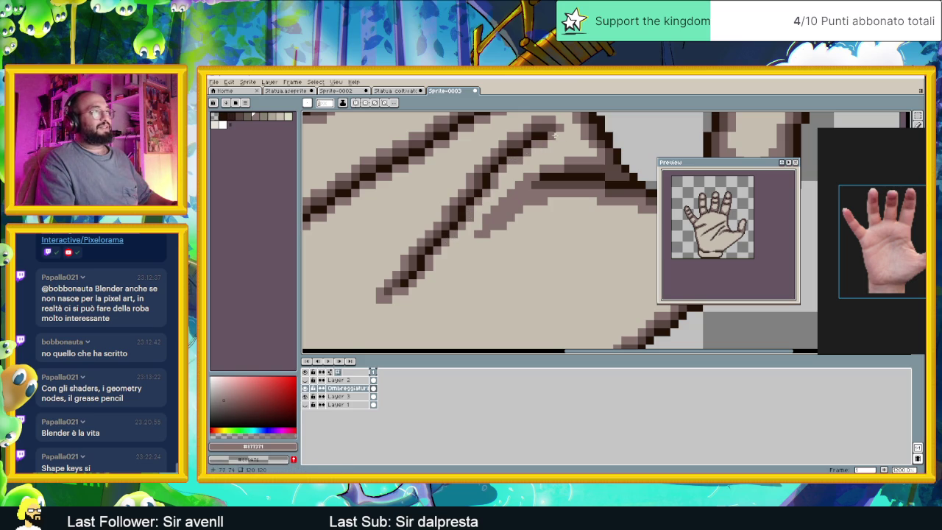
{"action": "scroll", "coordinate": [552, 136], "scroll_direction": "down", "scroll_amount": 5}
{"action": "scroll", "coordinate": [524, 206], "scroll_direction": "down", "scroll_amount": 4}
{"action": "scroll", "coordinate": [524, 206], "scroll_direction": "up", "scroll_amount": 5}
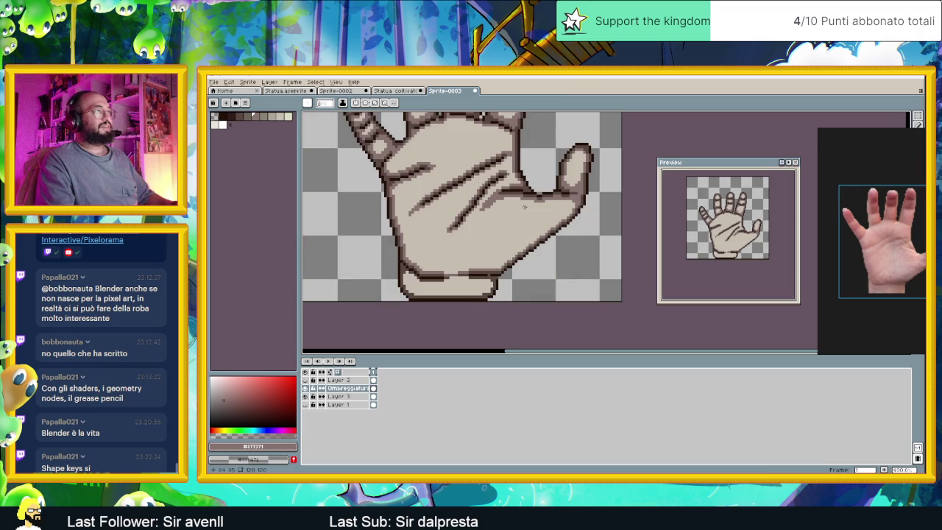
{"action": "scroll", "coordinate": [443, 237], "scroll_direction": "up", "scroll_amount": 3}
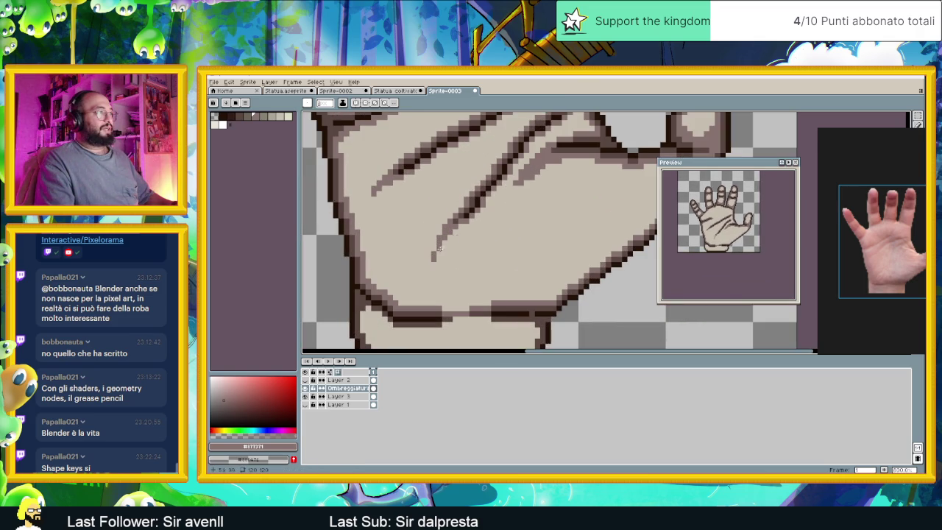
{"action": "scroll", "coordinate": [446, 229], "scroll_direction": "down", "scroll_amount": 3}
{"action": "scroll", "coordinate": [469, 224], "scroll_direction": "down", "scroll_amount": 1}
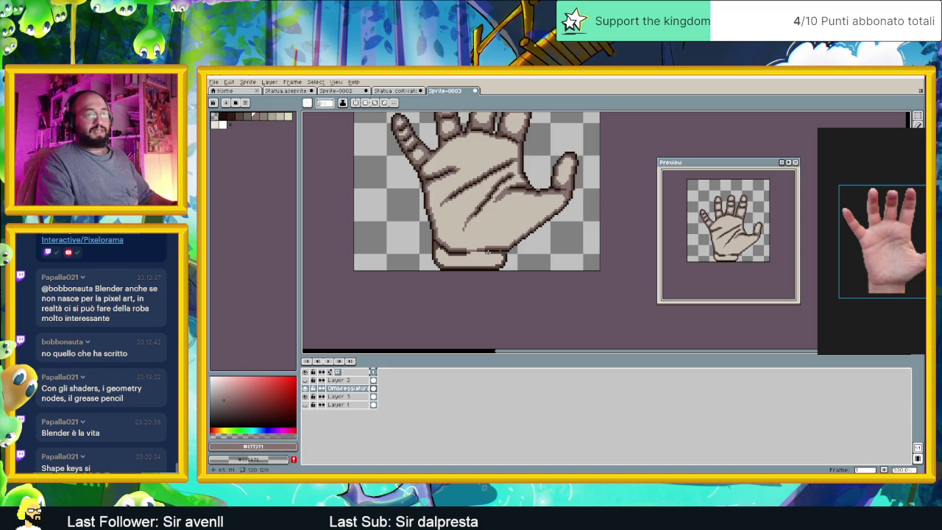
Zoom in and shade the wrist outline's inner edge and the row beneath the dark crease in grey.
{"action": "scroll", "coordinate": [482, 258], "scroll_direction": "up", "scroll_amount": 1}
{"action": "scroll", "coordinate": [477, 265], "scroll_direction": "up", "scroll_amount": 1}
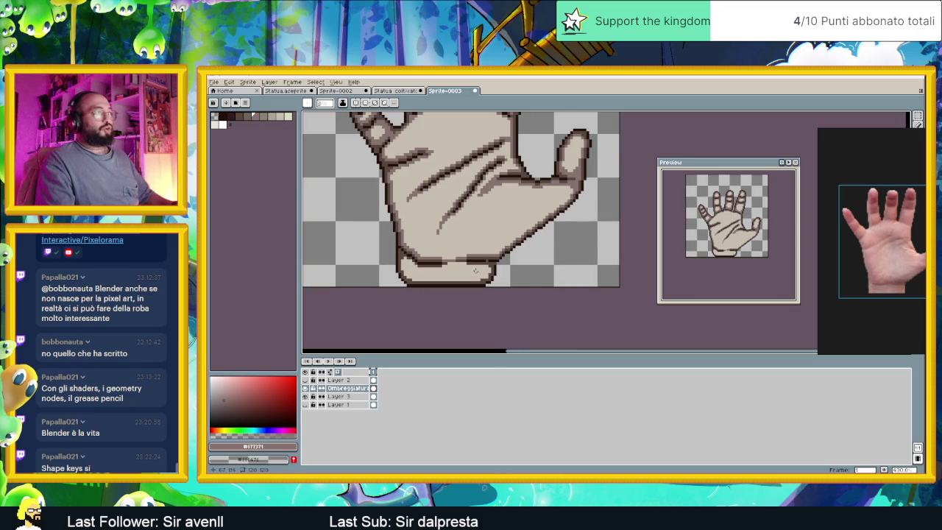
{"action": "scroll", "coordinate": [474, 268], "scroll_direction": "up", "scroll_amount": 1}
{"action": "scroll", "coordinate": [426, 273], "scroll_direction": "up", "scroll_amount": 1}
{"action": "scroll", "coordinate": [375, 235], "scroll_direction": "up", "scroll_amount": 2}
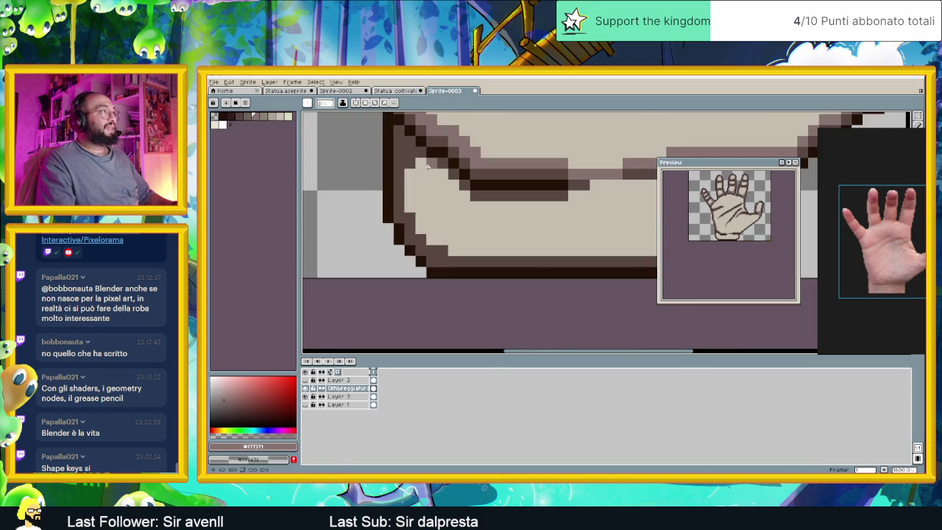
{"action": "mouse_move", "coordinate": [410, 177]}
{"action": "left_mouse_down"}
{"action": "mouse_move", "coordinate": [406, 208]}
{"action": "mouse_move", "coordinate": [444, 180]}
{"action": "mouse_move", "coordinate": [459, 193]}
{"action": "left_mouse_up"}
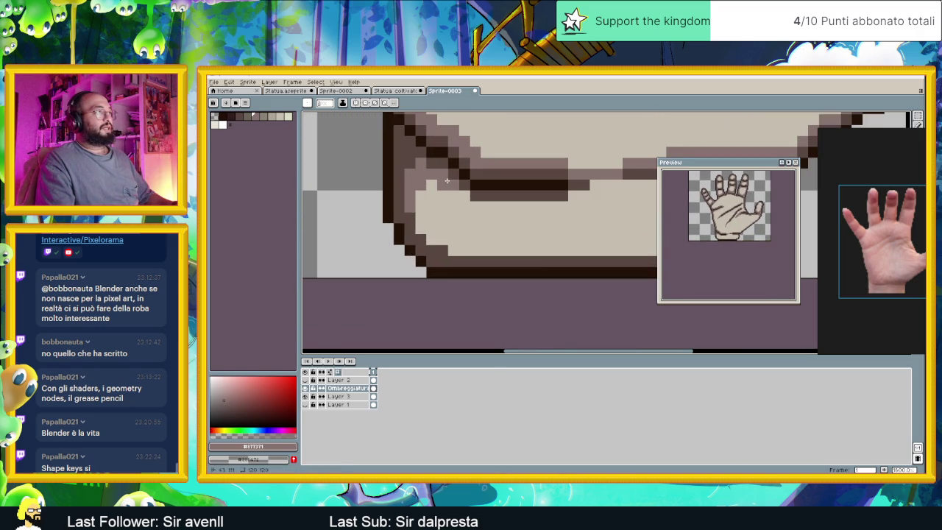
{"action": "left_click_drag", "start_coordinate": [552, 207], "coordinate": [486, 214]}
{"action": "mouse_move", "coordinate": [410, 213]}
{"action": "left_mouse_down"}
{"action": "mouse_move", "coordinate": [583, 192]}
{"action": "mouse_move", "coordinate": [471, 212]}
{"action": "mouse_move", "coordinate": [538, 220]}
{"action": "left_mouse_up"}
Continue the wrist shading diagonally down-right, along the bottom row, and up the inner edge.
{"action": "left_click", "coordinate": [562, 222]}
{"action": "left_click", "coordinate": [572, 244]}
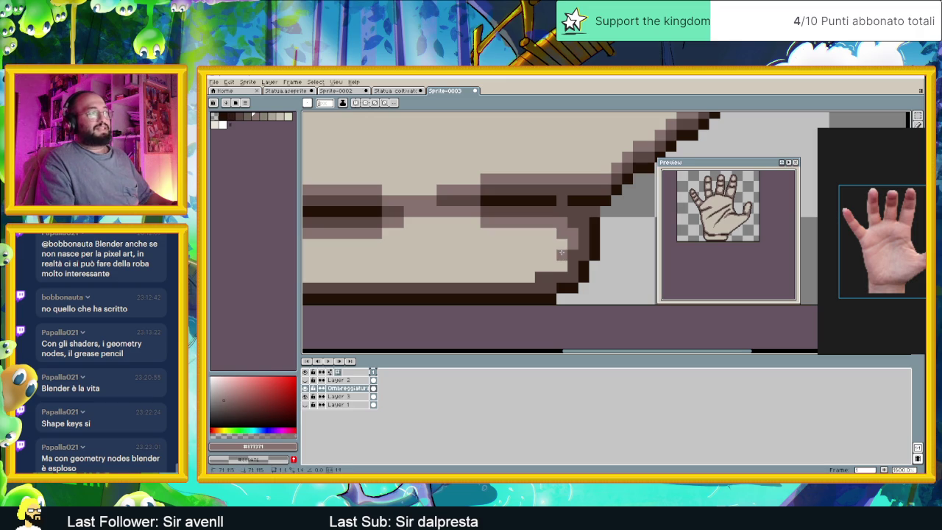
{"action": "mouse_move", "coordinate": [559, 264]}
{"action": "left_mouse_down"}
{"action": "mouse_move", "coordinate": [391, 275]}
{"action": "mouse_move", "coordinate": [552, 243]}
{"action": "mouse_move", "coordinate": [458, 236]}
{"action": "left_mouse_up"}
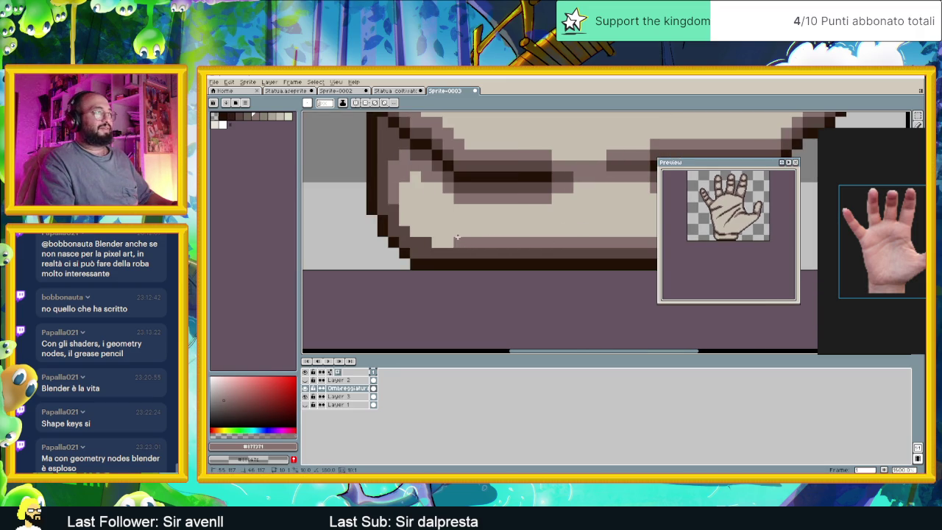
{"action": "left_click", "coordinate": [415, 232]}
{"action": "left_click", "coordinate": [404, 221]}
{"action": "left_click", "coordinate": [405, 210]}
Turn leftover beige wrist pixels into shading, then pan to the wrist's other end.
{"action": "left_click_drag", "start_coordinate": [406, 209], "coordinate": [394, 213]}
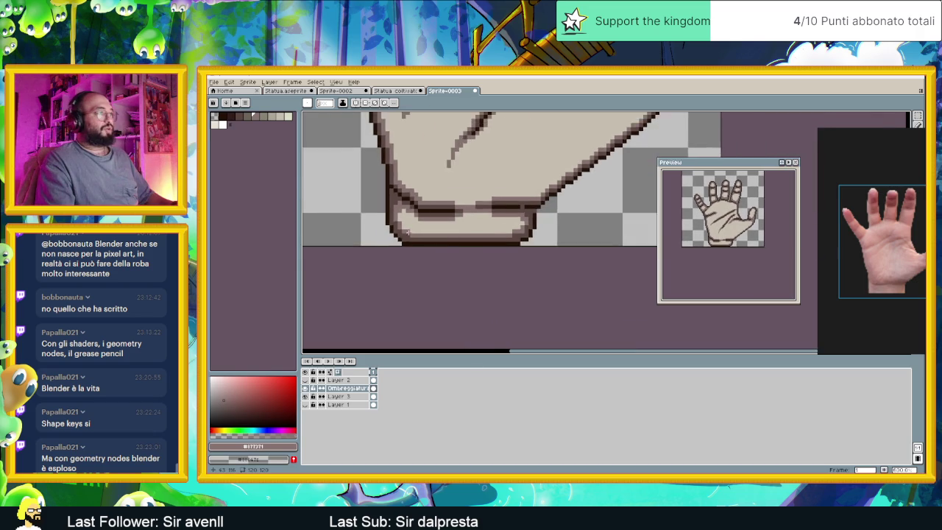
{"action": "scroll", "coordinate": [395, 213], "scroll_direction": "up", "scroll_amount": 1}
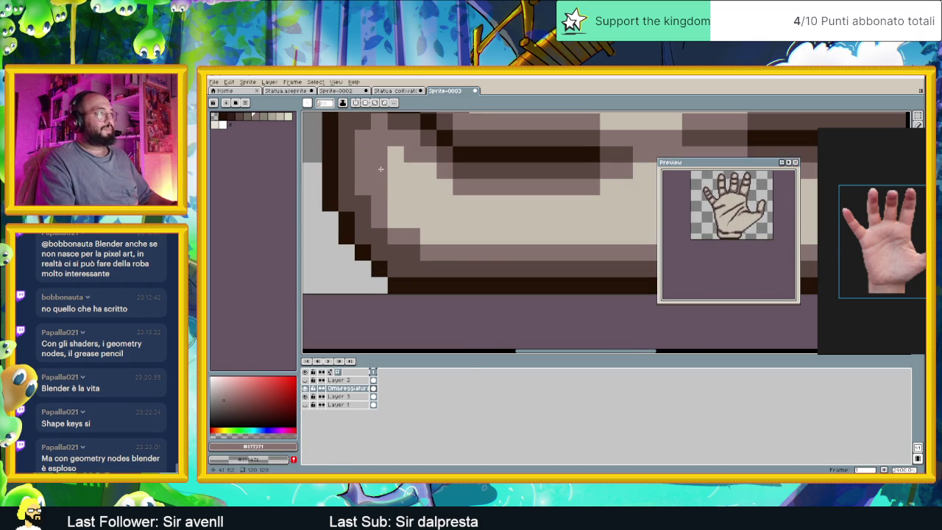
{"action": "left_click", "coordinate": [395, 171]}
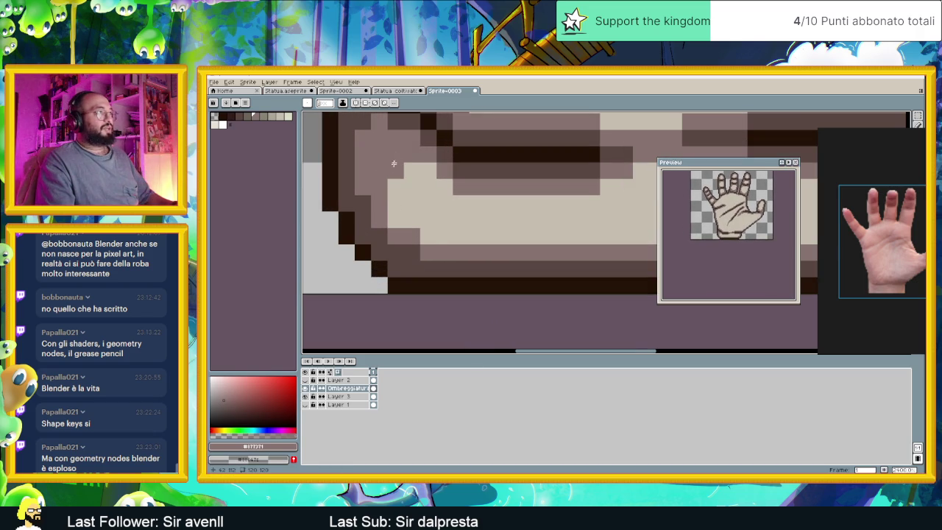
{"action": "left_click", "coordinate": [390, 220]}
{"action": "left_click_drag", "start_coordinate": [427, 240], "coordinate": [473, 264]}
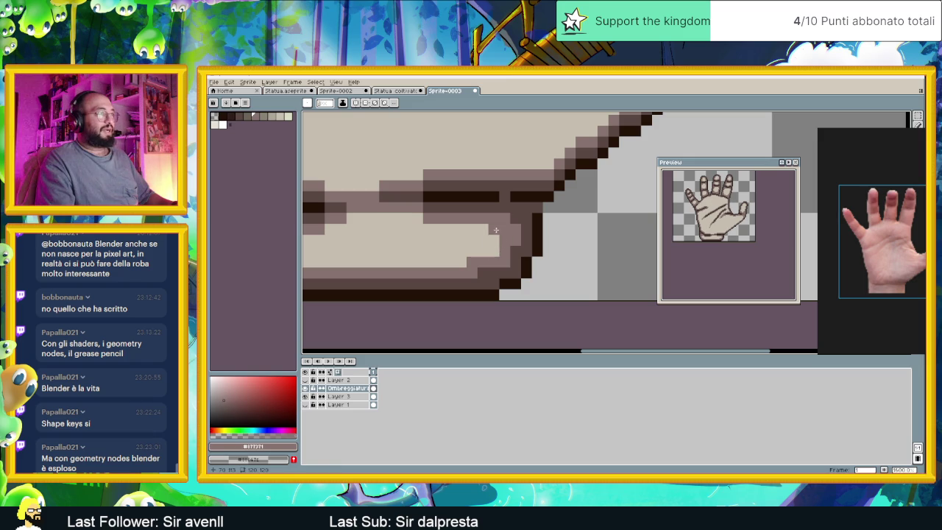
{"action": "scroll", "coordinate": [515, 214], "scroll_direction": "down", "scroll_amount": 2}
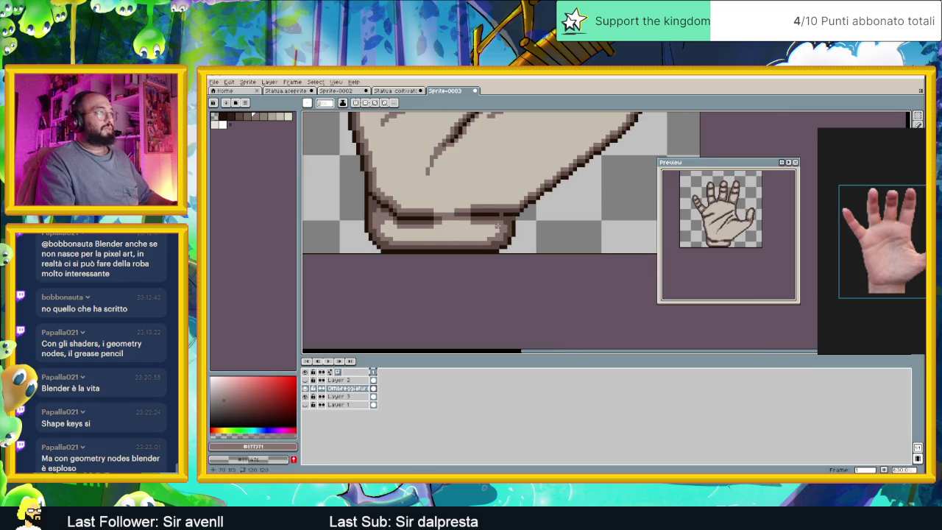
{"action": "scroll", "coordinate": [496, 213], "scroll_direction": "up", "scroll_amount": 2}
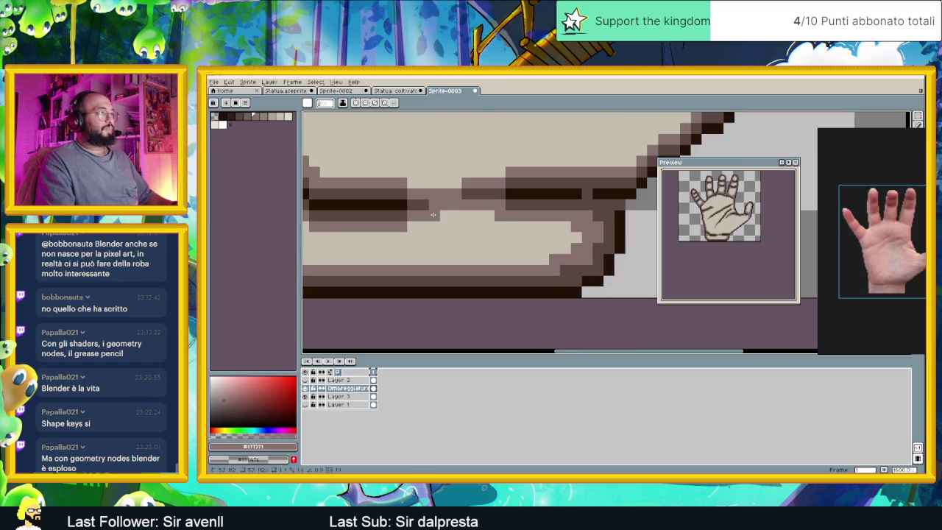
{"action": "scroll", "coordinate": [445, 237], "scroll_direction": "left", "scroll_amount": 3}
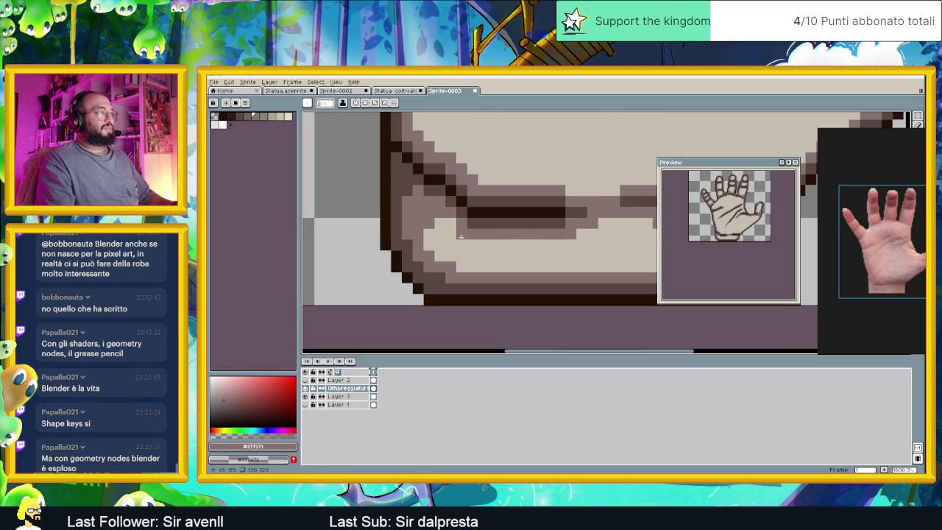
{"action": "scroll", "coordinate": [486, 244], "scroll_direction": "down", "scroll_amount": 3}
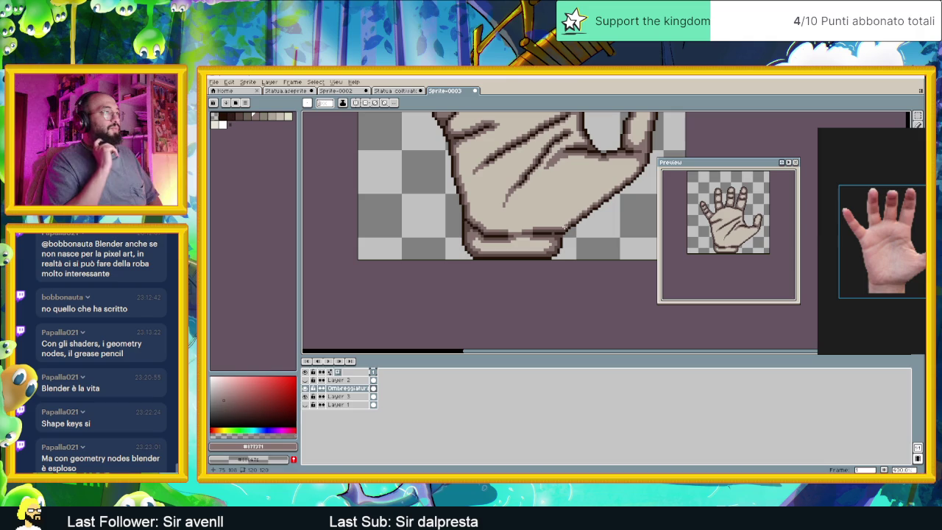
{"action": "scroll", "coordinate": [537, 259], "scroll_direction": "down", "scroll_amount": 2}
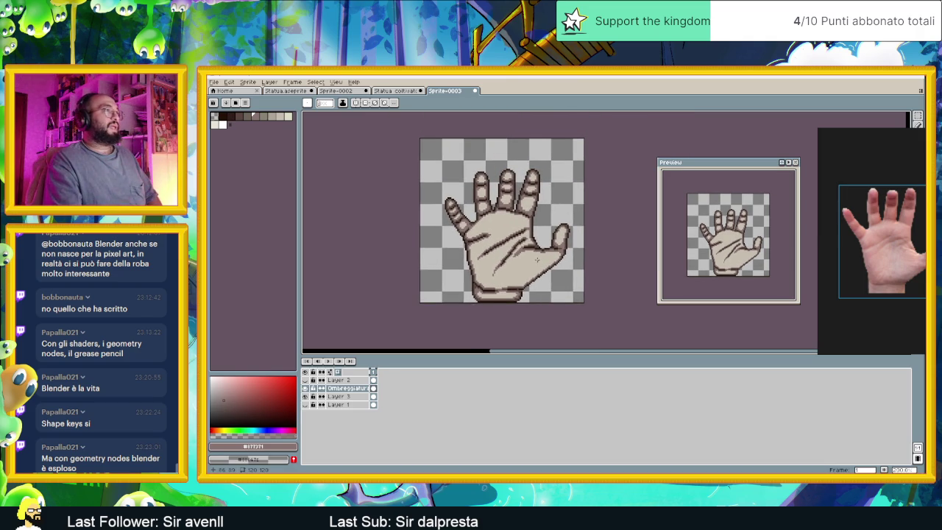
{"action": "scroll", "coordinate": [506, 226], "scroll_direction": "up", "scroll_amount": 1}
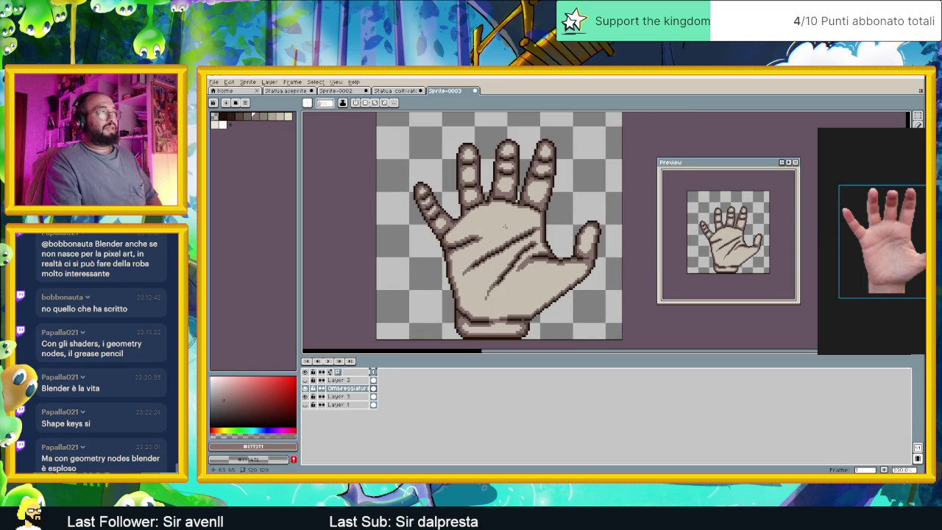
{"action": "scroll", "coordinate": [505, 226], "scroll_direction": "up", "scroll_amount": 1}
{"action": "scroll", "coordinate": [509, 195], "scroll_direction": "up", "scroll_amount": 1}
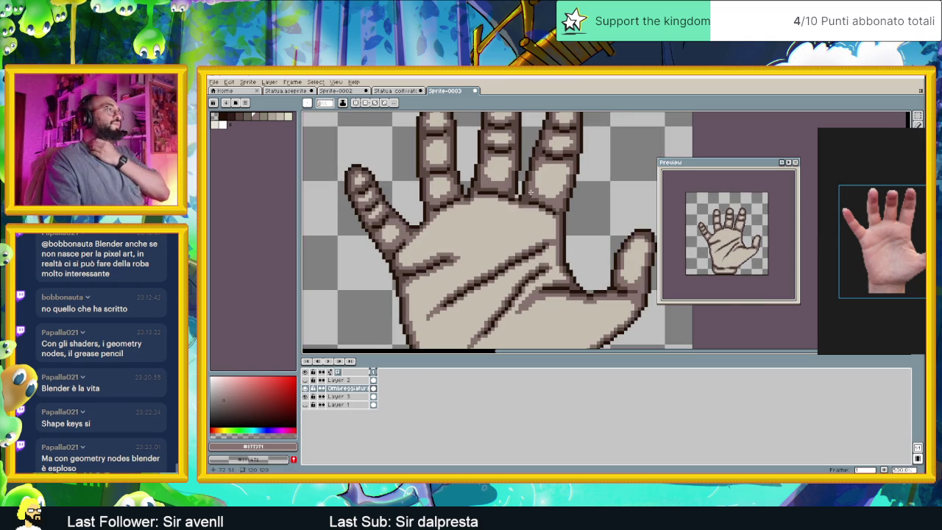
{"action": "scroll", "coordinate": [513, 166], "scroll_direction": "up", "scroll_amount": 1}
{"action": "scroll", "coordinate": [514, 166], "scroll_direction": "up", "scroll_amount": 1}
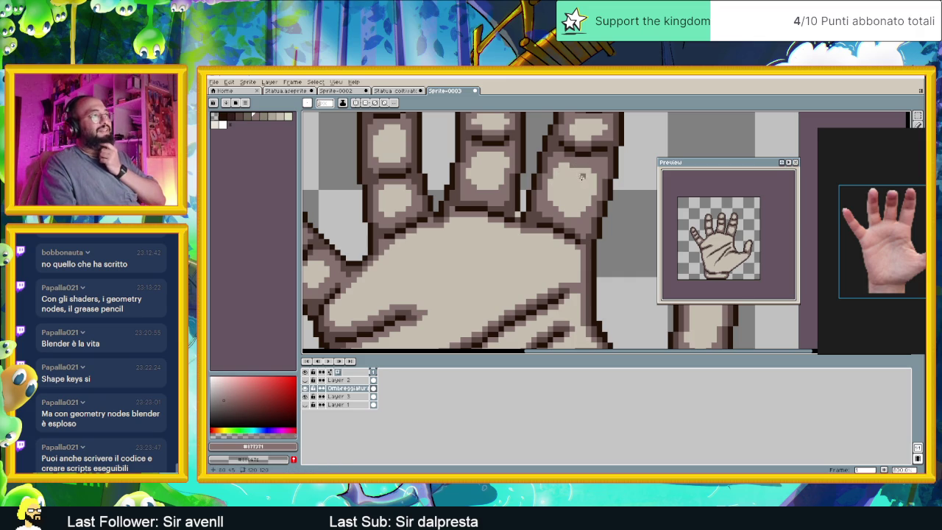
{"action": "scroll", "coordinate": [541, 211], "scroll_direction": "down", "scroll_amount": 1}
{"action": "scroll", "coordinate": [526, 203], "scroll_direction": "down", "scroll_amount": 1}
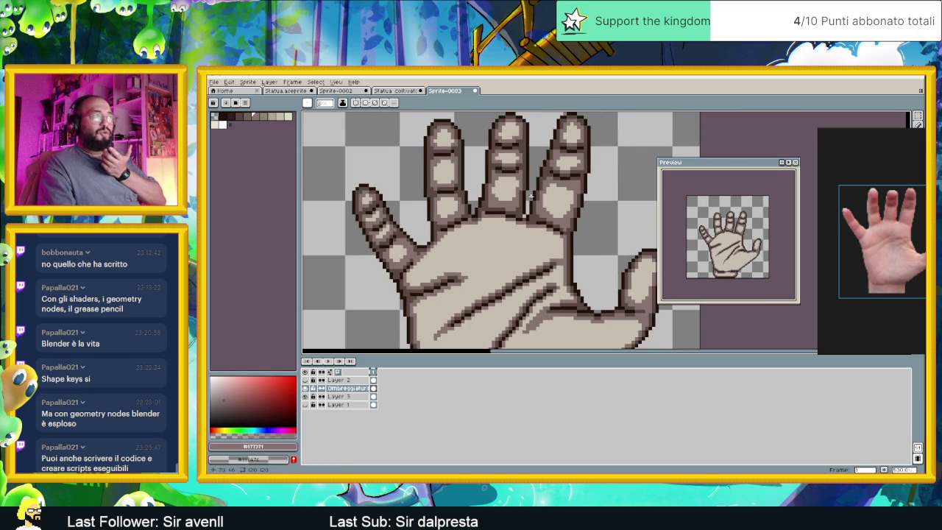
{"action": "scroll", "coordinate": [529, 200], "scroll_direction": "down", "scroll_amount": 1}
{"action": "scroll", "coordinate": [560, 267], "scroll_direction": "up", "scroll_amount": 1}
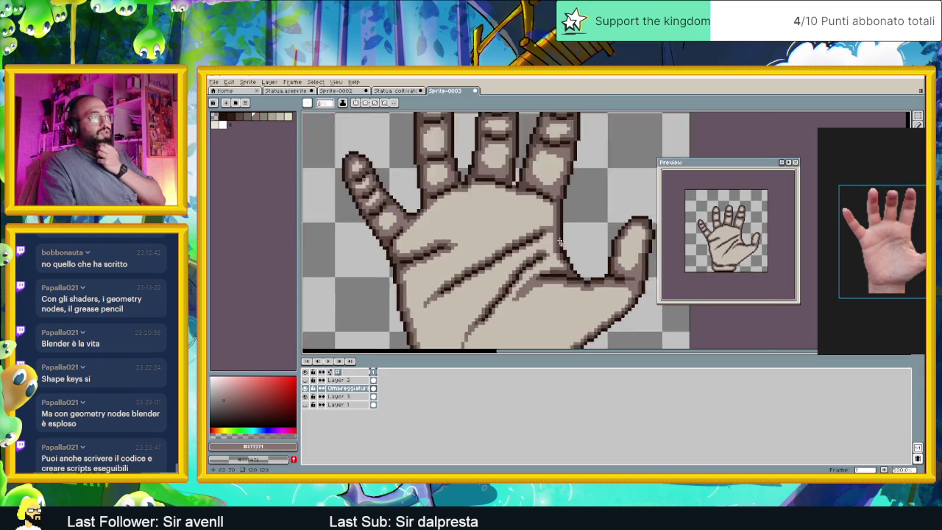
{"action": "scroll", "coordinate": [544, 220], "scroll_direction": "up", "scroll_amount": 2}
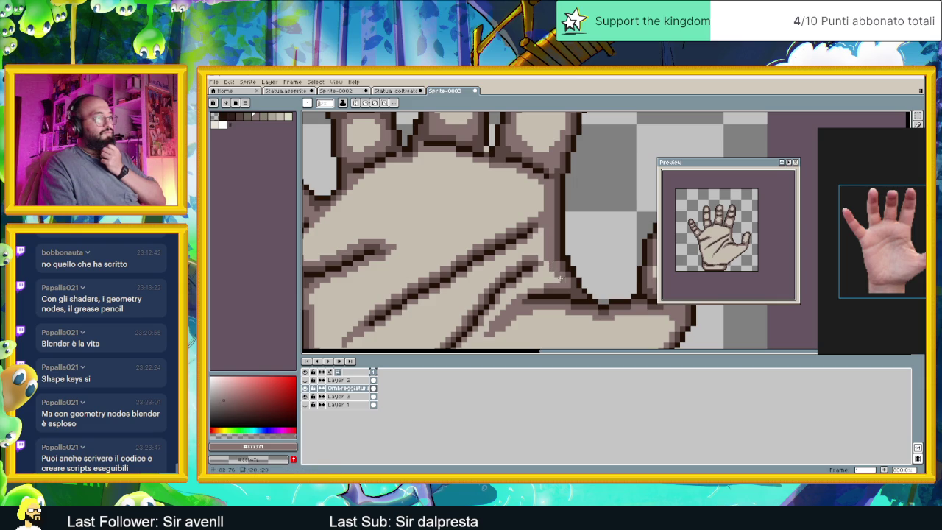
{"action": "left_click_drag", "start_coordinate": [557, 280], "coordinate": [575, 296]}
{"action": "scroll", "coordinate": [575, 295], "scroll_direction": "down", "scroll_amount": 1}
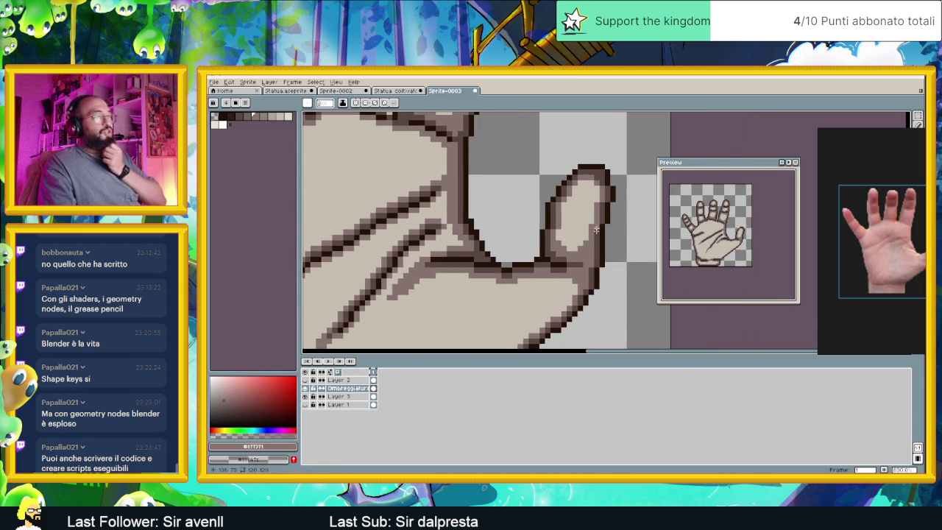
{"action": "scroll", "coordinate": [566, 287], "scroll_direction": "down", "scroll_amount": 1}
{"action": "scroll", "coordinate": [561, 283], "scroll_direction": "up", "scroll_amount": 2}
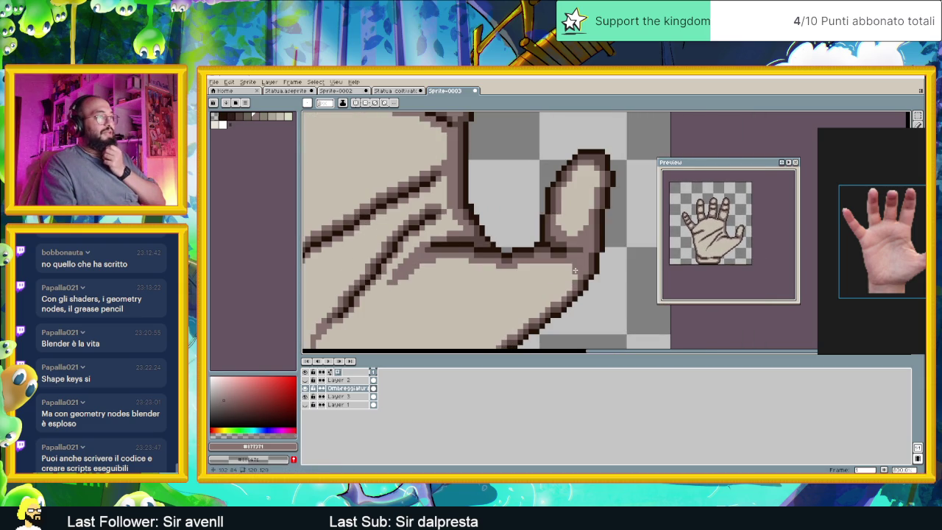
{"action": "left_click_drag", "start_coordinate": [560, 289], "coordinate": [615, 235]}
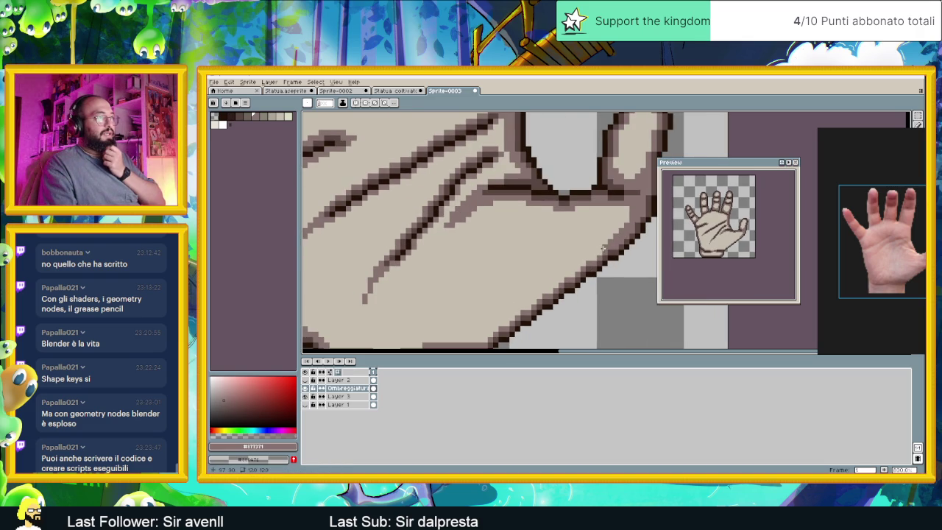
{"action": "scroll", "coordinate": [616, 237], "scroll_direction": "down", "scroll_amount": 1}
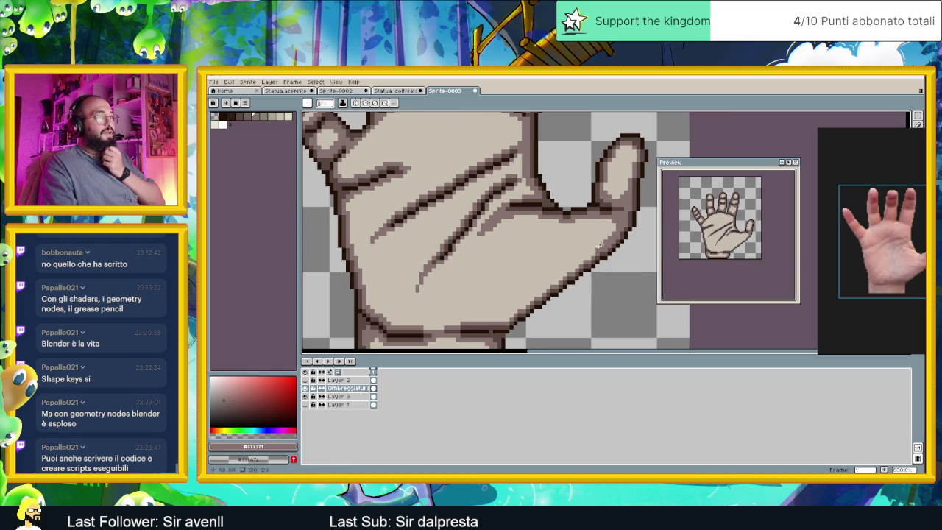
{"action": "scroll", "coordinate": [562, 254], "scroll_direction": "down", "scroll_amount": 1}
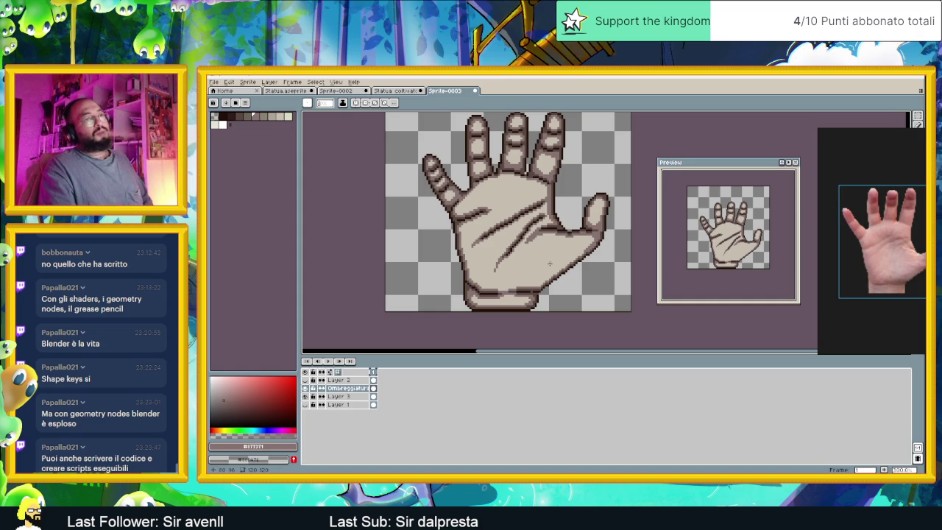
{"action": "scroll", "coordinate": [552, 262], "scroll_direction": "up", "scroll_amount": 1}
{"action": "scroll", "coordinate": [559, 260], "scroll_direction": "up", "scroll_amount": 1}
{"action": "scroll", "coordinate": [561, 259], "scroll_direction": "up", "scroll_amount": 2}
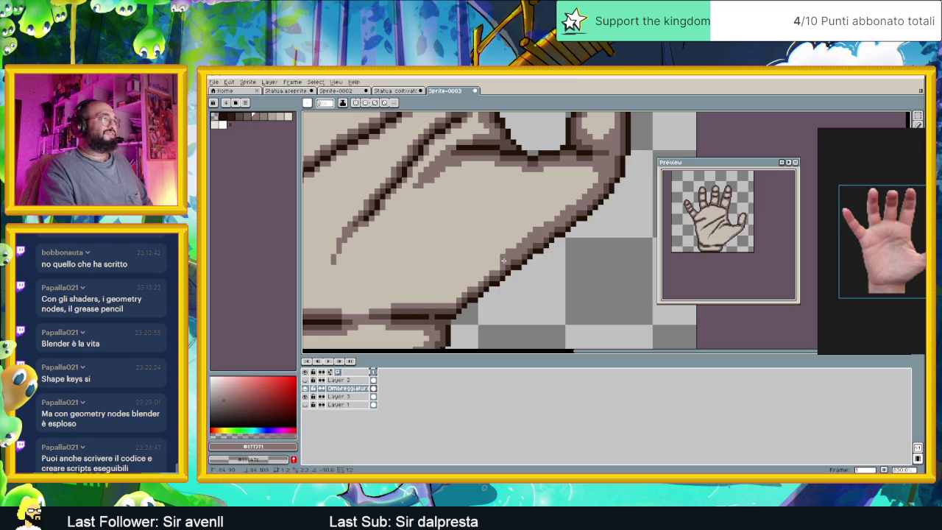
Draw a dark brown line along the bottom palm crease above the wrist.
{"action": "scroll", "coordinate": [497, 261], "scroll_direction": "left", "scroll_amount": 2}
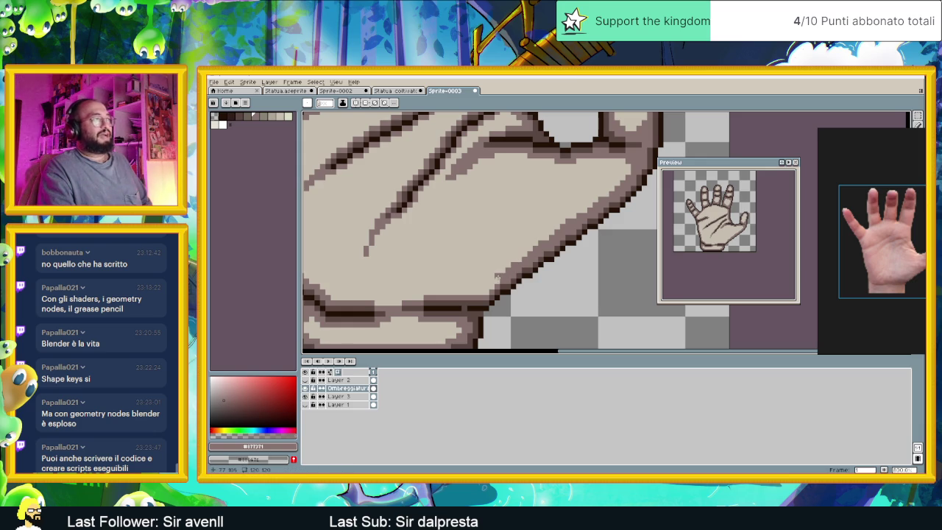
{"action": "left_click_drag", "start_coordinate": [484, 292], "coordinate": [430, 293]}
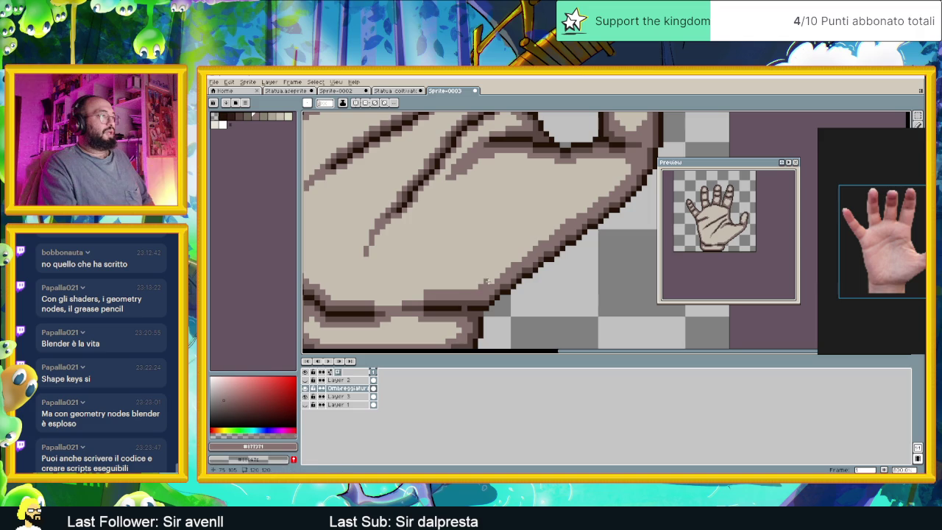
{"action": "scroll", "coordinate": [480, 289], "scroll_direction": "left", "scroll_amount": 1}
{"action": "scroll", "coordinate": [471, 289], "scroll_direction": "left", "scroll_amount": 2}
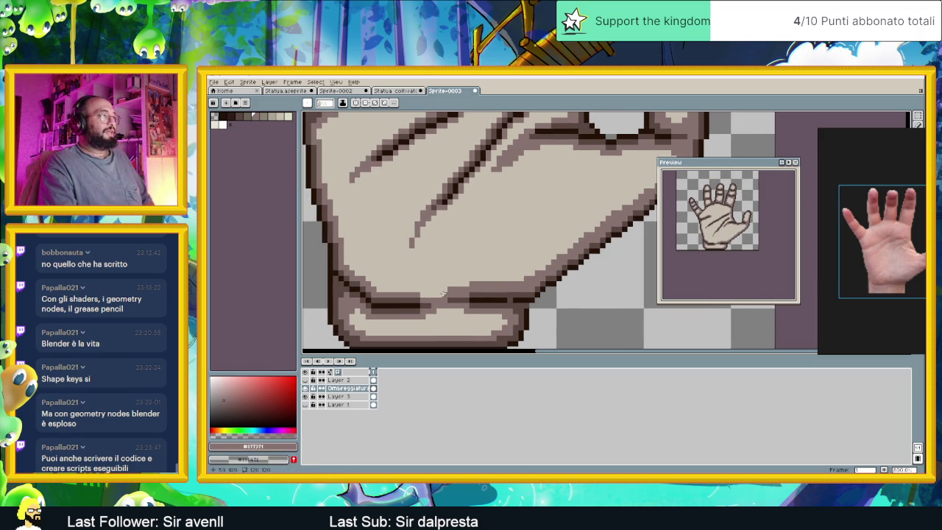
{"action": "scroll", "coordinate": [560, 308], "scroll_direction": "left", "scroll_amount": 2}
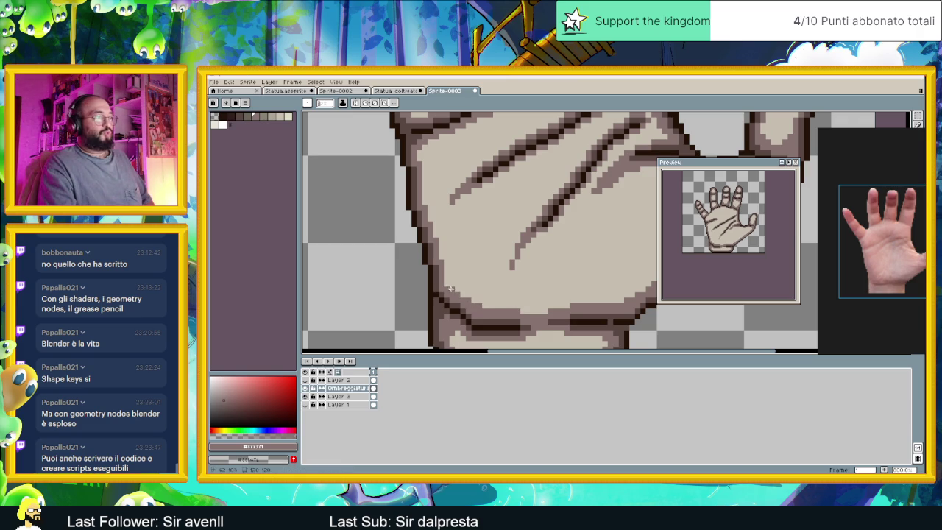
Zoom out and pan across the wrist to check the new crease shading.
{"action": "scroll", "coordinate": [491, 276], "scroll_direction": "down", "scroll_amount": 3}
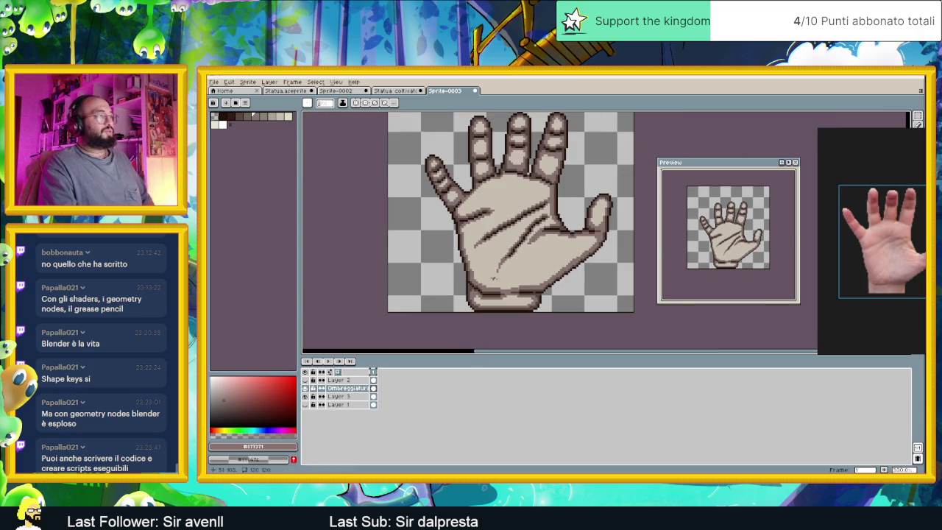
{"action": "scroll", "coordinate": [485, 275], "scroll_direction": "up", "scroll_amount": 3}
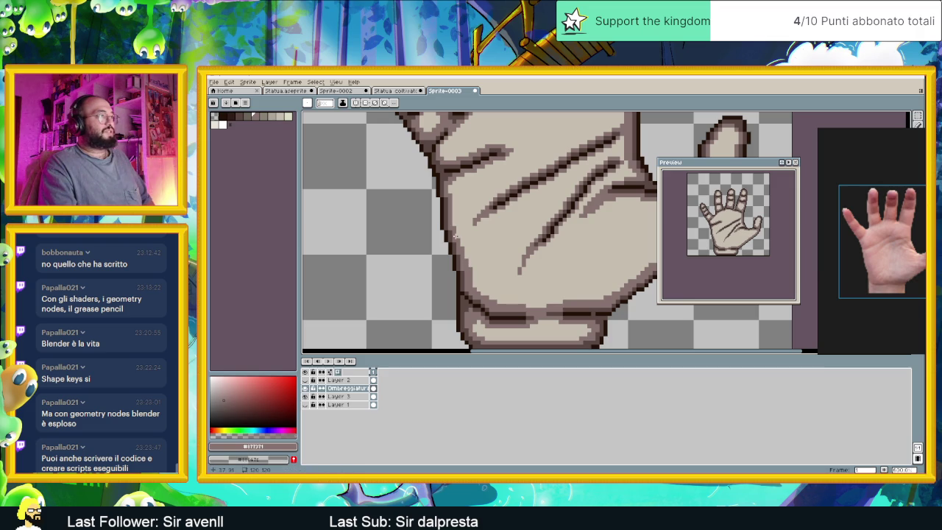
{"action": "scroll", "coordinate": [457, 237], "scroll_direction": "down", "scroll_amount": 2}
{"action": "scroll", "coordinate": [478, 265], "scroll_direction": "down", "scroll_amount": 1}
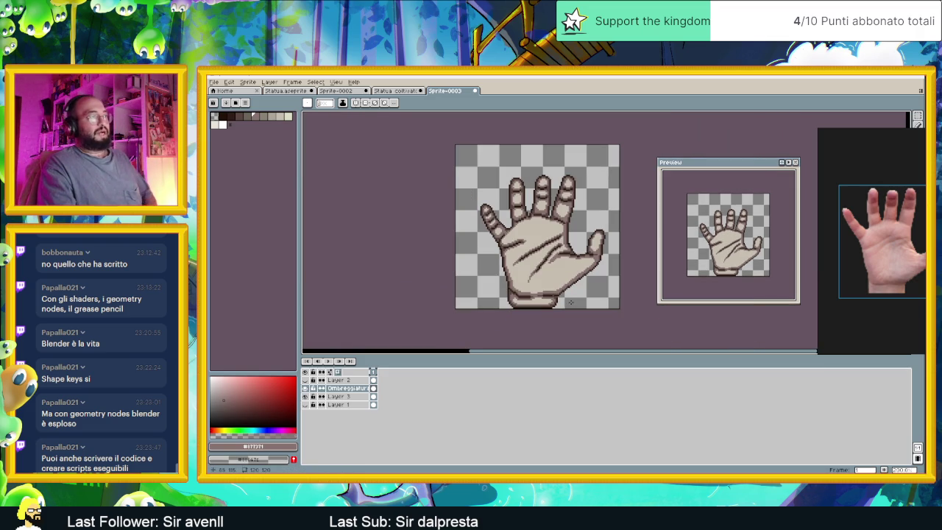
{"action": "scroll", "coordinate": [511, 296], "scroll_direction": "up", "scroll_amount": 1}
{"action": "scroll", "coordinate": [559, 302], "scroll_direction": "up", "scroll_amount": 1}
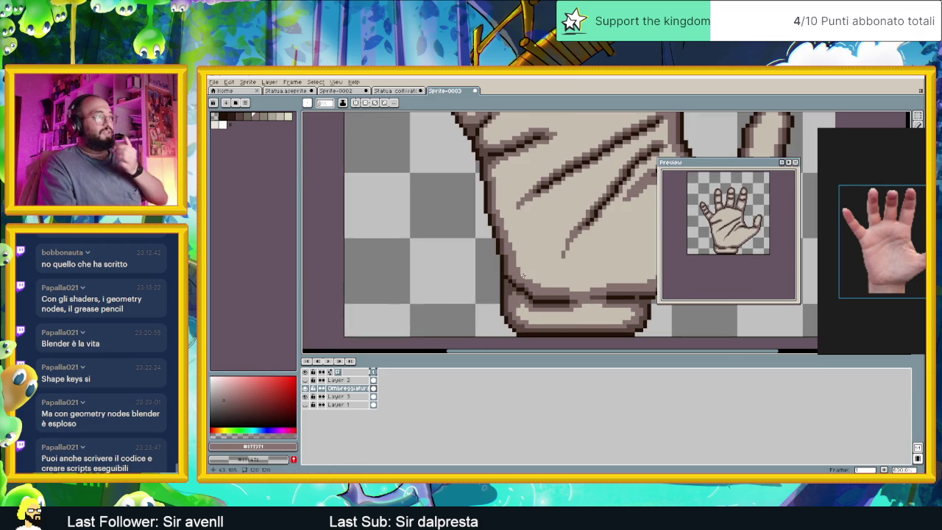
{"action": "scroll", "coordinate": [611, 305], "scroll_direction": "up", "scroll_amount": 1}
{"action": "scroll", "coordinate": [475, 297], "scroll_direction": "down", "scroll_amount": 1}
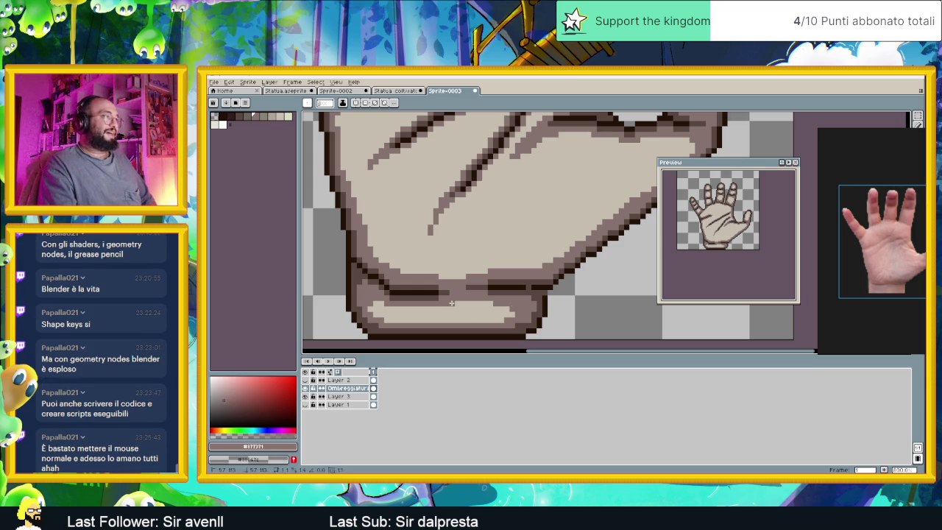
{"action": "scroll", "coordinate": [460, 303], "scroll_direction": "down", "scroll_amount": 1}
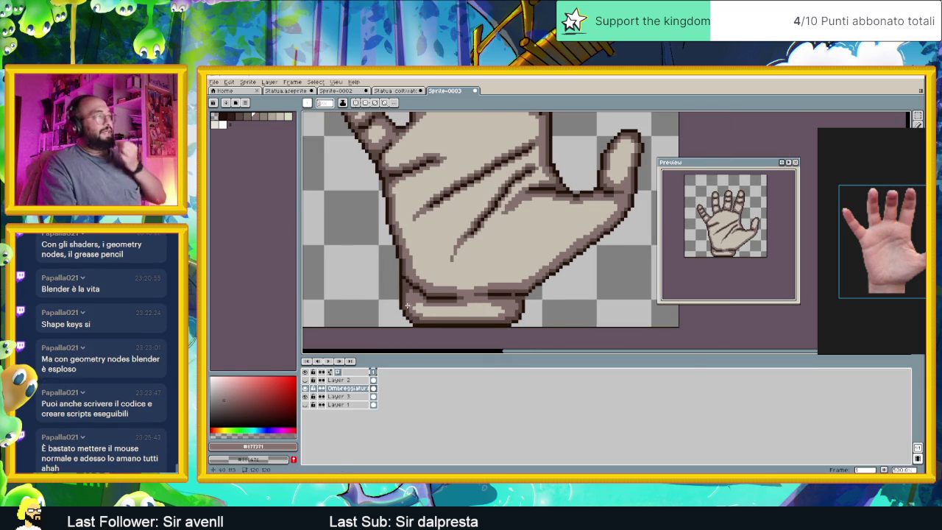
{"action": "scroll", "coordinate": [486, 298], "scroll_direction": "down", "scroll_amount": 1}
{"action": "scroll", "coordinate": [486, 298], "scroll_direction": "up", "scroll_amount": 2}
{"action": "scroll", "coordinate": [441, 287], "scroll_direction": "up", "scroll_amount": 1}
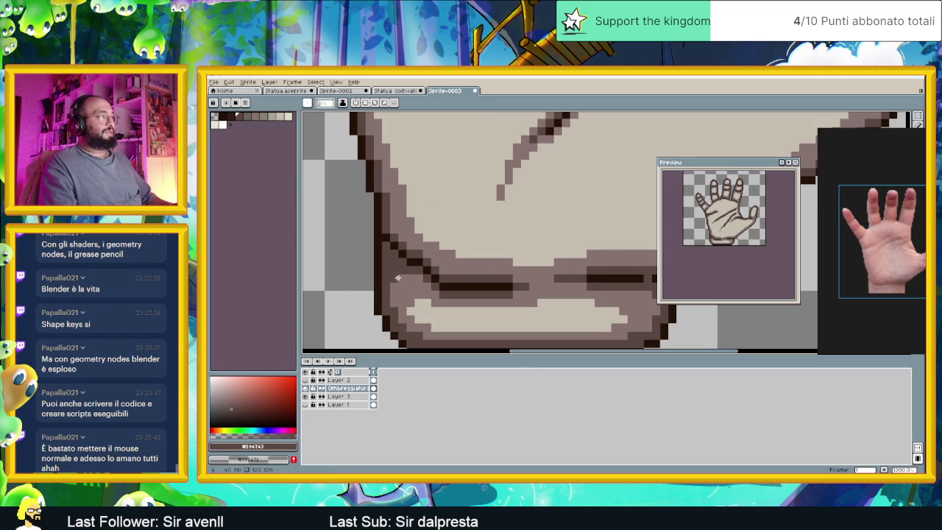
{"action": "left_click_drag", "start_coordinate": [587, 309], "coordinate": [532, 295]}
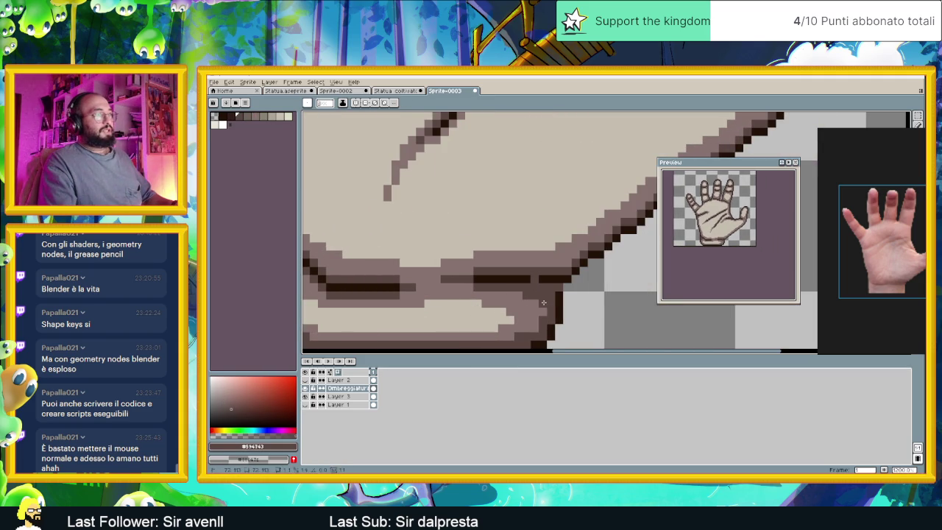
{"action": "scroll", "coordinate": [515, 318], "scroll_direction": "up", "scroll_amount": 1}
{"action": "scroll", "coordinate": [493, 312], "scroll_direction": "down", "scroll_amount": 1}
{"action": "scroll", "coordinate": [468, 306], "scroll_direction": "up", "scroll_amount": 1}
{"action": "scroll", "coordinate": [458, 299], "scroll_direction": "down", "scroll_amount": 3}
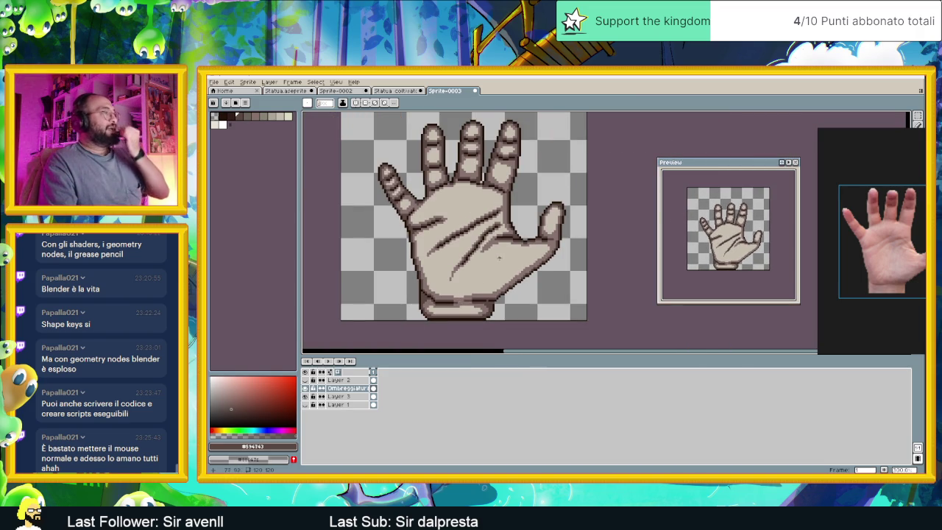
Extend a palm crease line by one pixel and add a short stroke nearby.
{"action": "scroll", "coordinate": [481, 195], "scroll_direction": "up", "scroll_amount": 2}
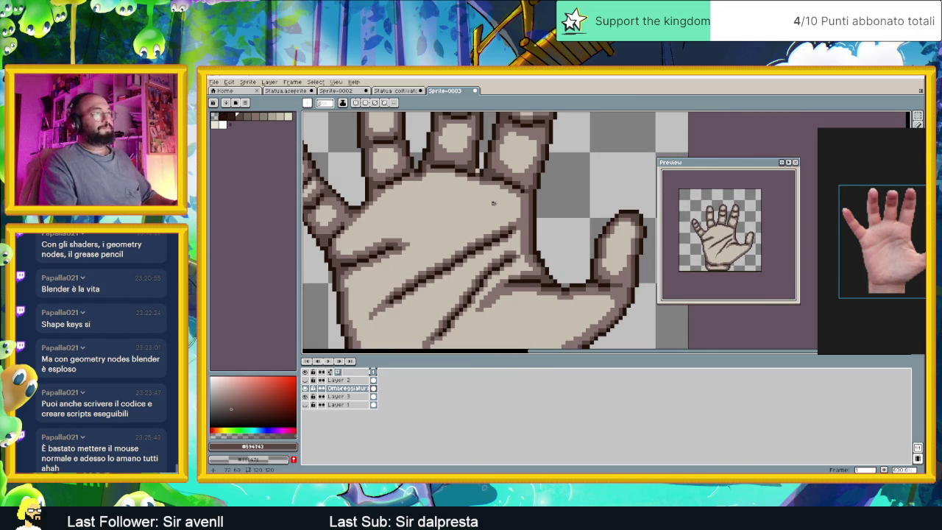
{"action": "scroll", "coordinate": [431, 212], "scroll_direction": "up", "scroll_amount": 1}
{"action": "scroll", "coordinate": [410, 227], "scroll_direction": "up", "scroll_amount": 1}
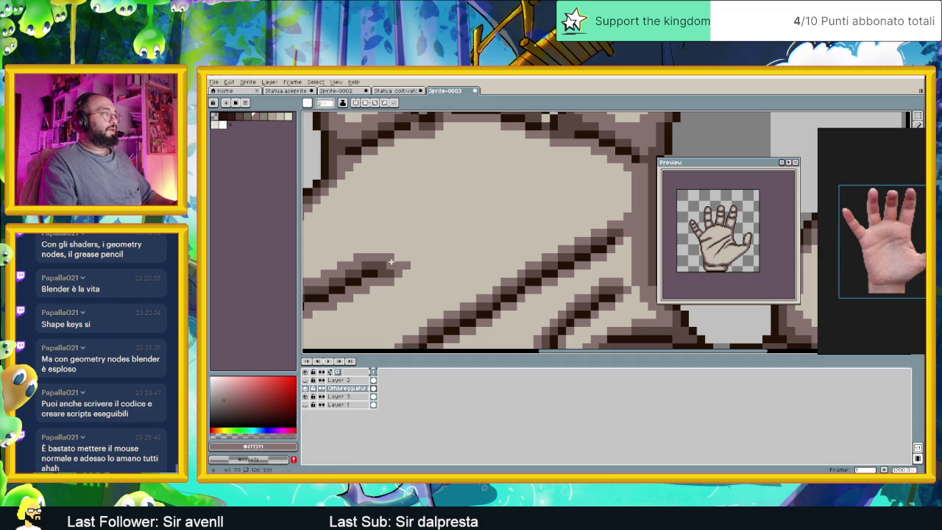
{"action": "left_click", "coordinate": [415, 250]}
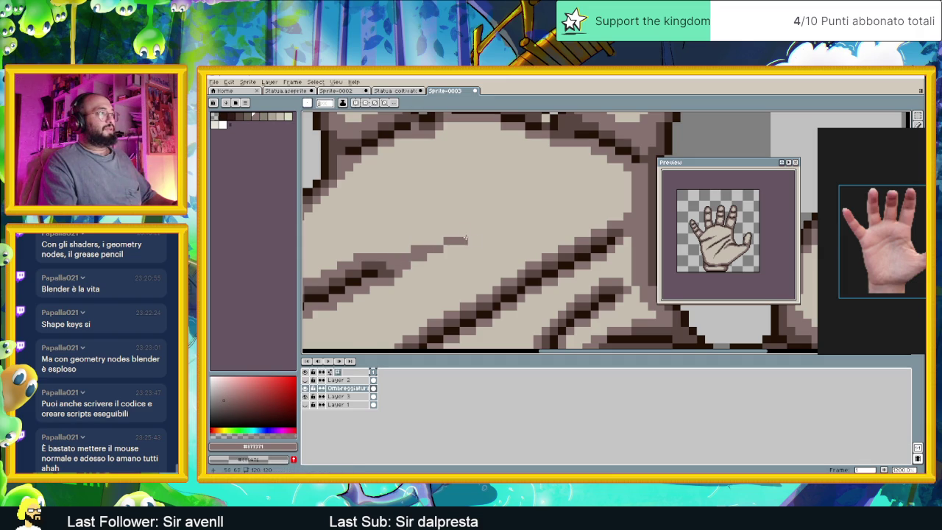
{"action": "scroll", "coordinate": [485, 234], "scroll_direction": "down", "scroll_amount": 2}
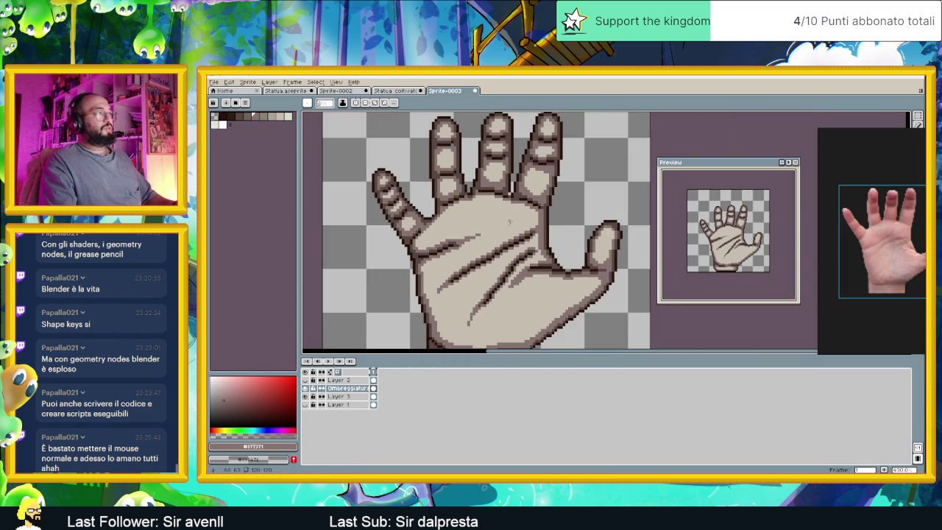
{"action": "scroll", "coordinate": [474, 193], "scroll_direction": "up", "scroll_amount": 2}
{"action": "scroll", "coordinate": [474, 193], "scroll_direction": "up", "scroll_amount": 2}
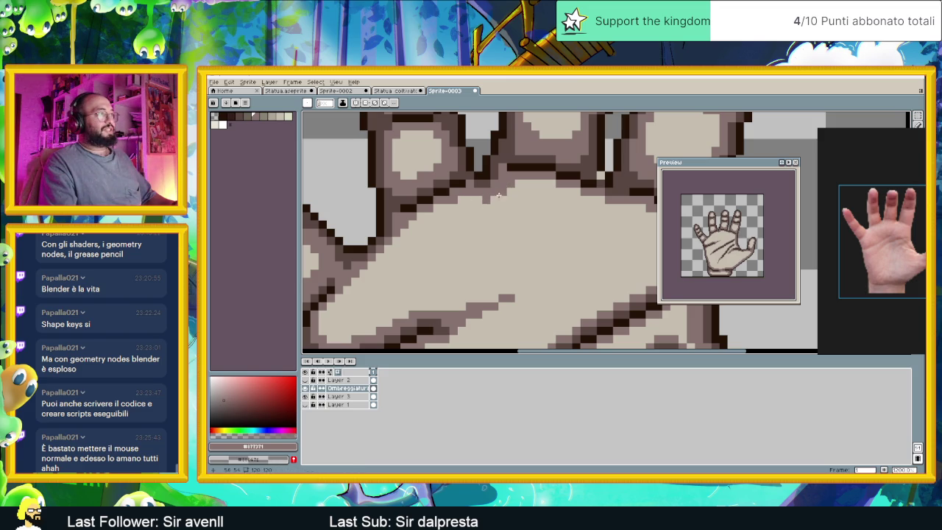
{"action": "left_click_drag", "start_coordinate": [485, 200], "coordinate": [494, 201]}
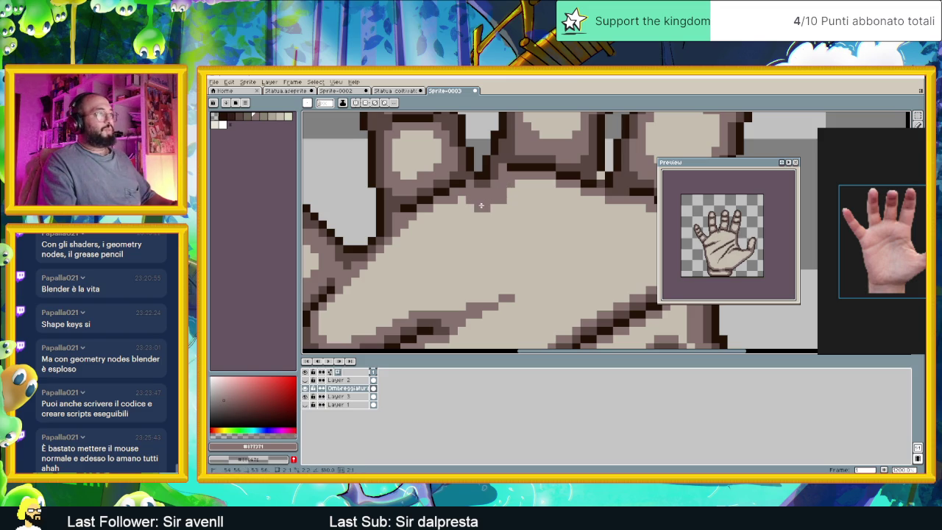
Sample the darker brown #594743 from the hand with the Alt eyedropper.
{"action": "scroll", "coordinate": [496, 210], "scroll_direction": "down", "scroll_amount": 1}
{"action": "scroll", "coordinate": [496, 212], "scroll_direction": "down", "scroll_amount": 1}
{"action": "scroll", "coordinate": [498, 221], "scroll_direction": "down", "scroll_amount": 1}
{"action": "scroll", "coordinate": [498, 226], "scroll_direction": "down", "scroll_amount": 1}
{"action": "scroll", "coordinate": [498, 226], "scroll_direction": "up", "scroll_amount": 1}
{"action": "scroll", "coordinate": [494, 220], "scroll_direction": "up", "scroll_amount": 1}
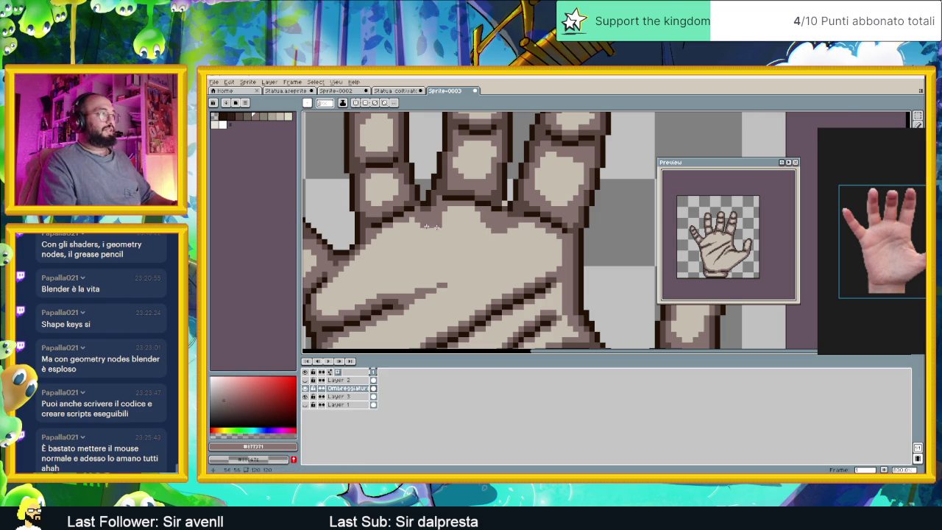
{"action": "scroll", "coordinate": [458, 220], "scroll_direction": "left", "scroll_amount": 3}
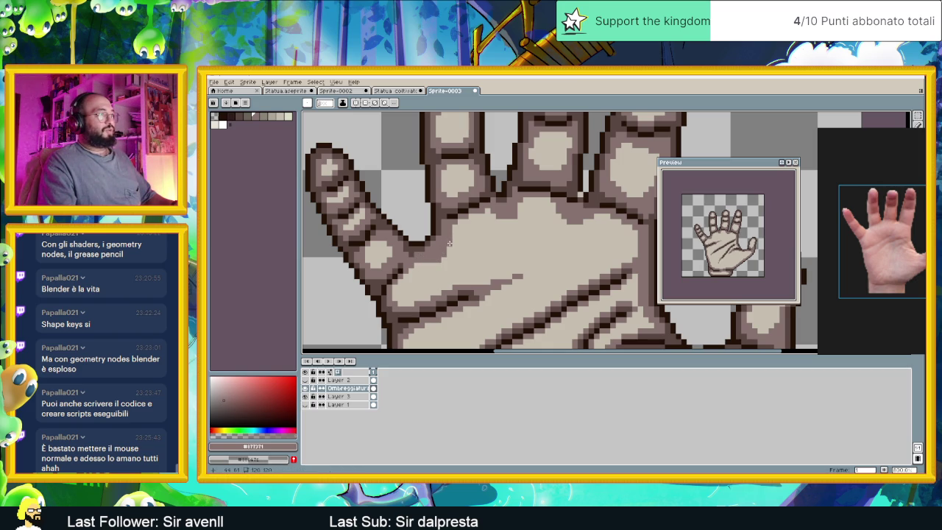
{"action": "scroll", "coordinate": [460, 259], "scroll_direction": "down", "scroll_amount": 2}
{"action": "scroll", "coordinate": [460, 241], "scroll_direction": "up", "scroll_amount": 2}
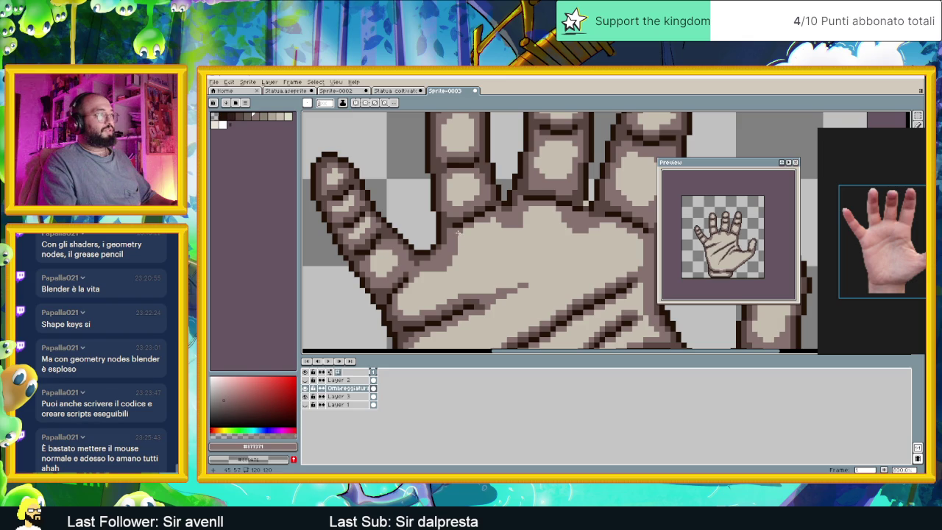
{"action": "scroll", "coordinate": [459, 234], "scroll_direction": "down", "scroll_amount": 2}
{"action": "scroll", "coordinate": [471, 235], "scroll_direction": "up", "scroll_amount": 2}
{"action": "scroll", "coordinate": [478, 235], "scroll_direction": "up", "scroll_amount": 1}
{"action": "key", "text": "alt"}
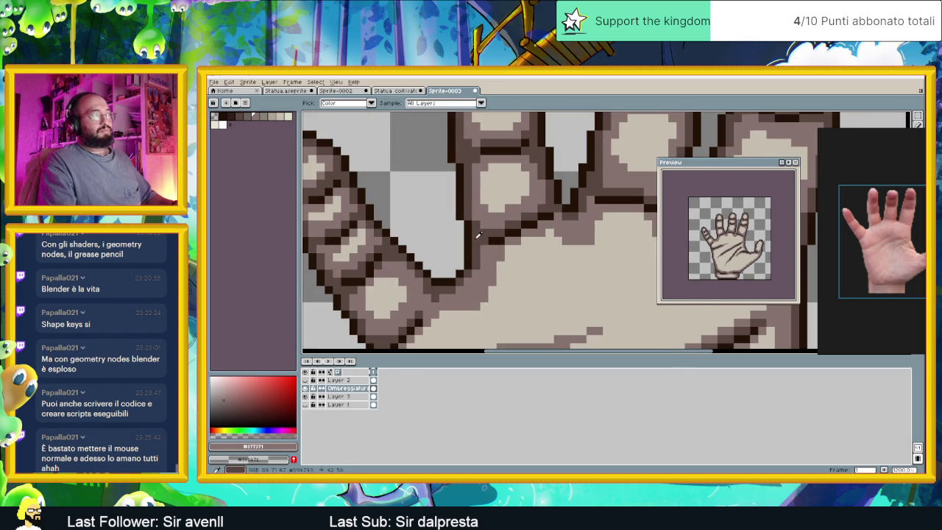
{"action": "left_click", "coordinate": [478, 234], "text": "alt"}
Zoom out and shift the view to inspect the whole shaded hand.
{"action": "scroll", "coordinate": [487, 266], "scroll_direction": "down", "scroll_amount": 2}
{"action": "scroll", "coordinate": [522, 278], "scroll_direction": "down", "scroll_amount": 1}
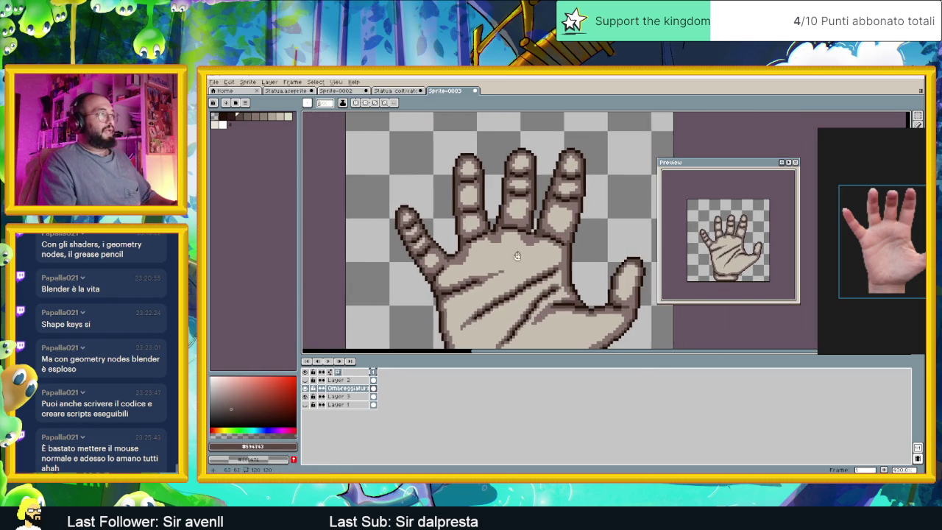
{"action": "scroll", "coordinate": [526, 279], "scroll_direction": "down", "scroll_amount": 1}
{"action": "scroll", "coordinate": [534, 284], "scroll_direction": "down", "scroll_amount": 1}
{"action": "scroll", "coordinate": [541, 288], "scroll_direction": "down", "scroll_amount": 1}
{"action": "left_click_drag", "start_coordinate": [540, 289], "coordinate": [533, 281]}
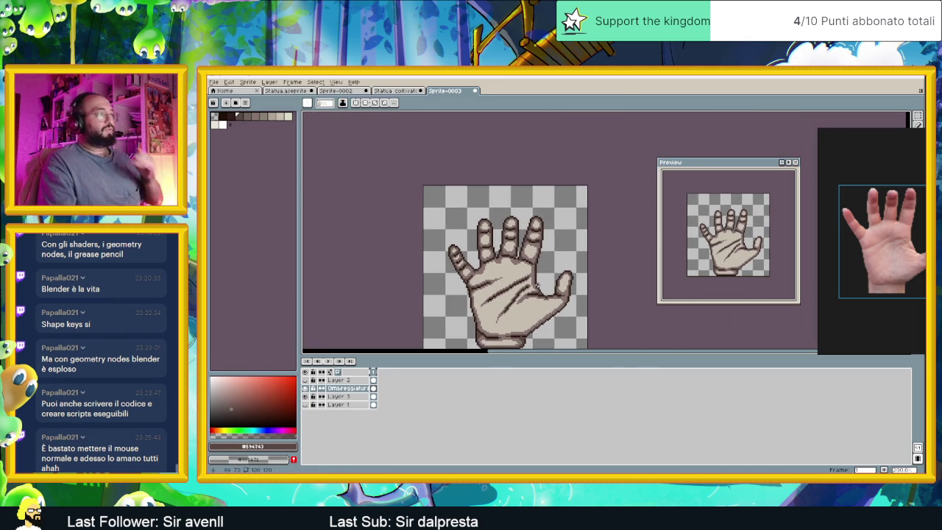
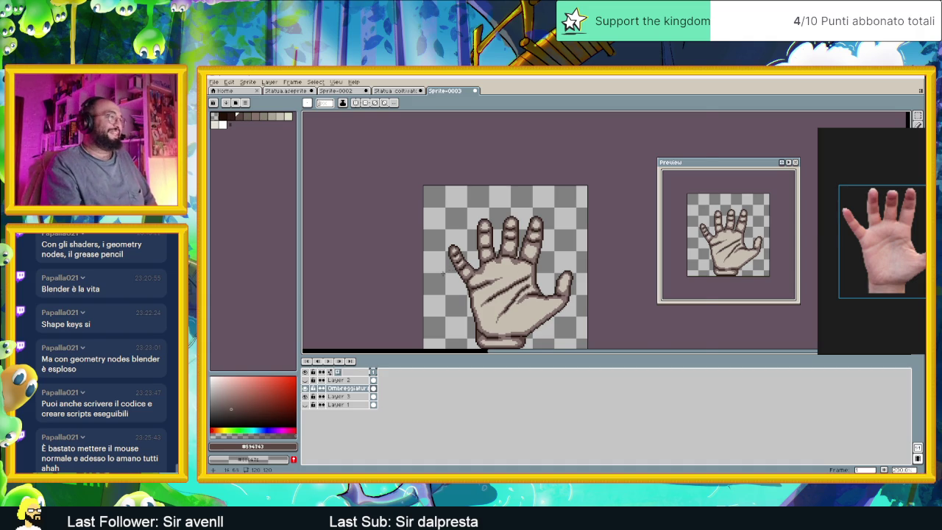
Zoom in on the fingers and pick up the #594743 brown from the sprite.
{"action": "scroll", "coordinate": [471, 261], "scroll_direction": "up", "scroll_amount": 1}
{"action": "scroll", "coordinate": [486, 279], "scroll_direction": "up", "scroll_amount": 1}
{"action": "scroll", "coordinate": [482, 251], "scroll_direction": "up", "scroll_amount": 1}
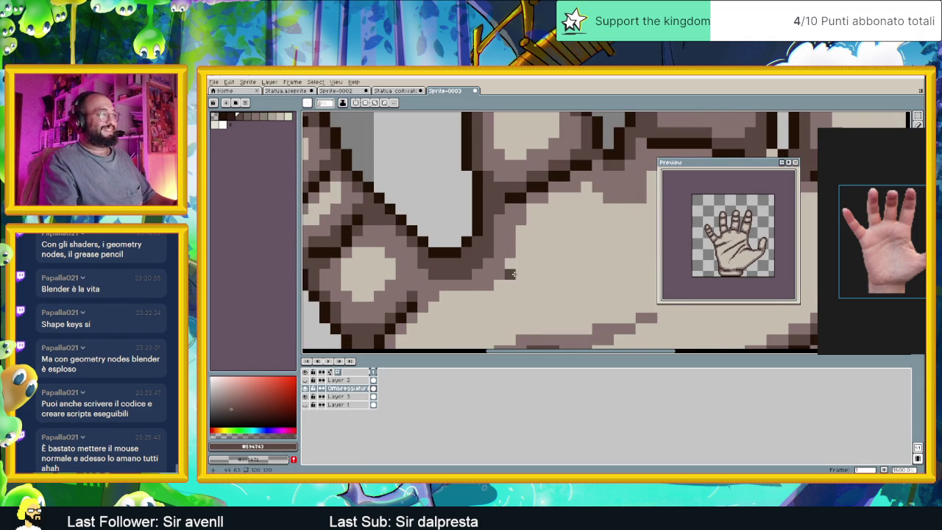
{"action": "scroll", "coordinate": [511, 274], "scroll_direction": "down", "scroll_amount": 1}
{"action": "mouse_move", "coordinate": [513, 274]}
{"action": "left_mouse_down"}
{"action": "mouse_move", "coordinate": [530, 250]}
{"action": "mouse_move", "coordinate": [473, 256]}
{"action": "left_mouse_up"}
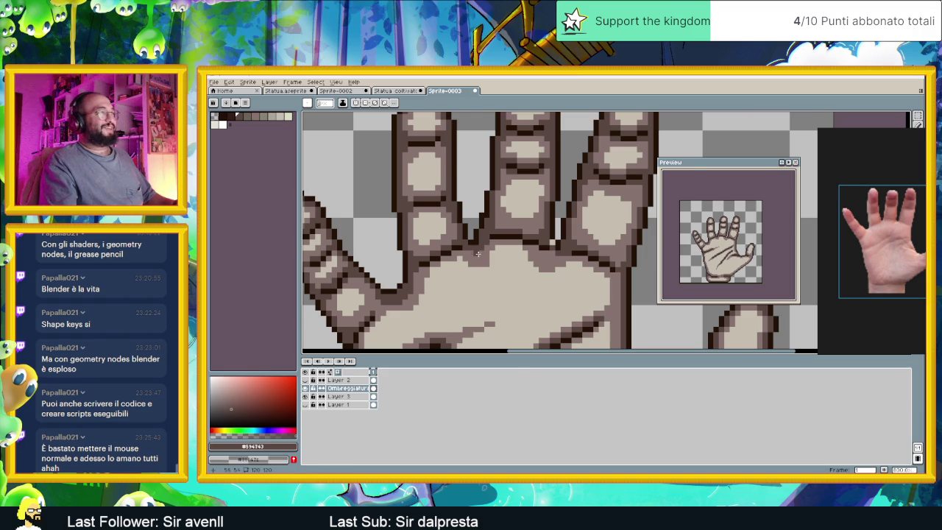
{"action": "scroll", "coordinate": [477, 254], "scroll_direction": "up", "scroll_amount": 1}
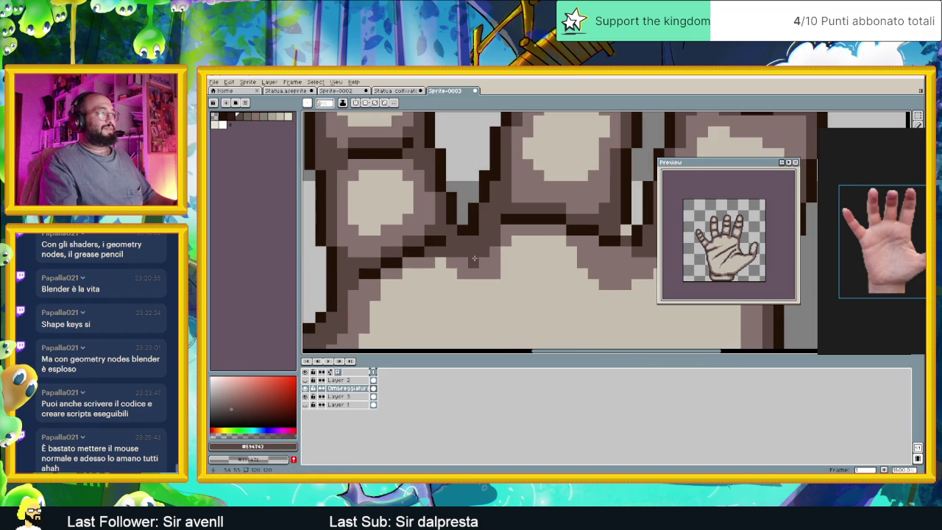
{"action": "scroll", "coordinate": [492, 253], "scroll_direction": "right", "scroll_amount": 3}
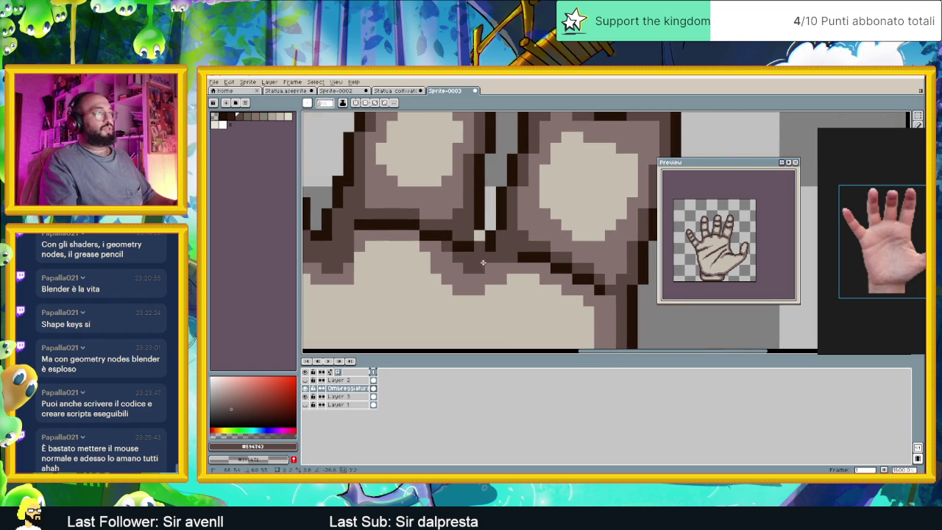
{"action": "scroll", "coordinate": [532, 284], "scroll_direction": "down", "scroll_amount": 3}
{"action": "scroll", "coordinate": [552, 278], "scroll_direction": "up", "scroll_amount": 2}
{"action": "scroll", "coordinate": [567, 273], "scroll_direction": "up", "scroll_amount": 1}
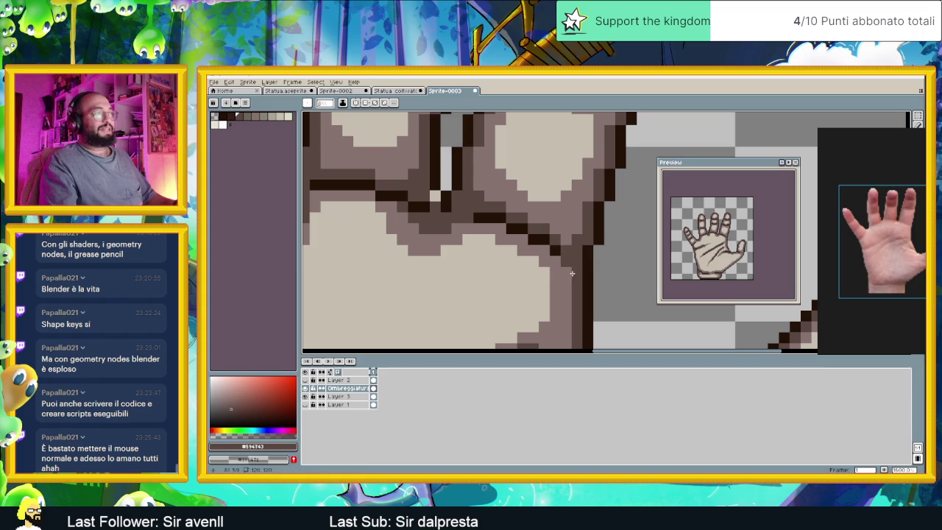
{"action": "scroll", "coordinate": [560, 269], "scroll_direction": "down", "scroll_amount": 3}
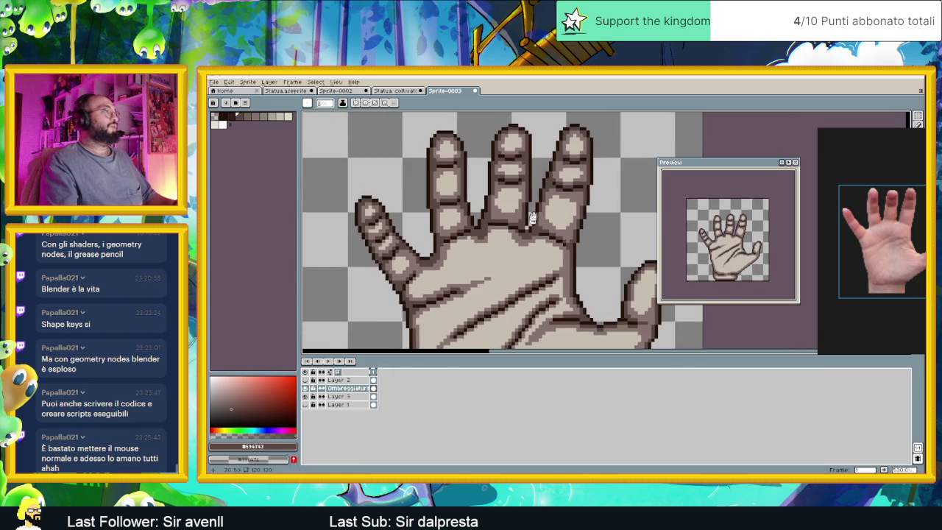
{"action": "scroll", "coordinate": [468, 262], "scroll_direction": "up", "scroll_amount": 1}
{"action": "scroll", "coordinate": [471, 239], "scroll_direction": "up", "scroll_amount": 2}
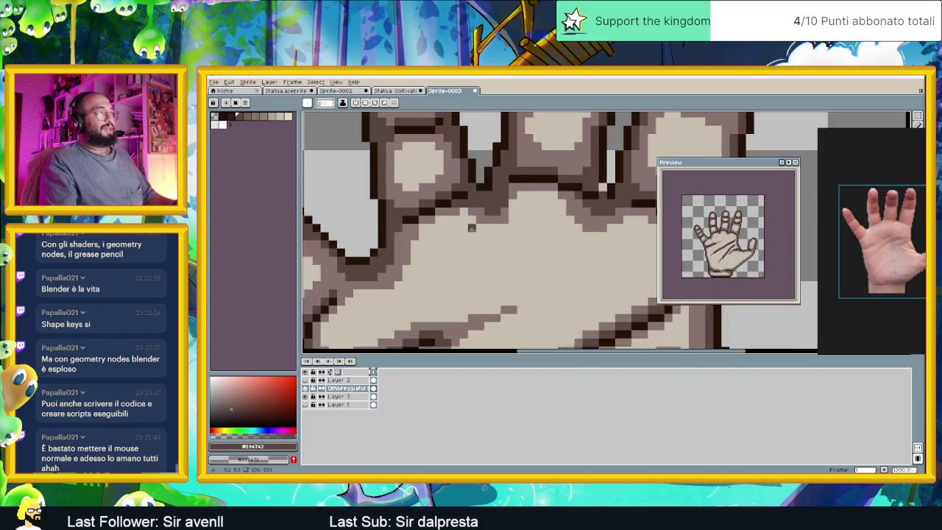
{"action": "scroll", "coordinate": [460, 217], "scroll_direction": "up", "scroll_amount": 1}
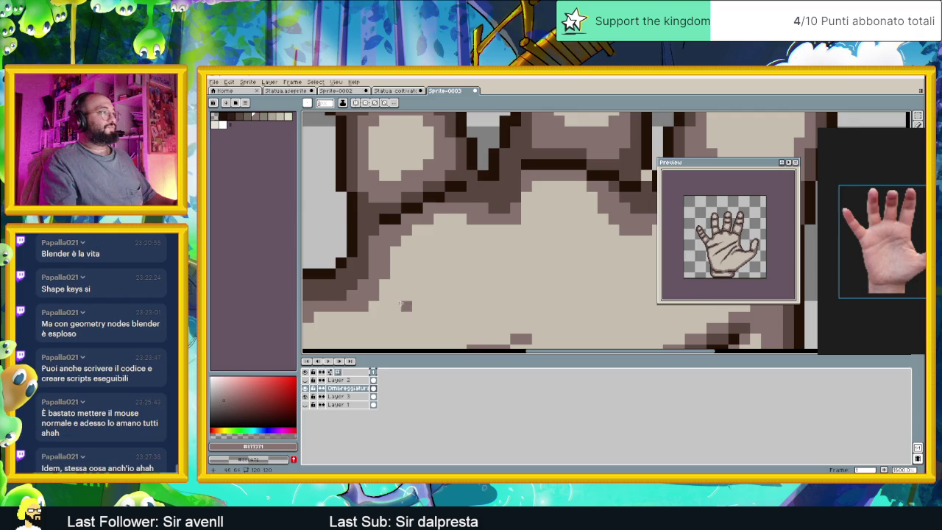
{"action": "scroll", "coordinate": [412, 256], "scroll_direction": "down", "scroll_amount": 3}
{"action": "scroll", "coordinate": [426, 266], "scroll_direction": "up", "scroll_amount": 1}
{"action": "scroll", "coordinate": [437, 273], "scroll_direction": "up", "scroll_amount": 1}
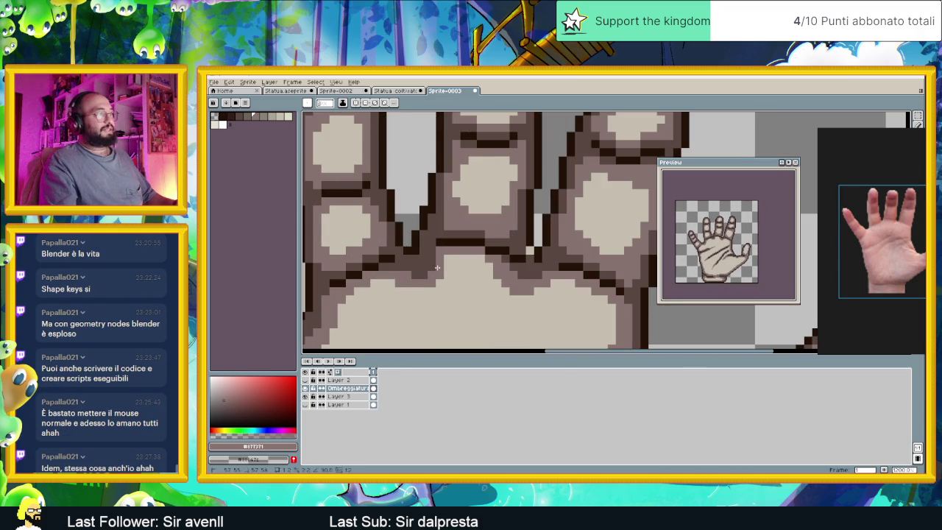
{"action": "scroll", "coordinate": [499, 295], "scroll_direction": "down", "scroll_amount": 3}
{"action": "scroll", "coordinate": [487, 305], "scroll_direction": "down", "scroll_amount": 1}
{"action": "scroll", "coordinate": [482, 238], "scroll_direction": "up", "scroll_amount": 4}
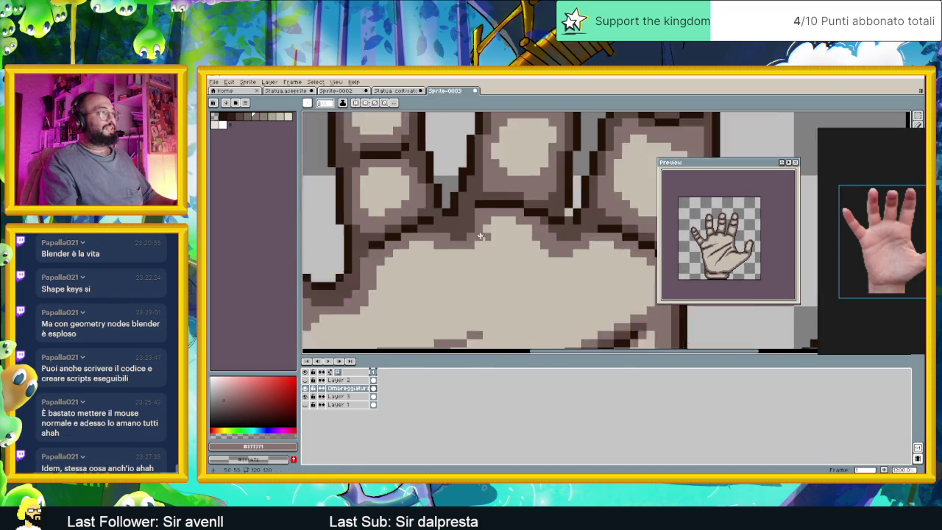
{"action": "scroll", "coordinate": [482, 238], "scroll_direction": "down", "scroll_amount": 1}
{"action": "left_click", "coordinate": [456, 250], "text": "alt"}
Extend the dark outline along the palm edge at the finger bases, then zoom out to check.
{"action": "scroll", "coordinate": [441, 265], "scroll_direction": "down", "scroll_amount": 1}
{"action": "scroll", "coordinate": [437, 273], "scroll_direction": "down", "scroll_amount": 1}
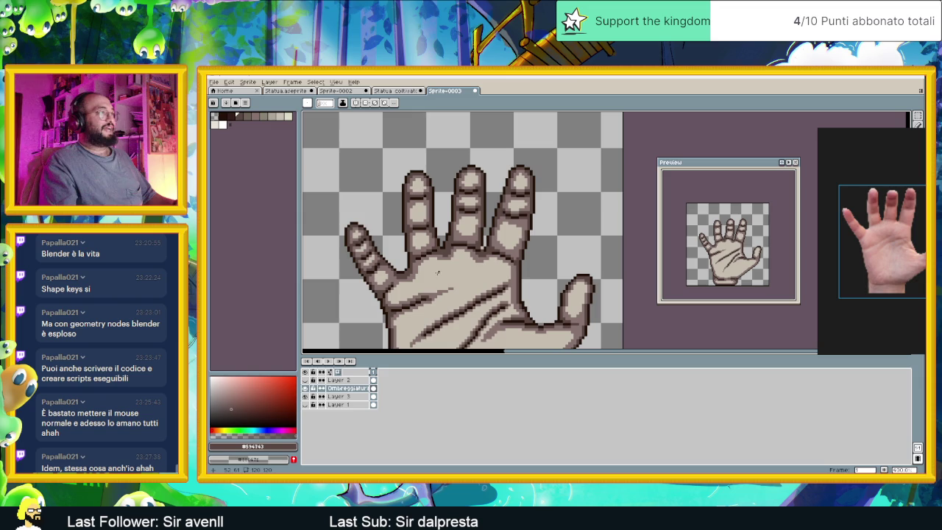
{"action": "scroll", "coordinate": [426, 272], "scroll_direction": "up", "scroll_amount": 1}
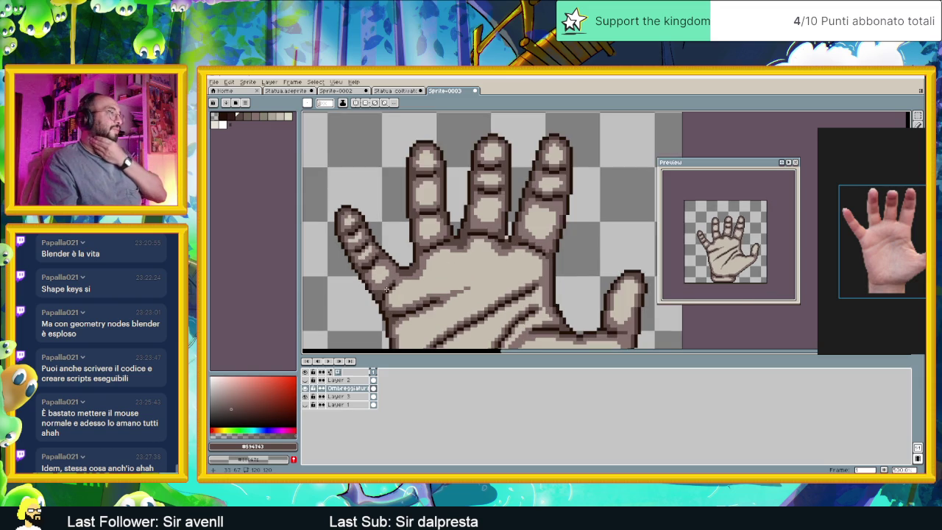
{"action": "scroll", "coordinate": [395, 281], "scroll_direction": "up", "scroll_amount": 1}
{"action": "scroll", "coordinate": [395, 281], "scroll_direction": "up", "scroll_amount": 1}
{"action": "scroll", "coordinate": [397, 280], "scroll_direction": "up", "scroll_amount": 1}
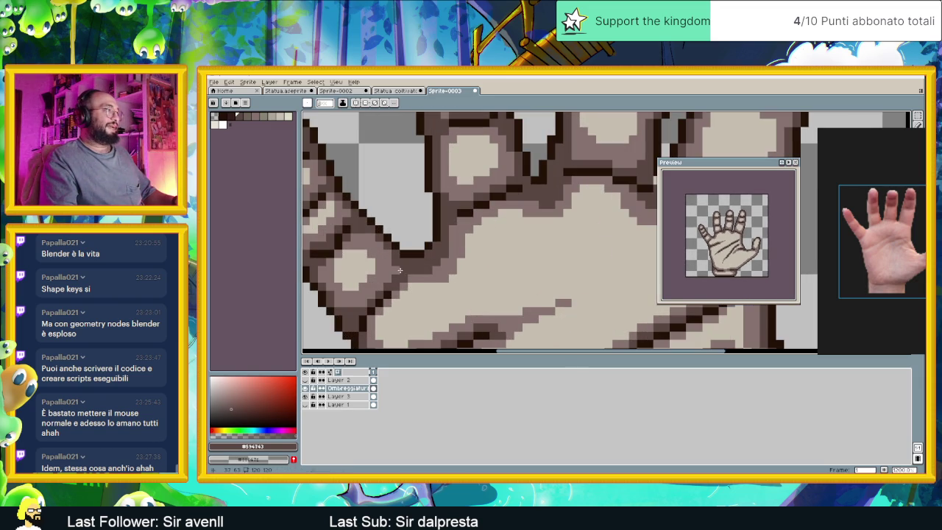
{"action": "scroll", "coordinate": [413, 272], "scroll_direction": "down", "scroll_amount": 2}
{"action": "scroll", "coordinate": [456, 312], "scroll_direction": "down", "scroll_amount": 2}
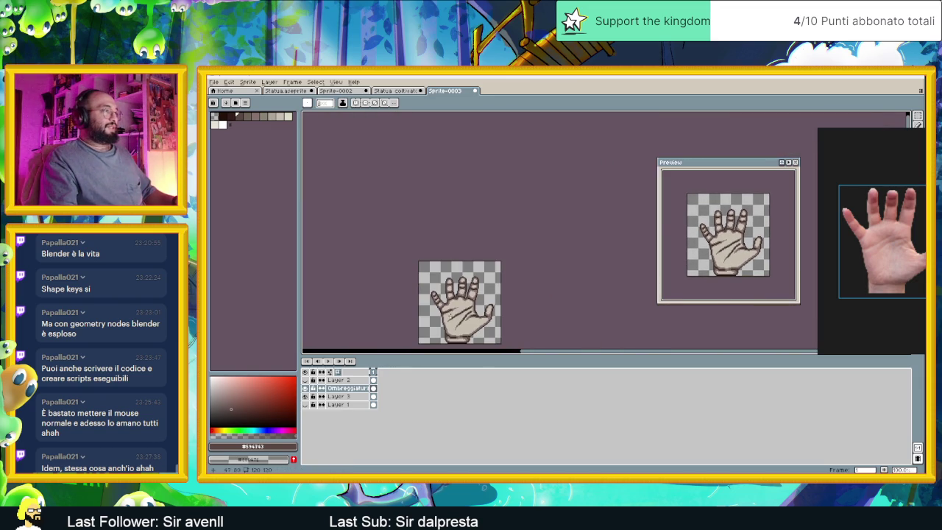
{"action": "left_click_drag", "start_coordinate": [493, 313], "coordinate": [481, 260]}
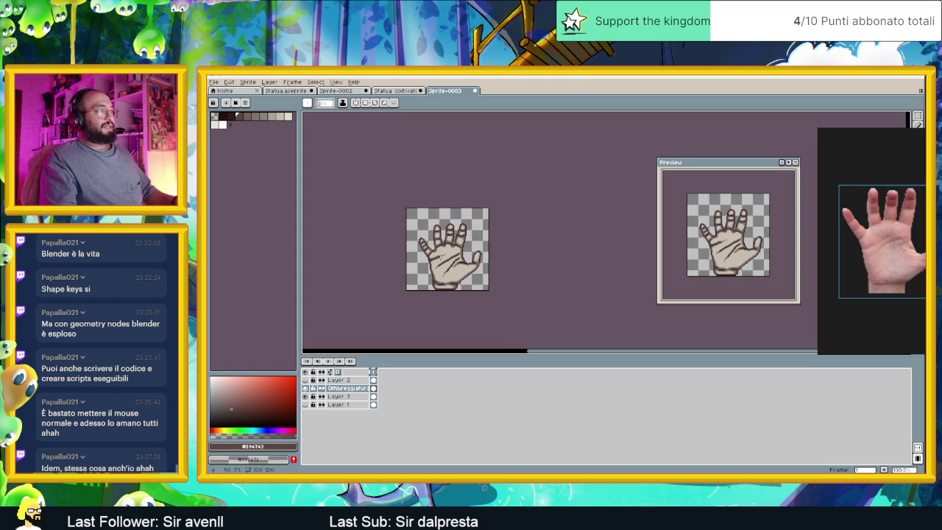
{"action": "scroll", "coordinate": [400, 210], "scroll_direction": "up", "scroll_amount": 5}
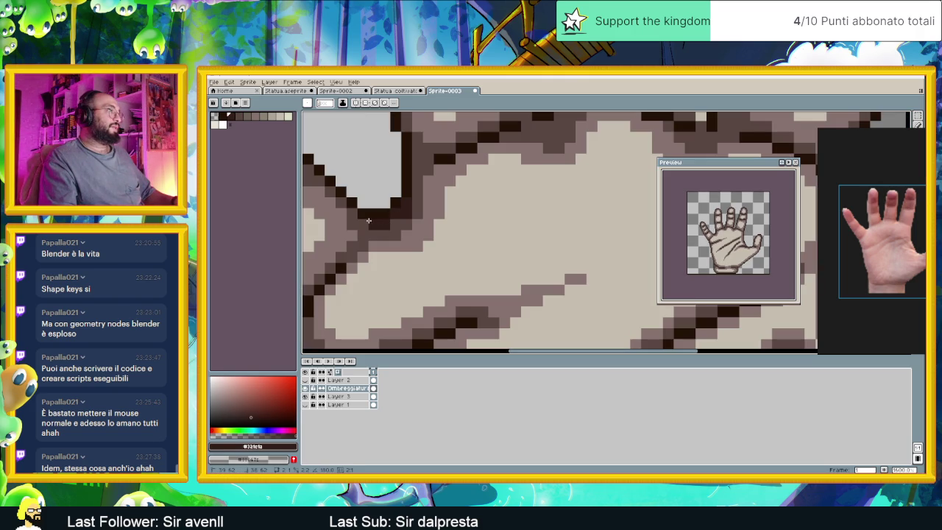
{"action": "left_click_drag", "start_coordinate": [369, 220], "coordinate": [390, 219]}
{"action": "scroll", "coordinate": [363, 231], "scroll_direction": "down", "scroll_amount": 3}
{"action": "scroll", "coordinate": [366, 219], "scroll_direction": "up", "scroll_amount": 2}
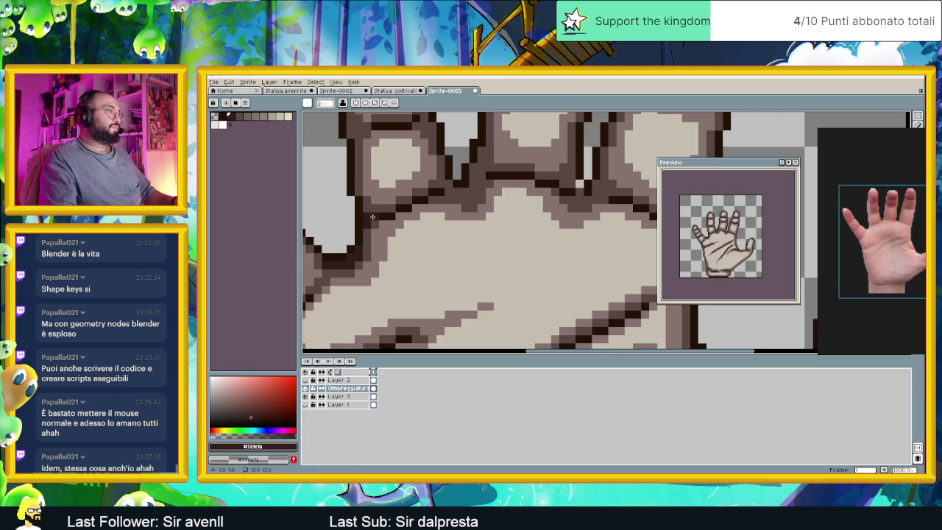
{"action": "scroll", "coordinate": [456, 225], "scroll_direction": "up", "scroll_amount": 2}
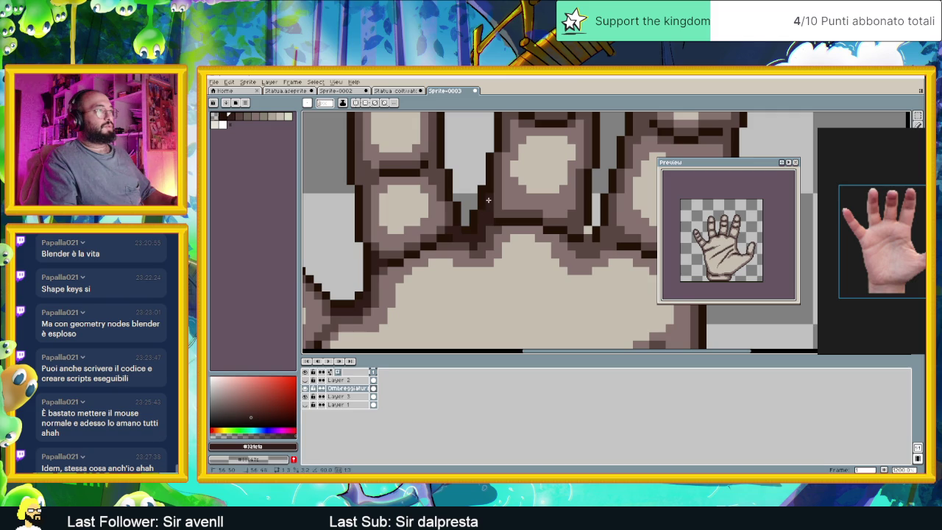
{"action": "scroll", "coordinate": [493, 214], "scroll_direction": "down", "scroll_amount": 3}
{"action": "scroll", "coordinate": [466, 225], "scroll_direction": "up", "scroll_amount": 1}
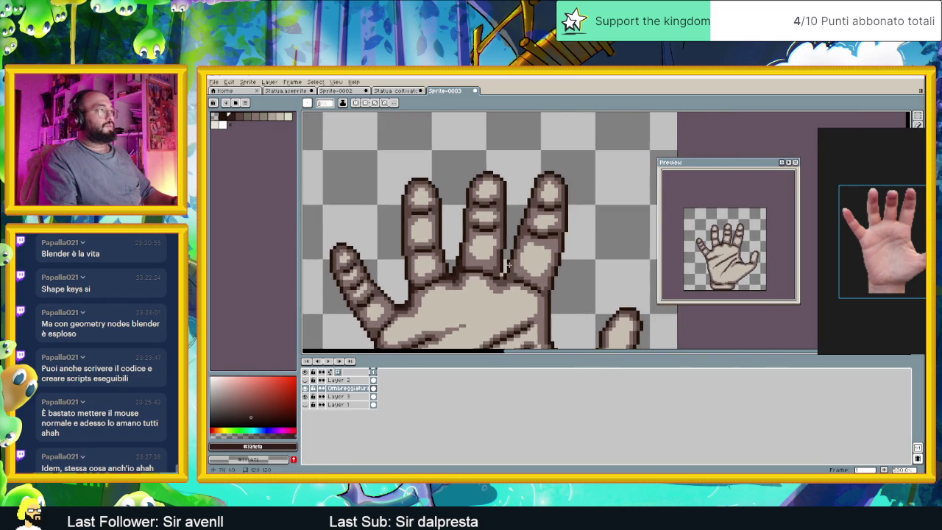
{"action": "scroll", "coordinate": [467, 226], "scroll_direction": "up", "scroll_amount": 2}
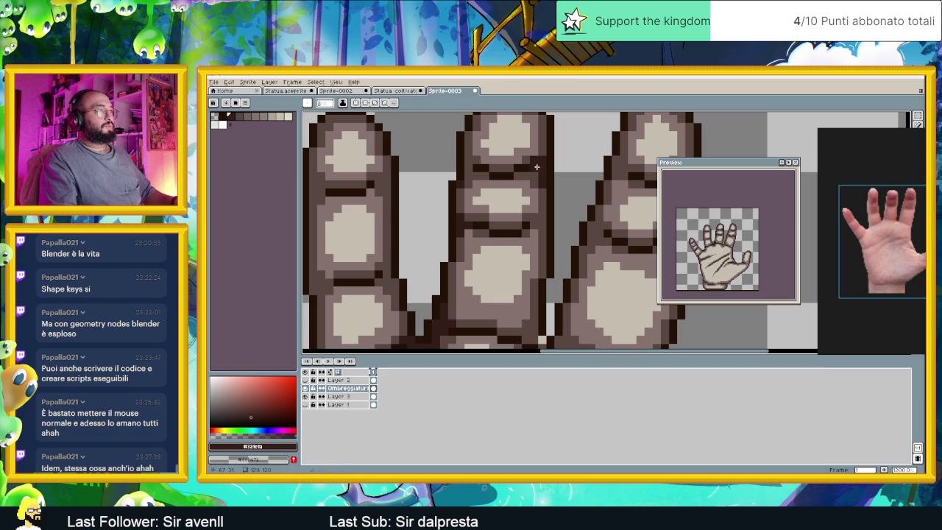
Select the darkest outline brown and draw a straight vertical stroke down a finger.
{"action": "left_click", "coordinate": [543, 190], "text": "alt"}
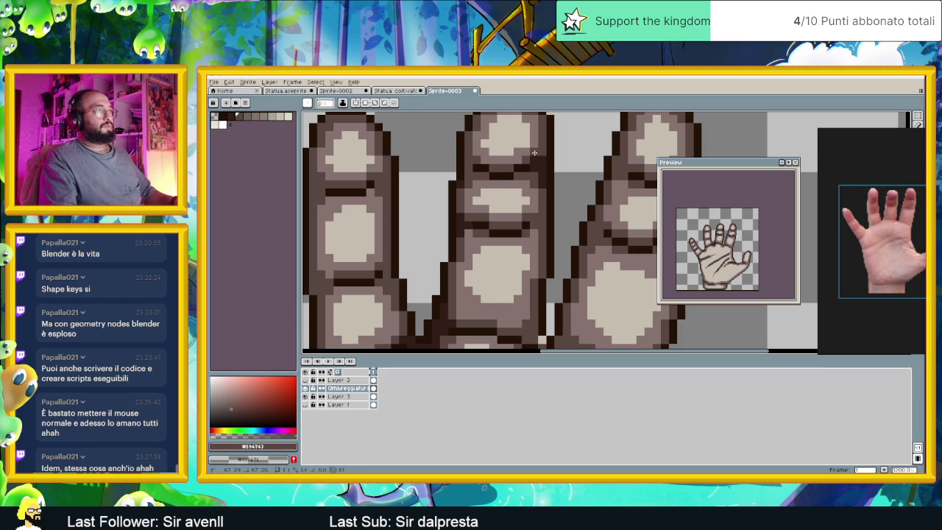
{"action": "left_click", "coordinate": [551, 191], "text": "alt"}
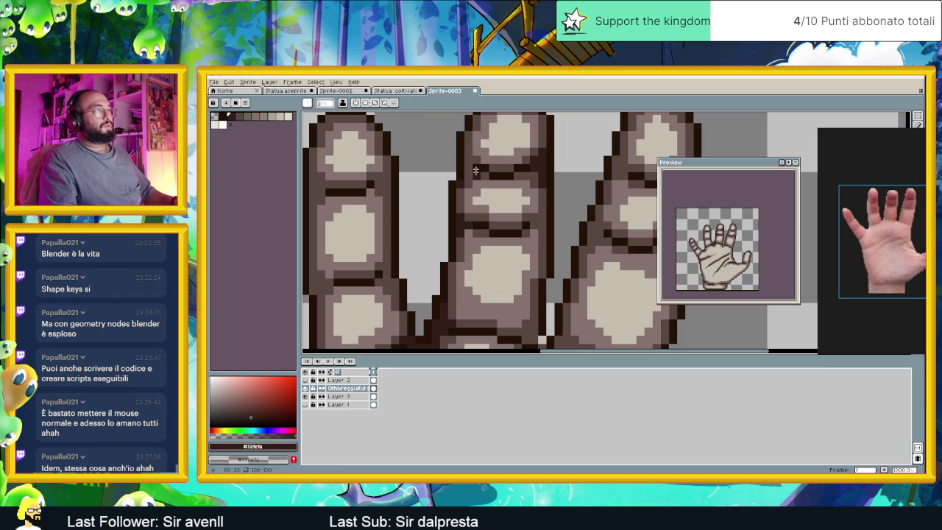
{"action": "scroll", "coordinate": [484, 184], "scroll_direction": "down", "scroll_amount": 2}
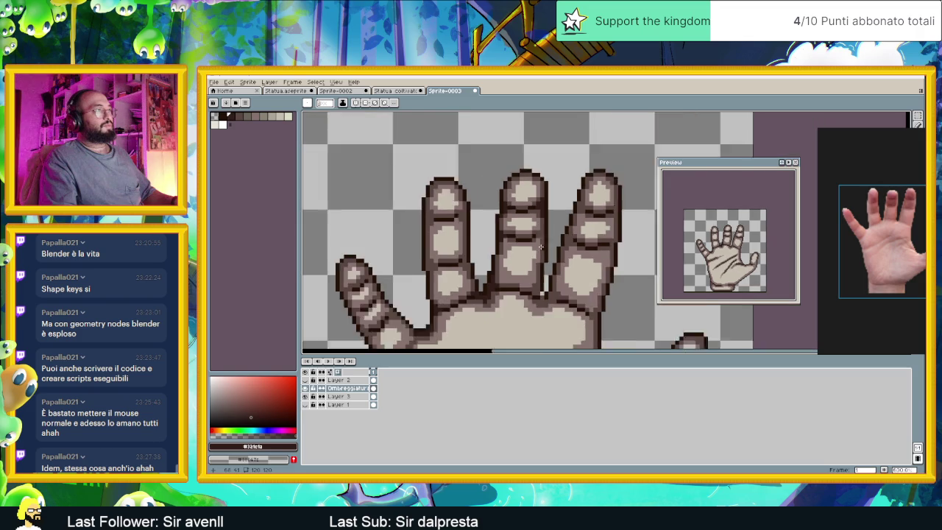
{"action": "scroll", "coordinate": [535, 254], "scroll_direction": "up", "scroll_amount": 3}
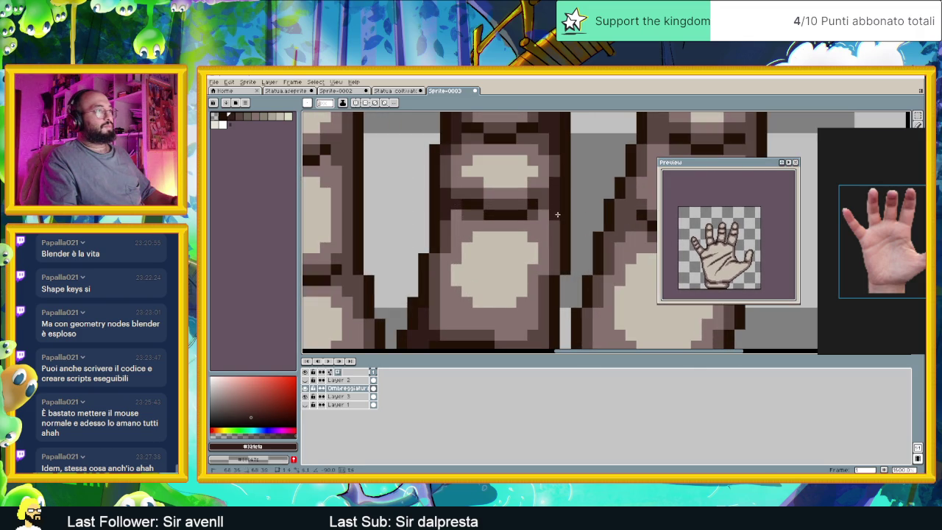
{"action": "scroll", "coordinate": [561, 232], "scroll_direction": "down", "scroll_amount": 3}
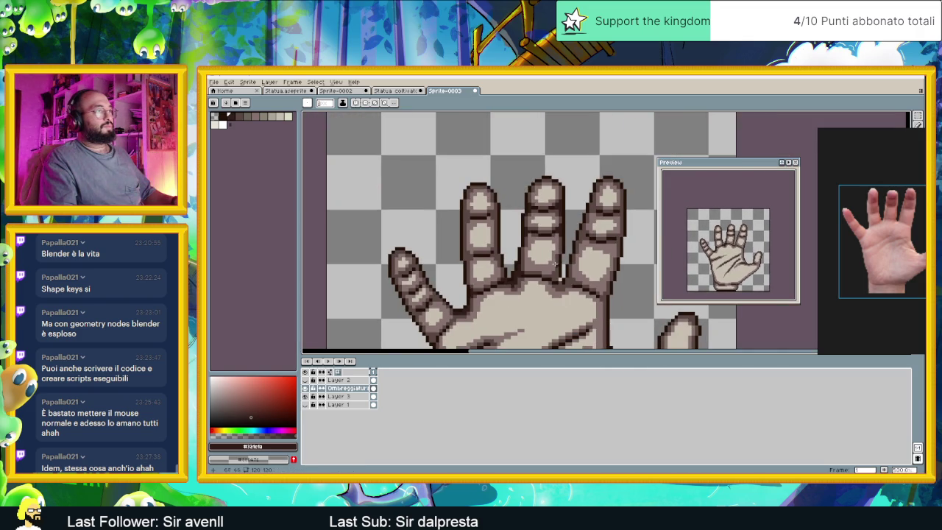
{"action": "scroll", "coordinate": [552, 280], "scroll_direction": "down", "scroll_amount": 1}
{"action": "scroll", "coordinate": [549, 234], "scroll_direction": "up", "scroll_amount": 3}
{"action": "left_click_drag", "start_coordinate": [555, 209], "coordinate": [563, 240]}
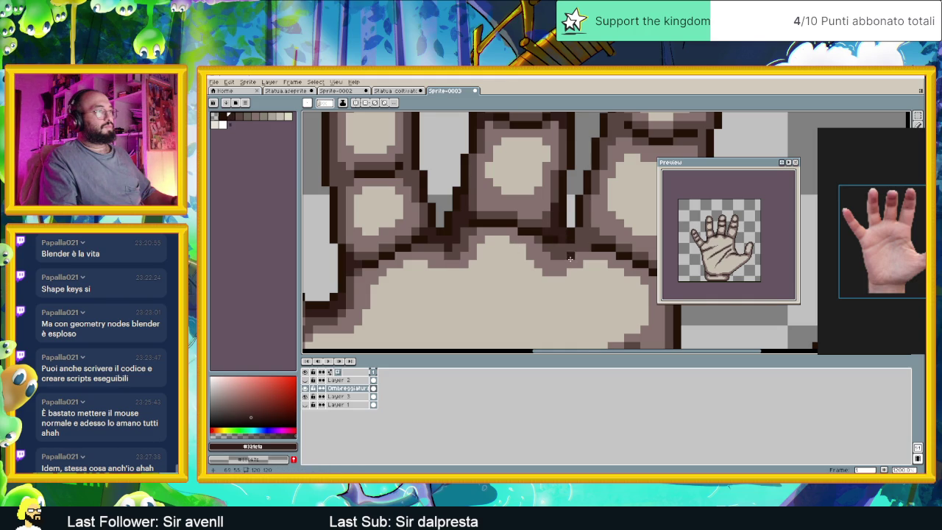
{"action": "scroll", "coordinate": [562, 236], "scroll_direction": "down", "scroll_amount": 2}
{"action": "scroll", "coordinate": [566, 240], "scroll_direction": "up", "scroll_amount": 1}
{"action": "scroll", "coordinate": [568, 244], "scroll_direction": "up", "scroll_amount": 1}
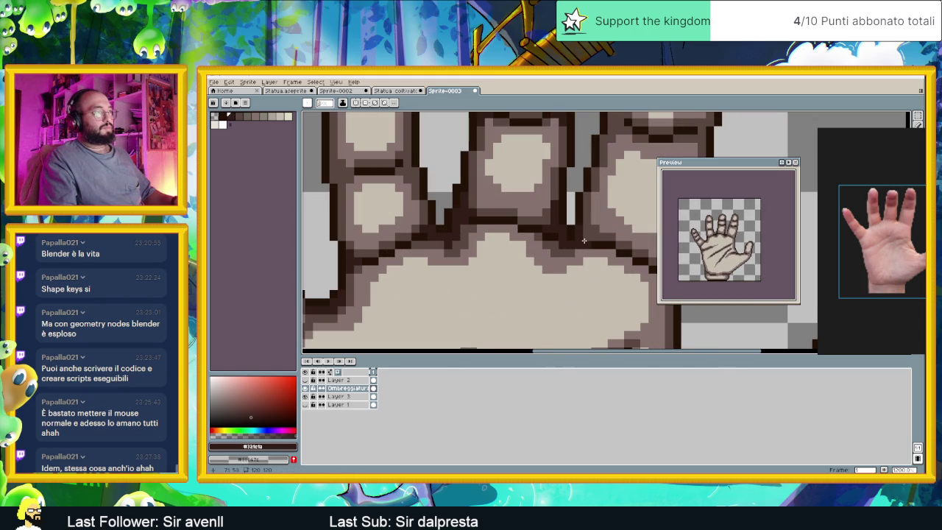
{"action": "scroll", "coordinate": [585, 234], "scroll_direction": "up", "scroll_amount": 2}
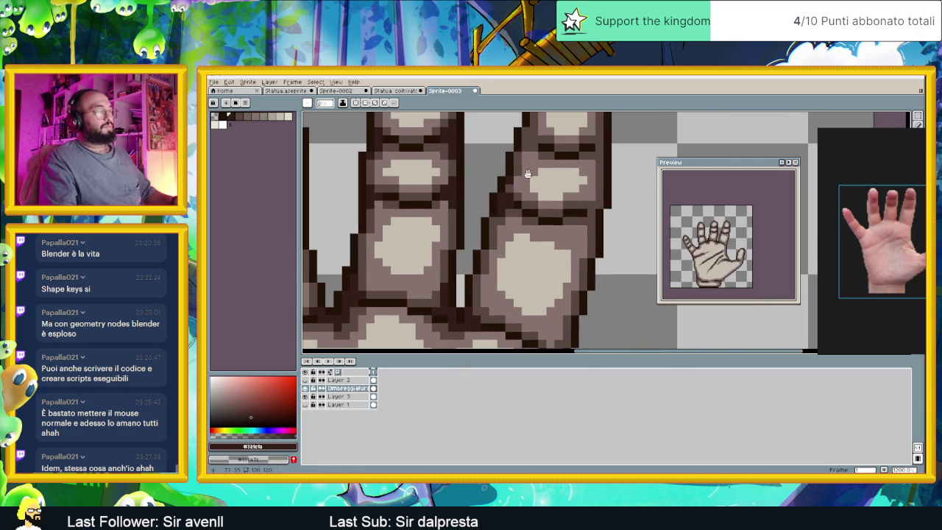
{"action": "scroll", "coordinate": [493, 255], "scroll_direction": "down", "scroll_amount": 1}
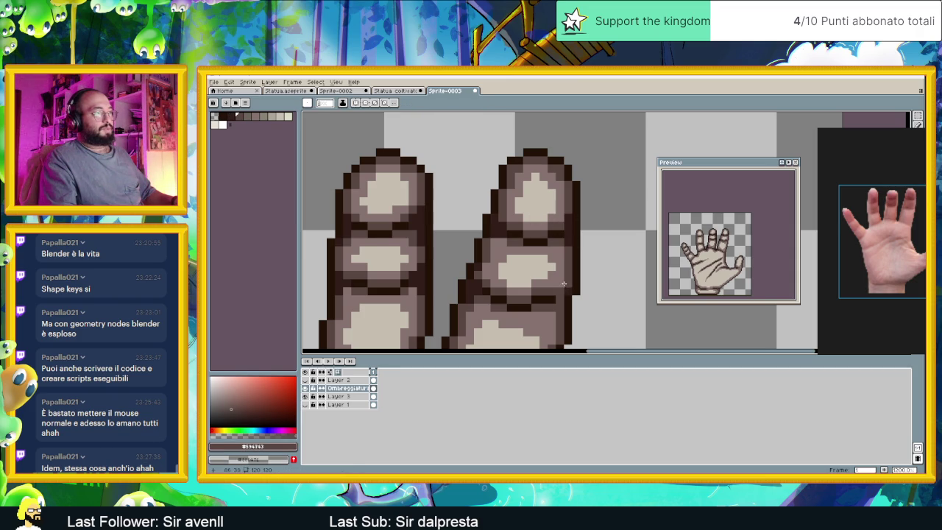
Move up along the fingers and reselect the dark outline brown in the palette.
{"action": "key", "text": "alt"}
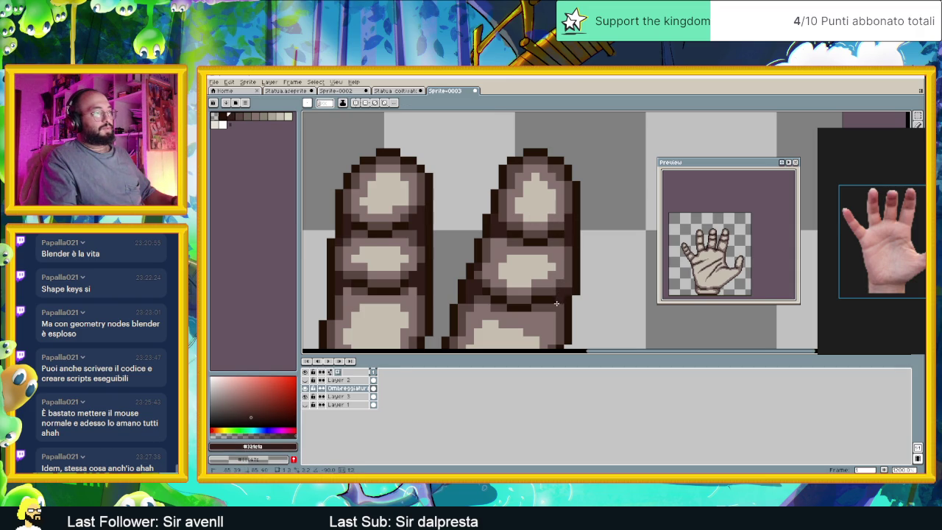
{"action": "scroll", "coordinate": [543, 287], "scroll_direction": "down", "scroll_amount": 1}
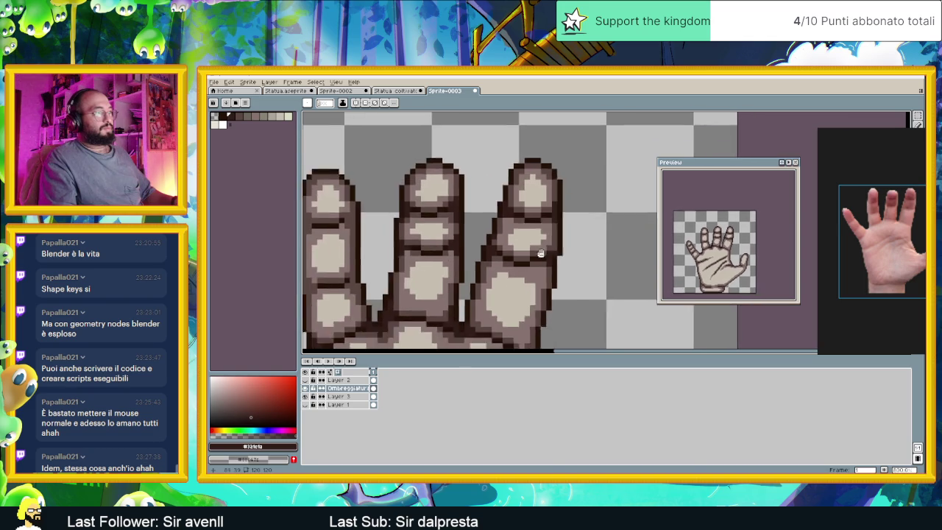
{"action": "scroll", "coordinate": [543, 272], "scroll_direction": "down", "scroll_amount": 1}
{"action": "scroll", "coordinate": [546, 263], "scroll_direction": "up", "scroll_amount": 3}
{"action": "scroll", "coordinate": [546, 264], "scroll_direction": "down", "scroll_amount": 1}
{"action": "scroll", "coordinate": [529, 268], "scroll_direction": "down", "scroll_amount": 1}
{"action": "scroll", "coordinate": [507, 272], "scroll_direction": "up", "scroll_amount": 1}
{"action": "scroll", "coordinate": [499, 275], "scroll_direction": "up", "scroll_amount": 1}
{"action": "mouse_move", "coordinate": [600, 314]}
{"action": "left_mouse_down"}
{"action": "mouse_move", "coordinate": [599, 260]}
{"action": "mouse_move", "coordinate": [586, 286]}
{"action": "left_mouse_up"}
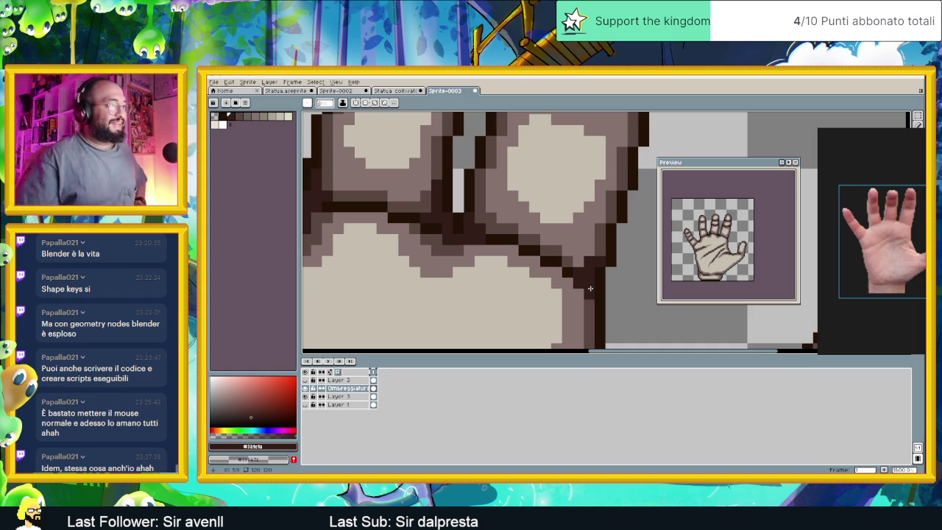
{"action": "scroll", "coordinate": [590, 289], "scroll_direction": "down", "scroll_amount": 2}
{"action": "scroll", "coordinate": [566, 302], "scroll_direction": "down", "scroll_amount": 1}
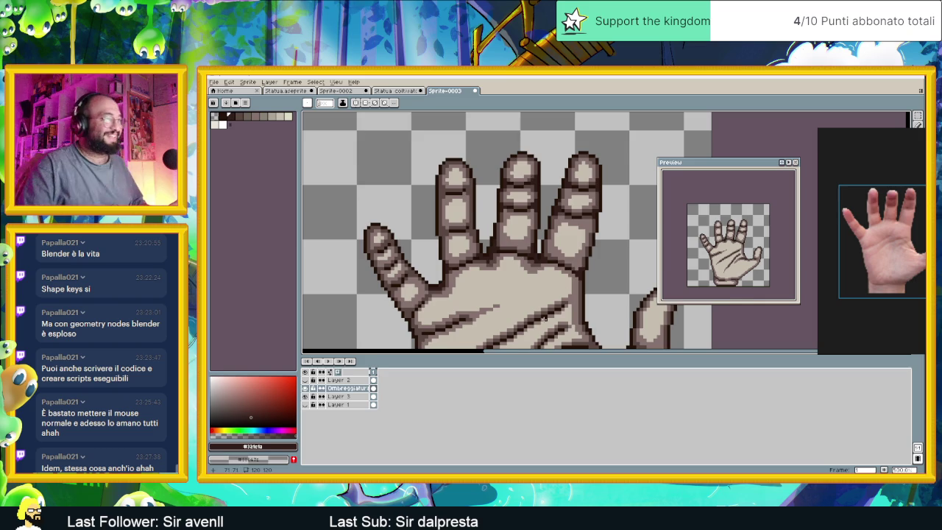
{"action": "scroll", "coordinate": [548, 315], "scroll_direction": "down", "scroll_amount": 2}
{"action": "scroll", "coordinate": [548, 315], "scroll_direction": "up", "scroll_amount": 1}
{"action": "scroll", "coordinate": [530, 302], "scroll_direction": "up", "scroll_amount": 2}
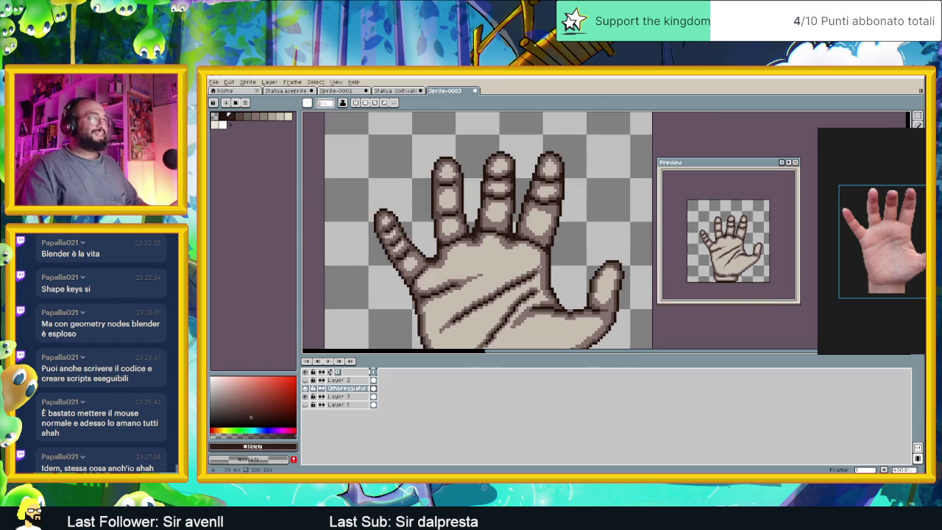
{"action": "scroll", "coordinate": [517, 288], "scroll_direction": "up", "scroll_amount": 1}
{"action": "scroll", "coordinate": [524, 282], "scroll_direction": "up", "scroll_amount": 1}
{"action": "scroll", "coordinate": [534, 272], "scroll_direction": "up", "scroll_amount": 1}
{"action": "scroll", "coordinate": [544, 261], "scroll_direction": "up", "scroll_amount": 2}
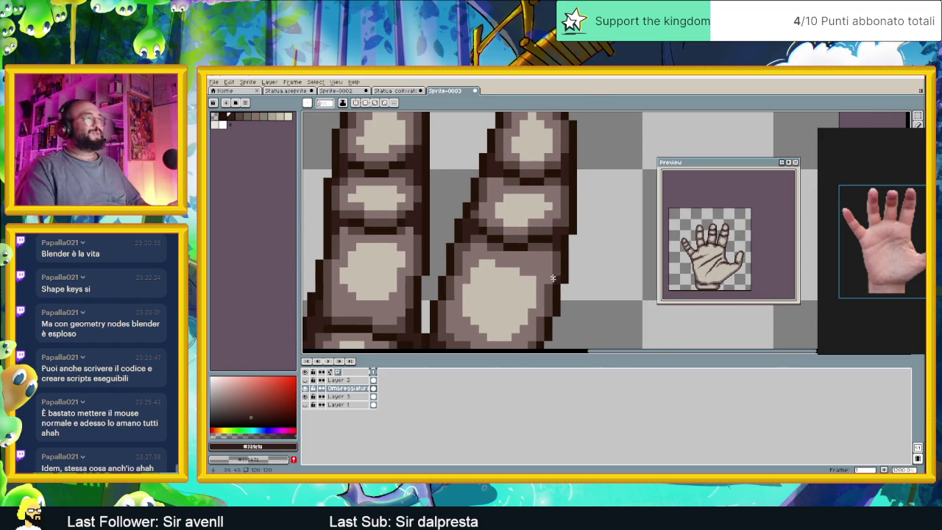
{"action": "left_click", "coordinate": [552, 250], "text": "alt"}
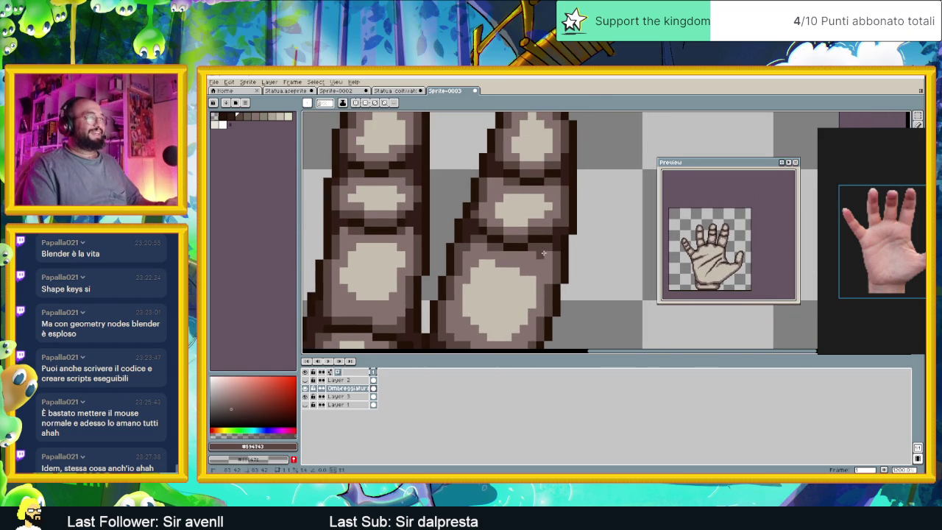
{"action": "left_click", "coordinate": [554, 253], "text": "alt"}
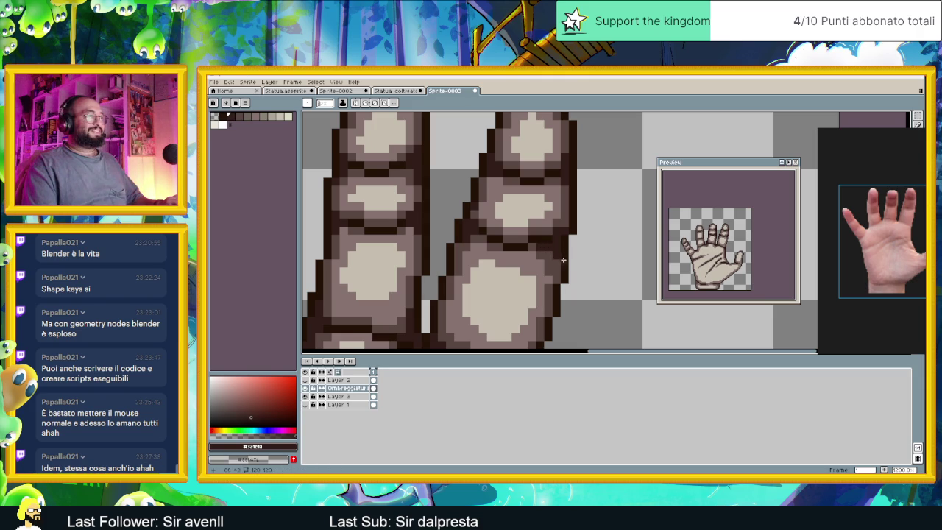
Sample the mid brown from the drawing.
{"action": "scroll", "coordinate": [564, 259], "scroll_direction": "down", "scroll_amount": 3}
{"action": "scroll", "coordinate": [581, 295], "scroll_direction": "down", "scroll_amount": 1}
{"action": "scroll", "coordinate": [550, 230], "scroll_direction": "down", "scroll_amount": 1}
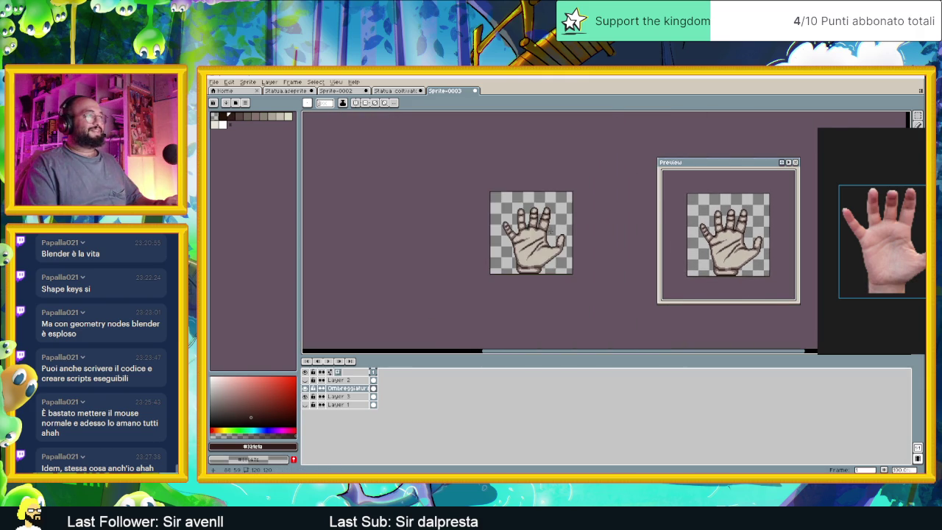
{"action": "scroll", "coordinate": [550, 232], "scroll_direction": "up", "scroll_amount": 2}
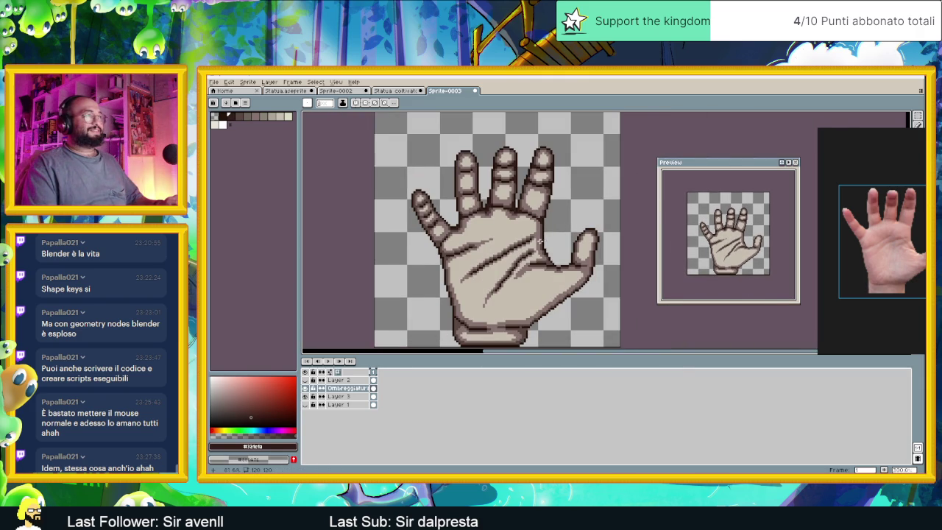
{"action": "scroll", "coordinate": [547, 237], "scroll_direction": "up", "scroll_amount": 1}
{"action": "scroll", "coordinate": [549, 231], "scroll_direction": "up", "scroll_amount": 1}
{"action": "left_click", "coordinate": [548, 229], "text": "alt"}
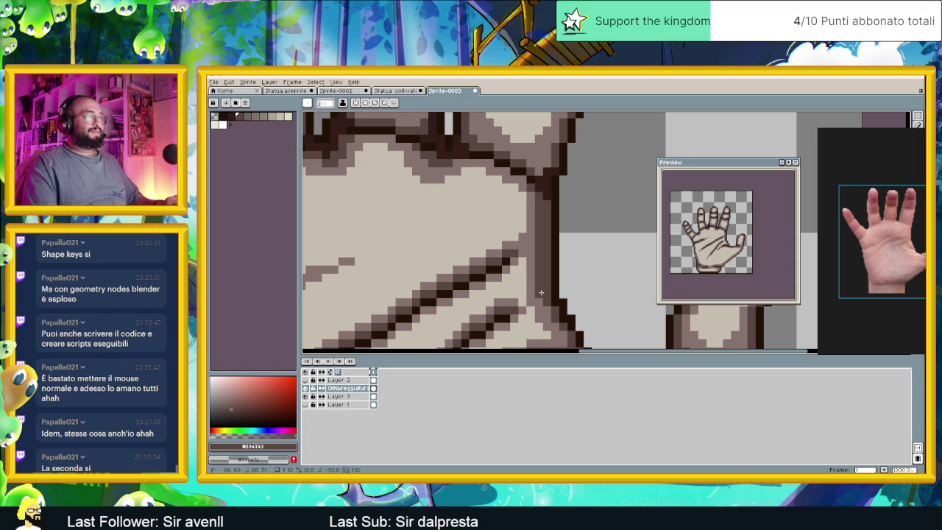
Choose a darker brown and darken the pixels where the thumb meets the palm.
{"action": "left_click_drag", "start_coordinate": [540, 294], "coordinate": [512, 237]}
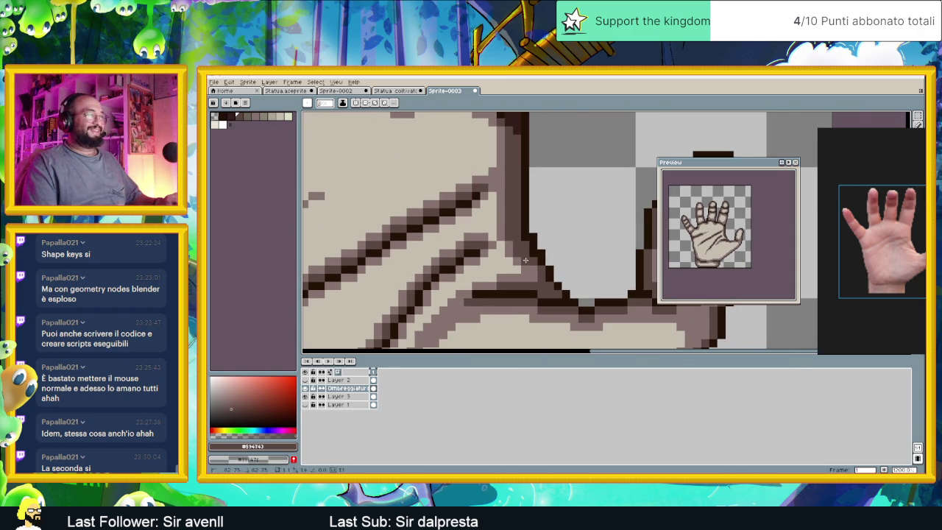
{"action": "scroll", "coordinate": [540, 236], "scroll_direction": "down", "scroll_amount": 3}
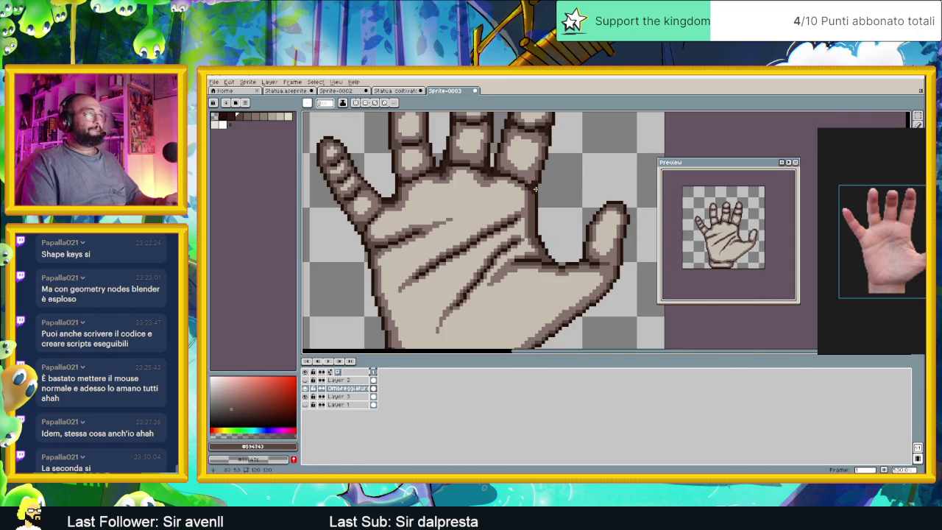
{"action": "left_click", "coordinate": [541, 237], "text": "alt"}
{"action": "scroll", "coordinate": [544, 242], "scroll_direction": "up", "scroll_amount": 3}
{"action": "left_click", "coordinate": [538, 234]}
{"action": "left_click_drag", "start_coordinate": [531, 231], "coordinate": [527, 217]}
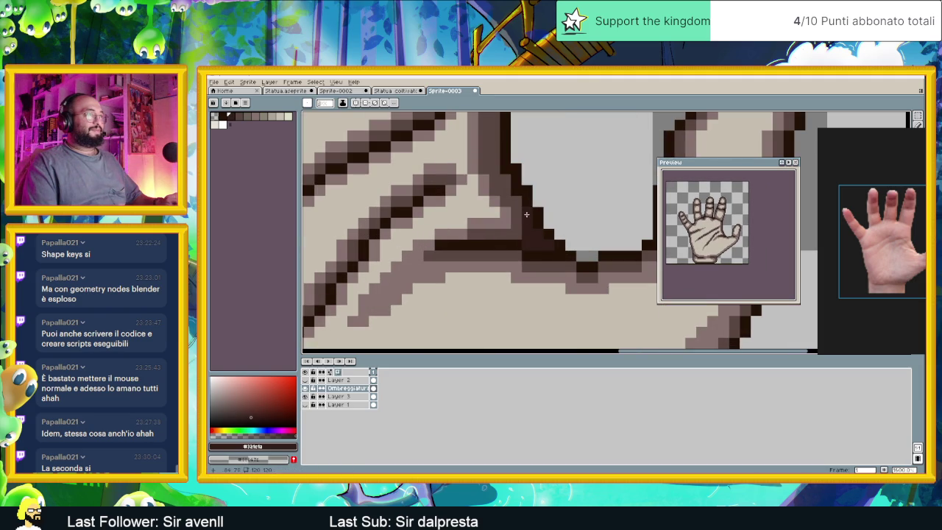
Trace a dark line down the thumb's outline, then zoom out to view the whole hand.
{"action": "scroll", "coordinate": [518, 201], "scroll_direction": "down", "scroll_amount": 3}
{"action": "scroll", "coordinate": [590, 234], "scroll_direction": "up", "scroll_amount": 2}
{"action": "scroll", "coordinate": [590, 234], "scroll_direction": "up", "scroll_amount": 2}
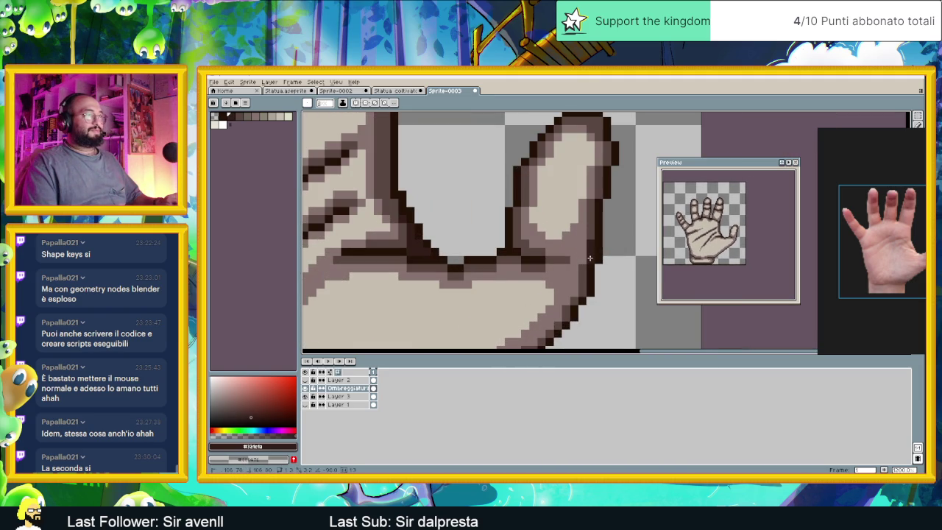
{"action": "left_click_drag", "start_coordinate": [585, 252], "coordinate": [582, 286]}
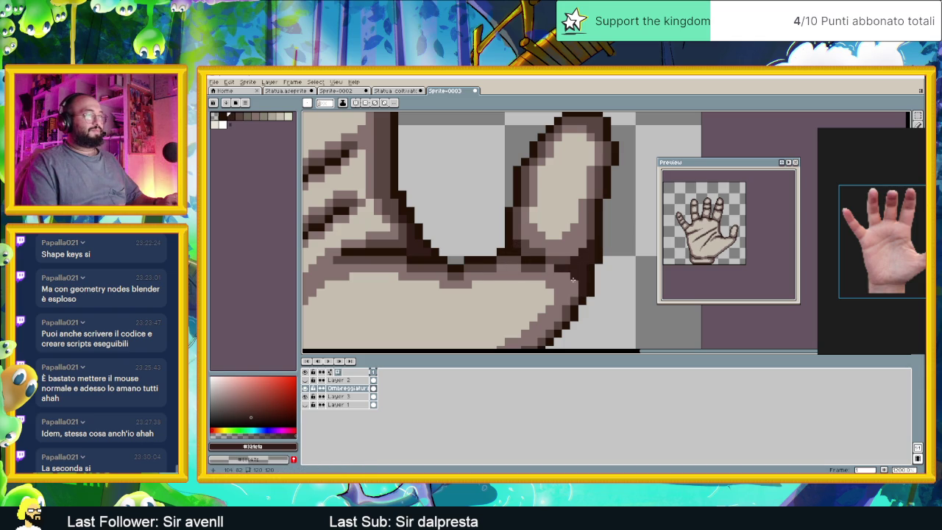
{"action": "scroll", "coordinate": [570, 272], "scroll_direction": "down", "scroll_amount": 3}
{"action": "scroll", "coordinate": [562, 266], "scroll_direction": "down", "scroll_amount": 1}
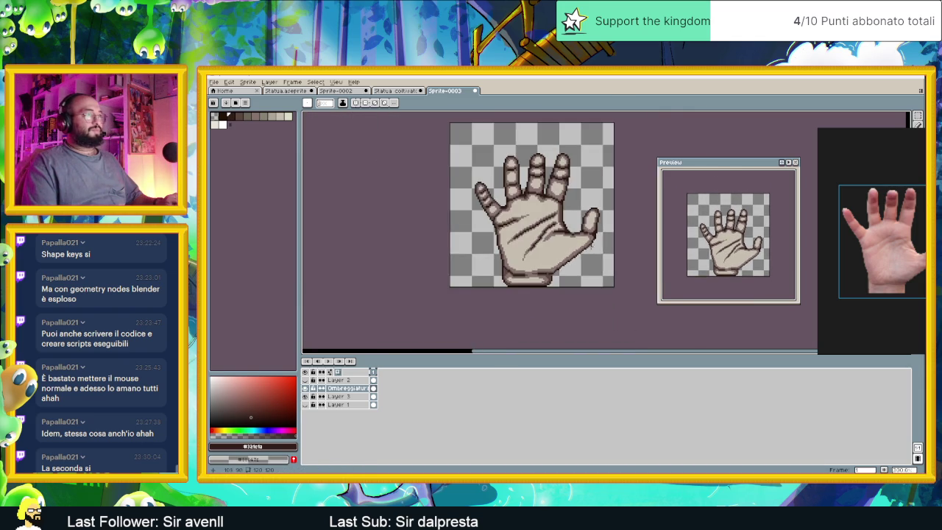
{"action": "scroll", "coordinate": [557, 263], "scroll_direction": "down", "scroll_amount": 1}
{"action": "scroll", "coordinate": [558, 262], "scroll_direction": "up", "scroll_amount": 2}
{"action": "scroll", "coordinate": [559, 254], "scroll_direction": "up", "scroll_amount": 1}
{"action": "scroll", "coordinate": [560, 247], "scroll_direction": "up", "scroll_amount": 1}
{"action": "scroll", "coordinate": [563, 236], "scroll_direction": "up", "scroll_amount": 1}
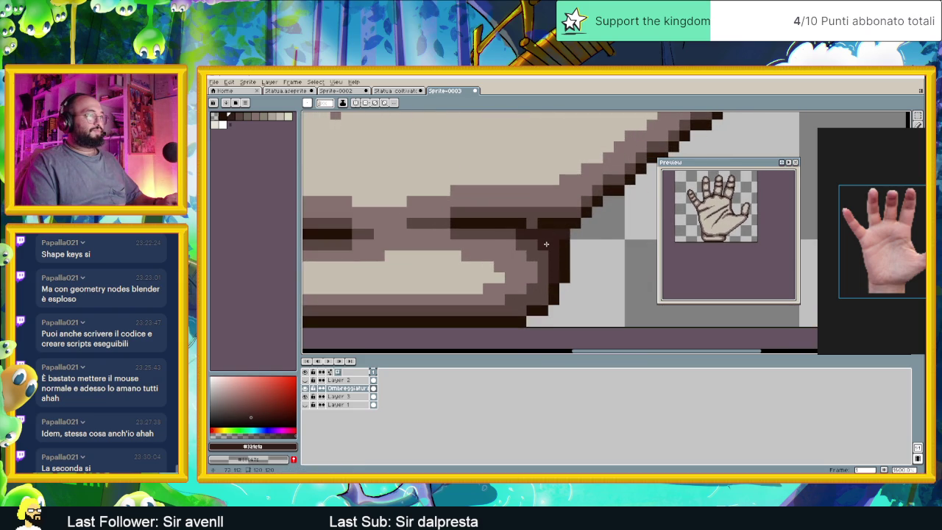
{"action": "scroll", "coordinate": [546, 236], "scroll_direction": "up", "scroll_amount": 1}
{"action": "scroll", "coordinate": [544, 224], "scroll_direction": "right", "scroll_amount": 2}
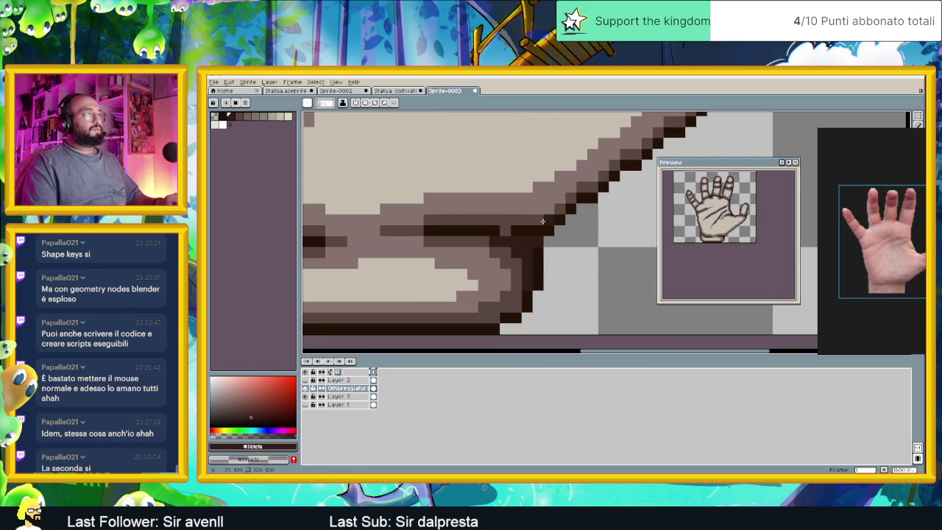
{"action": "scroll", "coordinate": [505, 229], "scroll_direction": "left", "scroll_amount": 2}
{"action": "scroll", "coordinate": [506, 230], "scroll_direction": "left", "scroll_amount": 2}
{"action": "scroll", "coordinate": [506, 230], "scroll_direction": "left", "scroll_amount": 2}
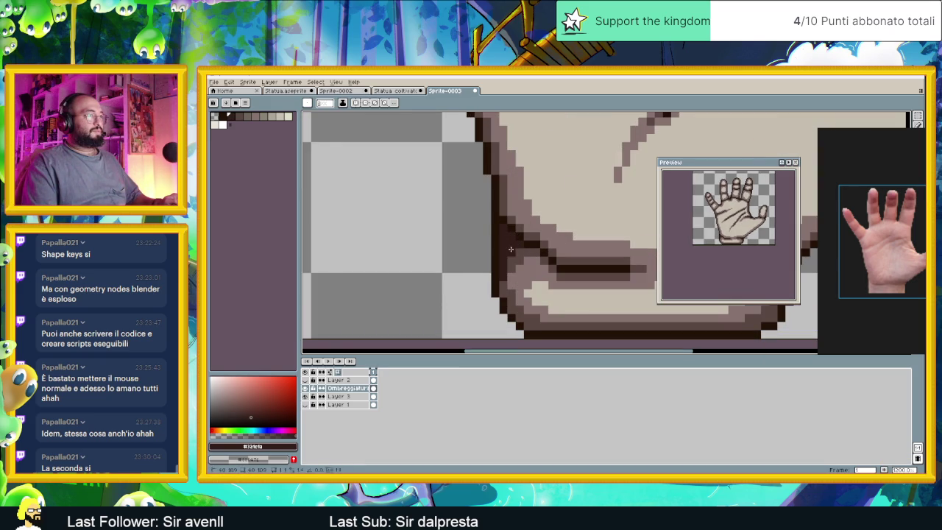
{"action": "scroll", "coordinate": [527, 250], "scroll_direction": "down", "scroll_amount": 2}
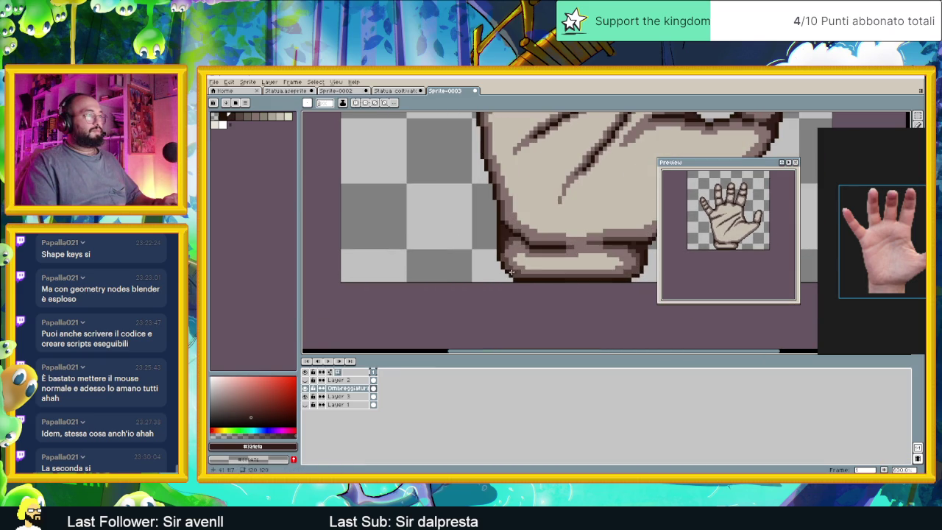
{"action": "scroll", "coordinate": [515, 275], "scroll_direction": "up", "scroll_amount": 1}
{"action": "scroll", "coordinate": [552, 277], "scroll_direction": "up", "scroll_amount": 1}
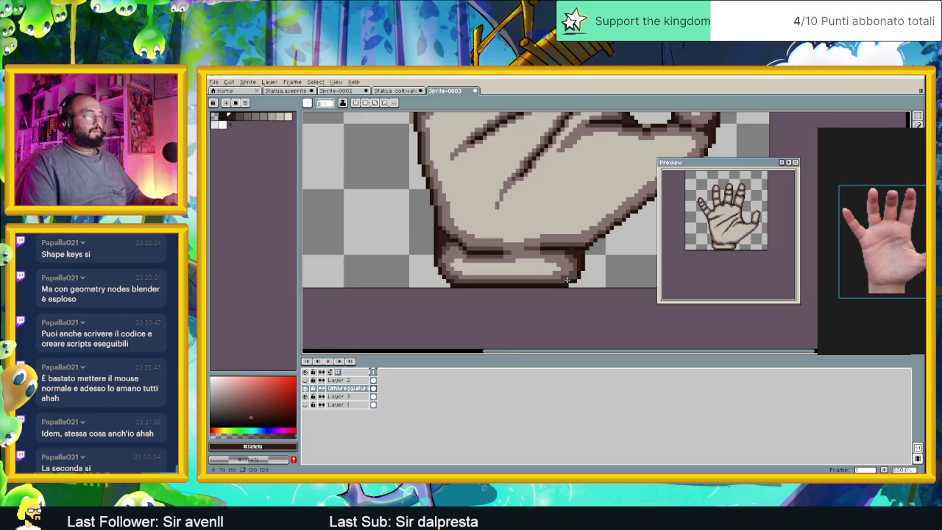
{"action": "scroll", "coordinate": [565, 278], "scroll_direction": "up", "scroll_amount": 1}
{"action": "scroll", "coordinate": [585, 270], "scroll_direction": "down", "scroll_amount": 1}
{"action": "scroll", "coordinate": [544, 273], "scroll_direction": "down", "scroll_amount": 1}
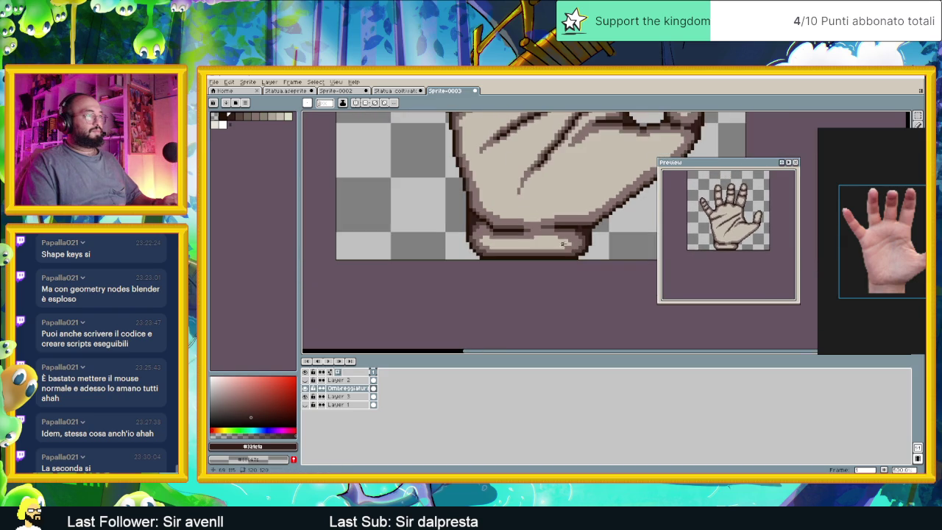
{"action": "scroll", "coordinate": [507, 273], "scroll_direction": "down", "scroll_amount": 1}
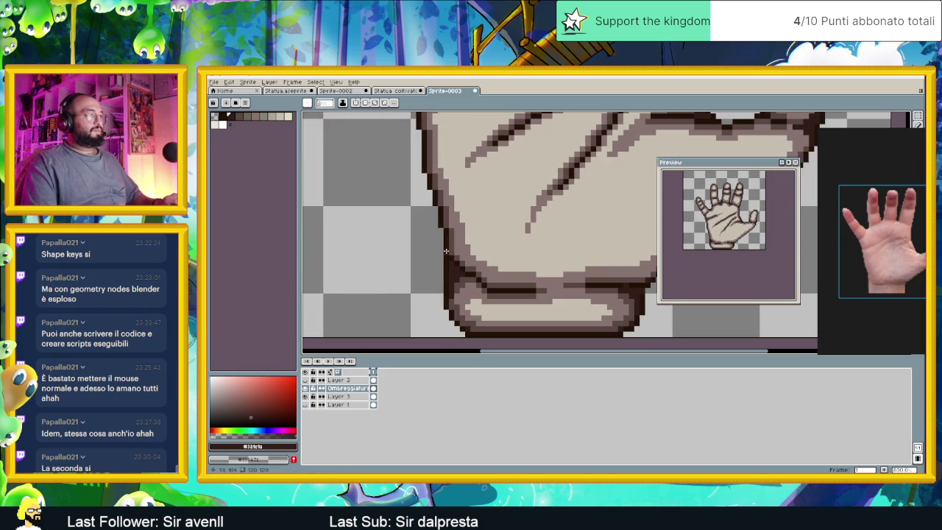
{"action": "scroll", "coordinate": [445, 251], "scroll_direction": "down", "scroll_amount": 3}
{"action": "scroll", "coordinate": [534, 228], "scroll_direction": "up", "scroll_amount": 3}
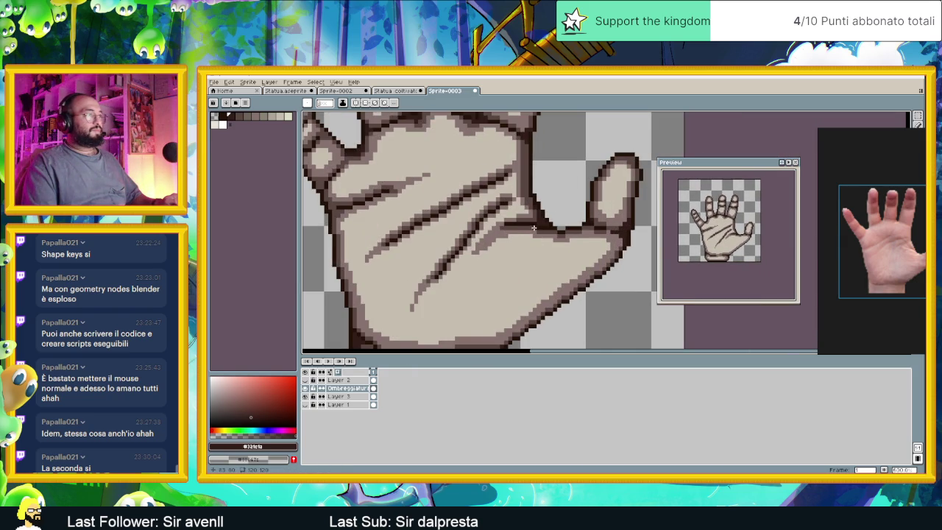
{"action": "scroll", "coordinate": [533, 228], "scroll_direction": "down", "scroll_amount": 2}
{"action": "scroll", "coordinate": [530, 214], "scroll_direction": "up", "scroll_amount": 3}
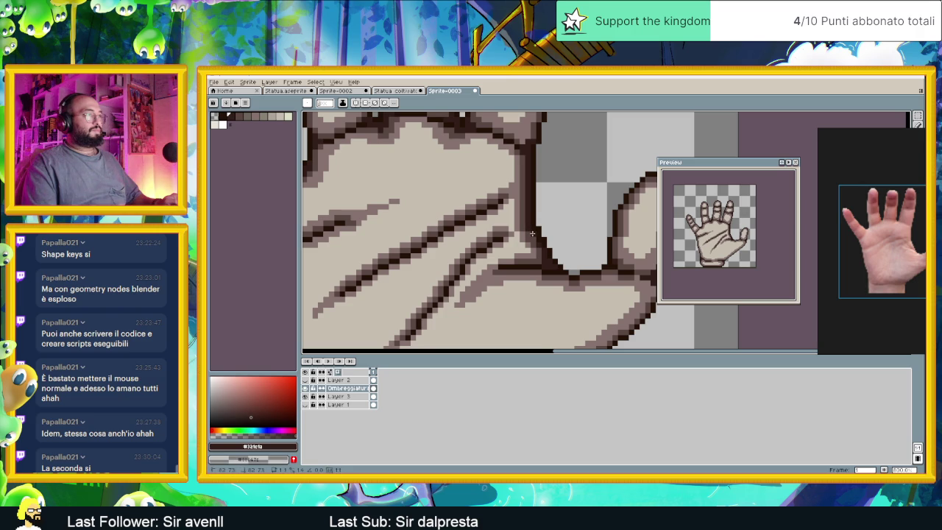
{"action": "scroll", "coordinate": [533, 241], "scroll_direction": "down", "scroll_amount": 1}
{"action": "scroll", "coordinate": [545, 258], "scroll_direction": "down", "scroll_amount": 1}
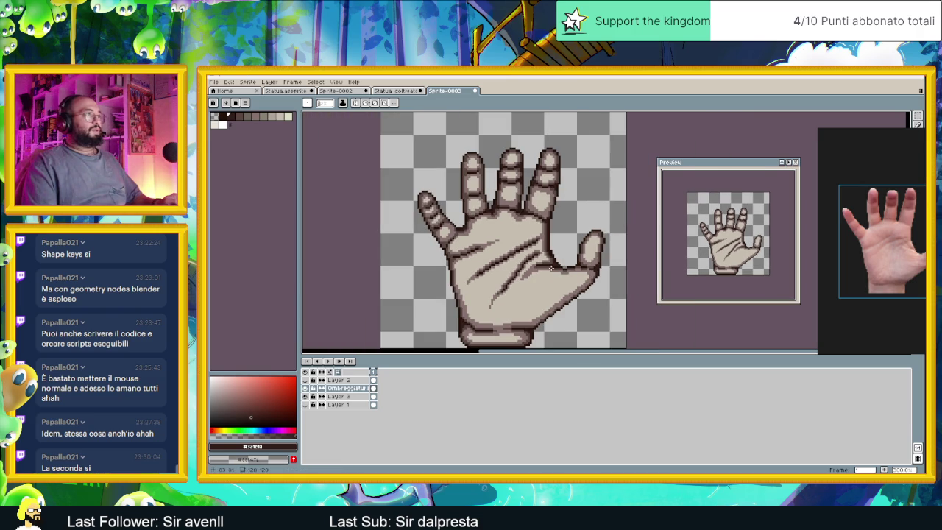
Recentre on the hand and toggle Layer 3's fill off and back on to compare.
{"action": "scroll", "coordinate": [550, 263], "scroll_direction": "down", "scroll_amount": 1}
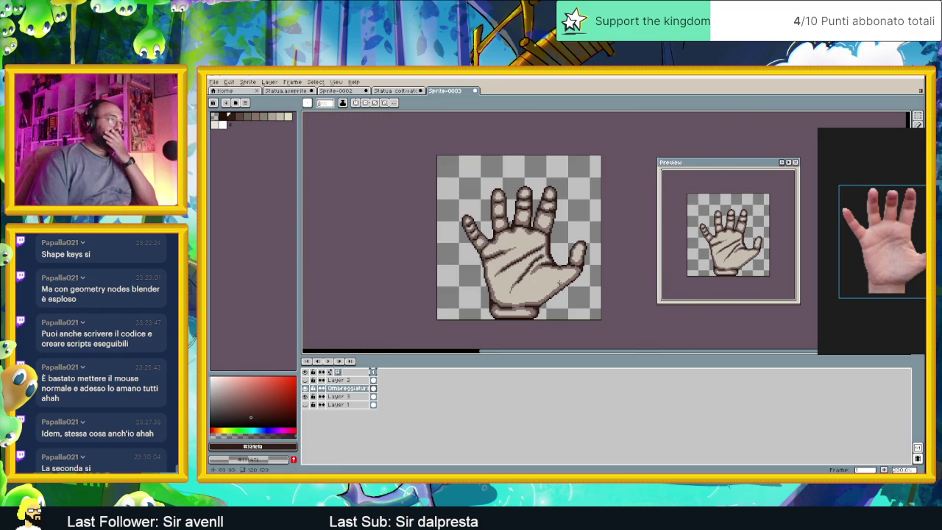
{"action": "left_click_drag", "start_coordinate": [562, 262], "coordinate": [518, 234]}
{"action": "scroll", "coordinate": [506, 231], "scroll_direction": "down", "scroll_amount": 1}
{"action": "scroll", "coordinate": [507, 232], "scroll_direction": "down", "scroll_amount": 1}
{"action": "scroll", "coordinate": [506, 230], "scroll_direction": "up", "scroll_amount": 2}
{"action": "scroll", "coordinate": [507, 230], "scroll_direction": "up", "scroll_amount": 1}
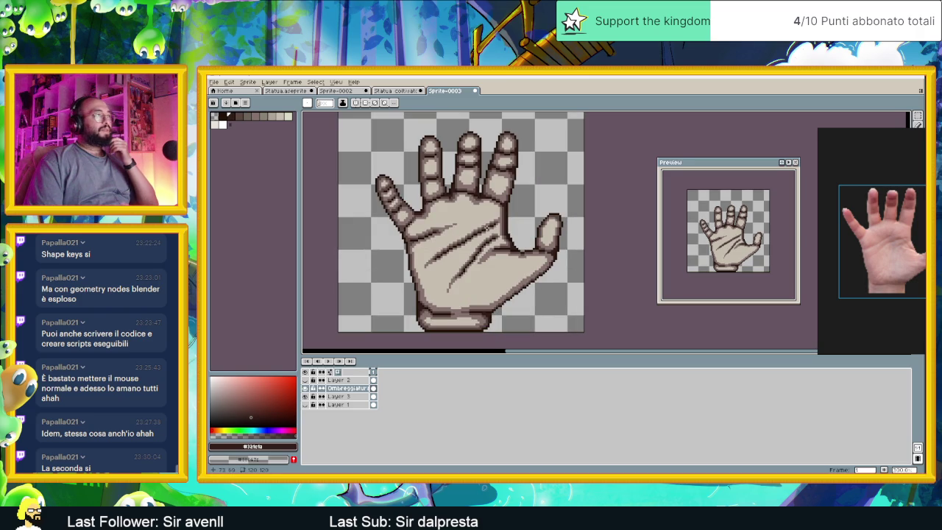
{"action": "left_click", "coordinate": [308, 396]}
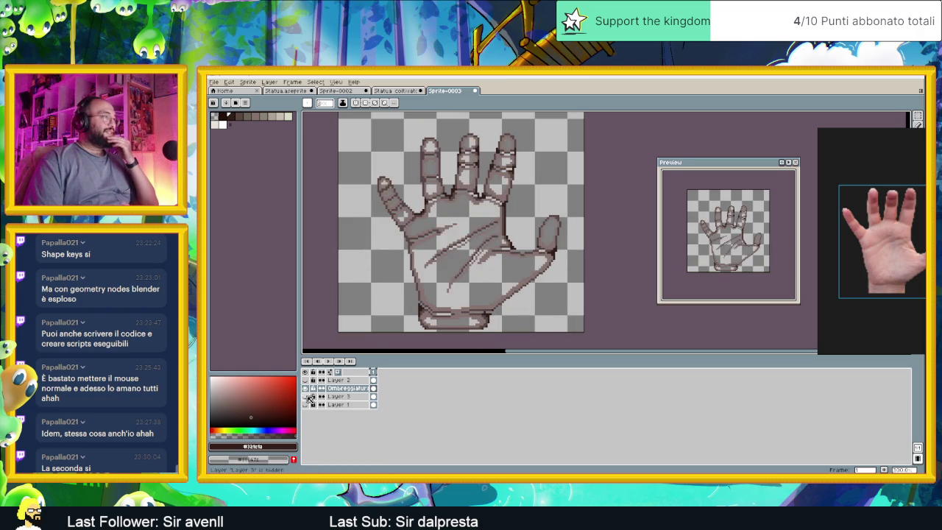
{"action": "left_click", "coordinate": [307, 396]}
{"action": "left_click", "coordinate": [309, 397]}
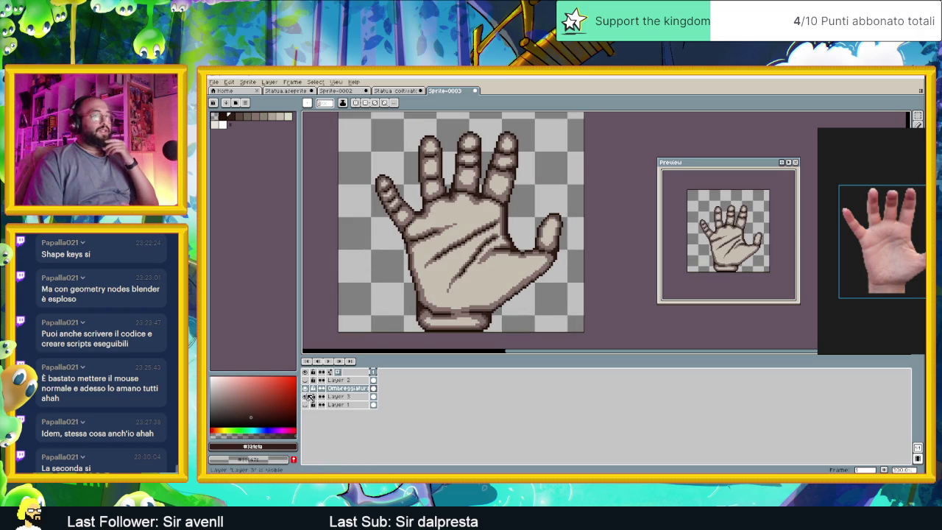
Study the statue sprite's shading in the Statua coltivato tab, then return to Sprite-0003.
{"action": "left_click", "coordinate": [396, 90]}
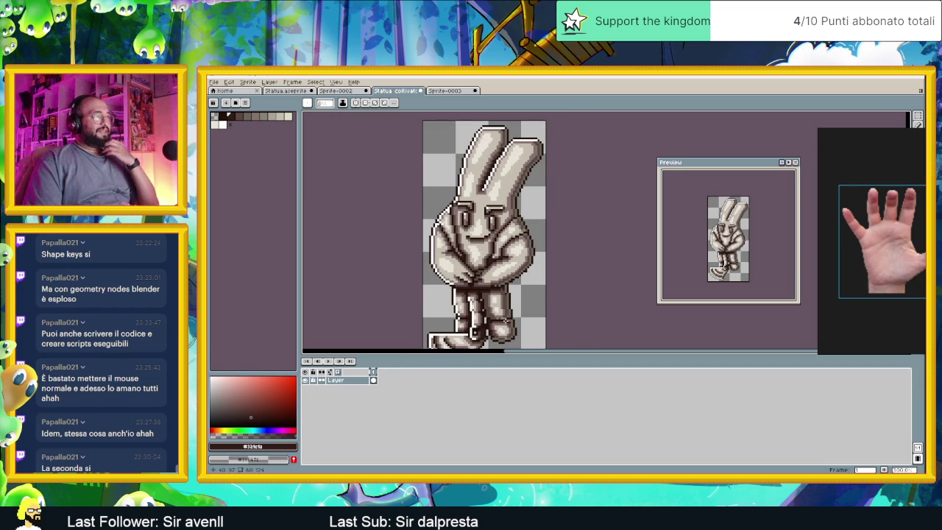
{"action": "scroll", "coordinate": [492, 323], "scroll_direction": "up", "scroll_amount": 2}
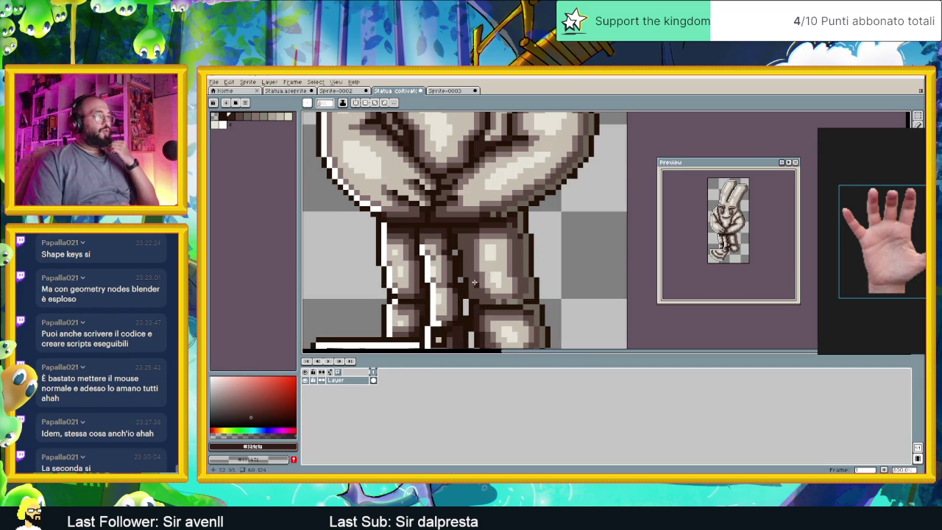
{"action": "scroll", "coordinate": [472, 277], "scroll_direction": "down", "scroll_amount": 2}
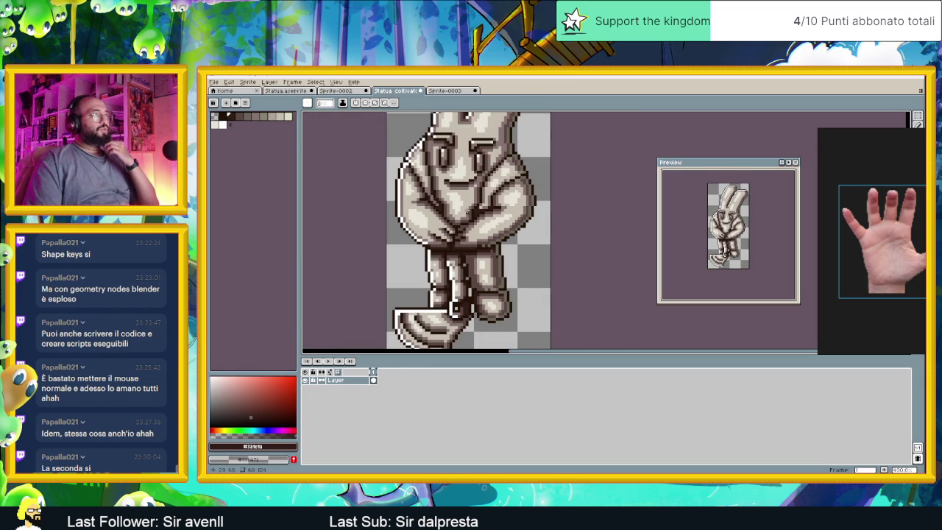
{"action": "scroll", "coordinate": [453, 266], "scroll_direction": "up", "scroll_amount": 1}
{"action": "scroll", "coordinate": [446, 270], "scroll_direction": "up", "scroll_amount": 1}
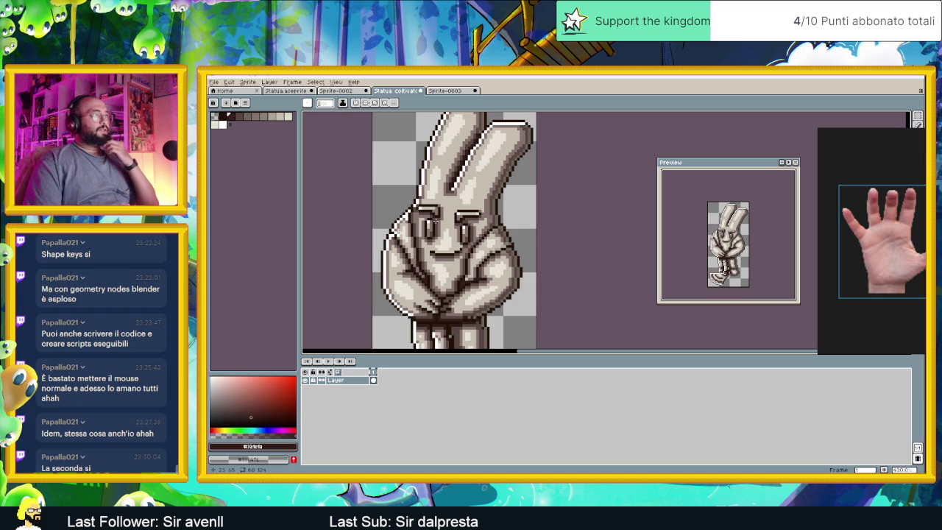
{"action": "left_click", "coordinate": [445, 91]}
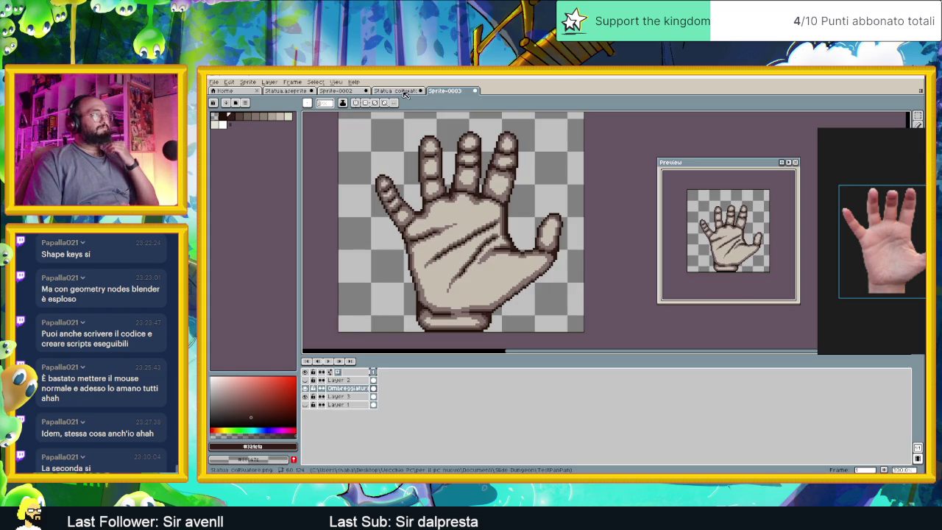
Add a new layer above Ombreggiatura and name it 'Lucentezza'.
{"action": "right_click", "coordinate": [352, 388]}
{"action": "mouse_move", "coordinate": [366, 402]}
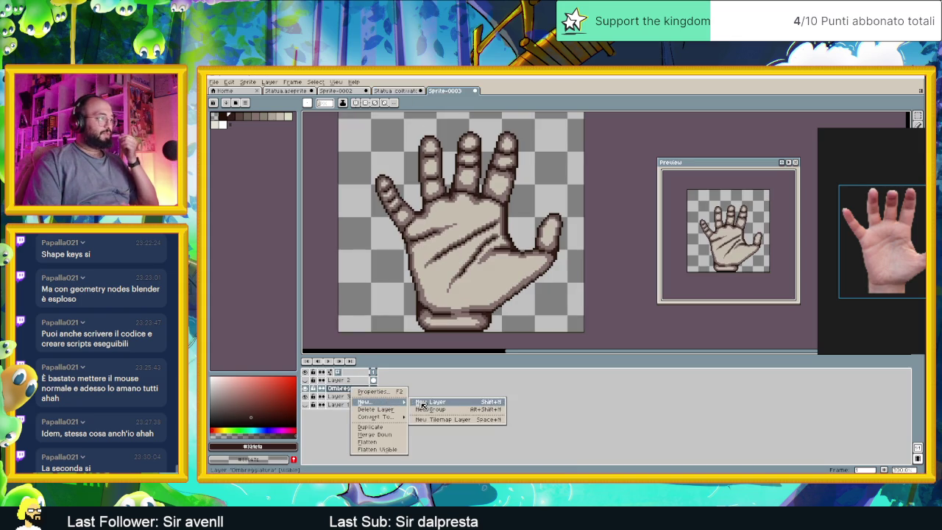
{"action": "left_click", "coordinate": [421, 405]}
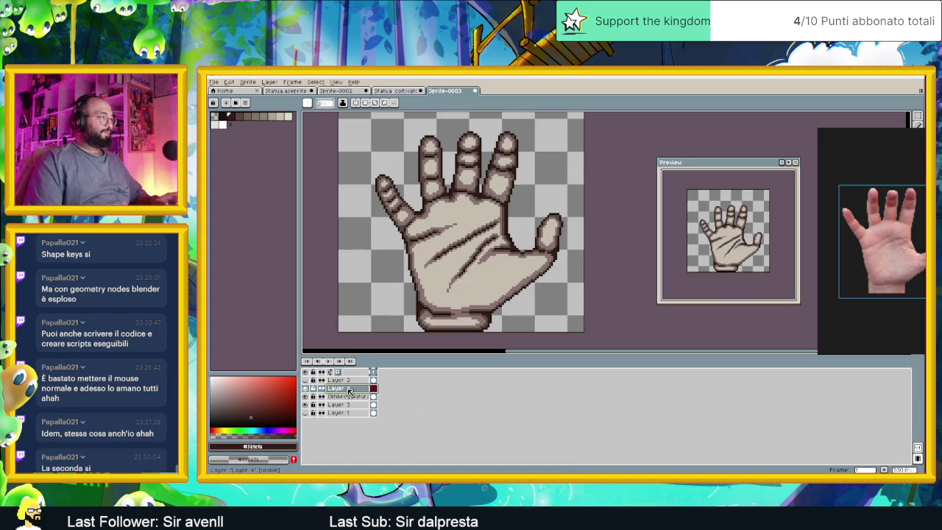
{"action": "double_click", "coordinate": [361, 391]}
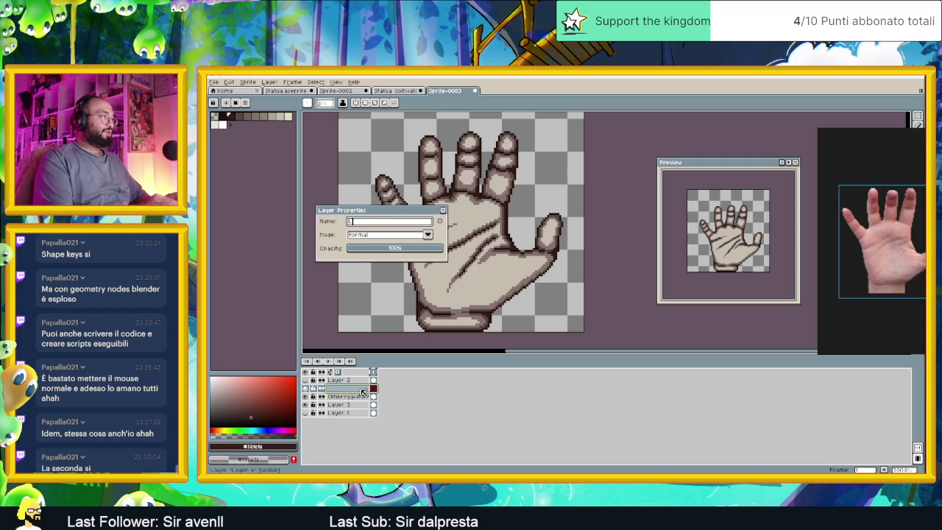
{"action": "type", "text": "Lucentezza"}
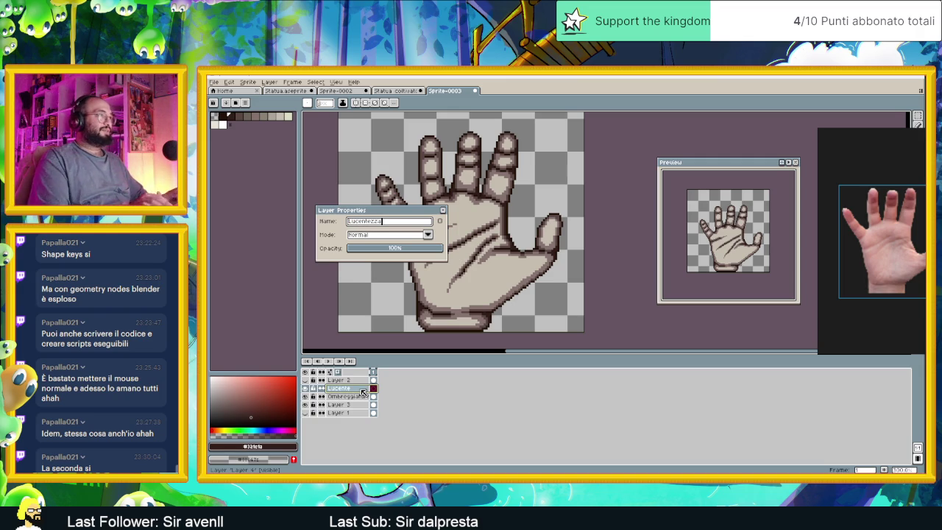
{"action": "key", "text": "Return"}
Take the statue's light cream highlight colour as the drawing colour, back on the hand sprite.
{"action": "key", "text": "ctrl+shift+Tab"}
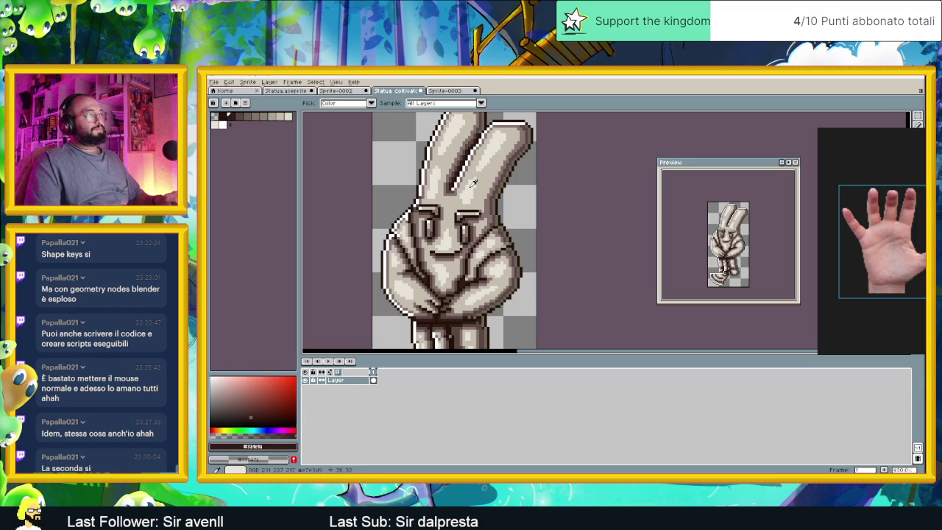
{"action": "key", "text": "x"}
{"action": "left_click", "coordinate": [457, 91]}
{"action": "scroll", "coordinate": [464, 209], "scroll_direction": "up", "scroll_amount": 1}
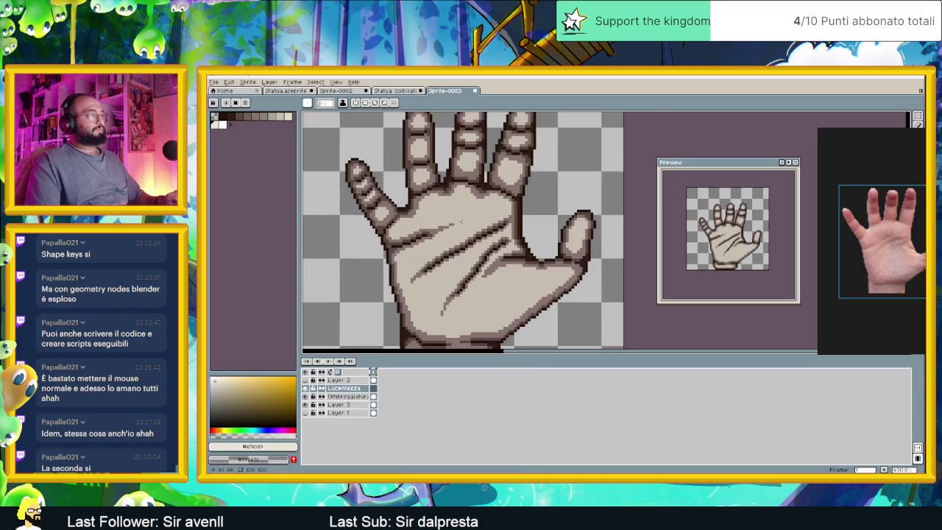
With the Pencil, paint light cream highlight spots on the upper palm.
{"action": "scroll", "coordinate": [464, 209], "scroll_direction": "up", "scroll_amount": 1}
{"action": "scroll", "coordinate": [464, 209], "scroll_direction": "up", "scroll_amount": 1}
{"action": "scroll", "coordinate": [464, 209], "scroll_direction": "up", "scroll_amount": 1}
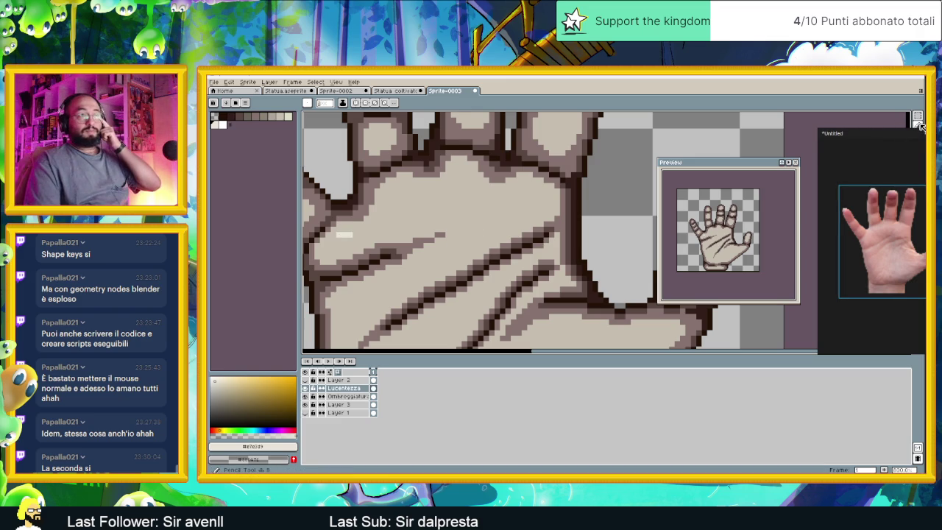
{"action": "key", "text": "b"}
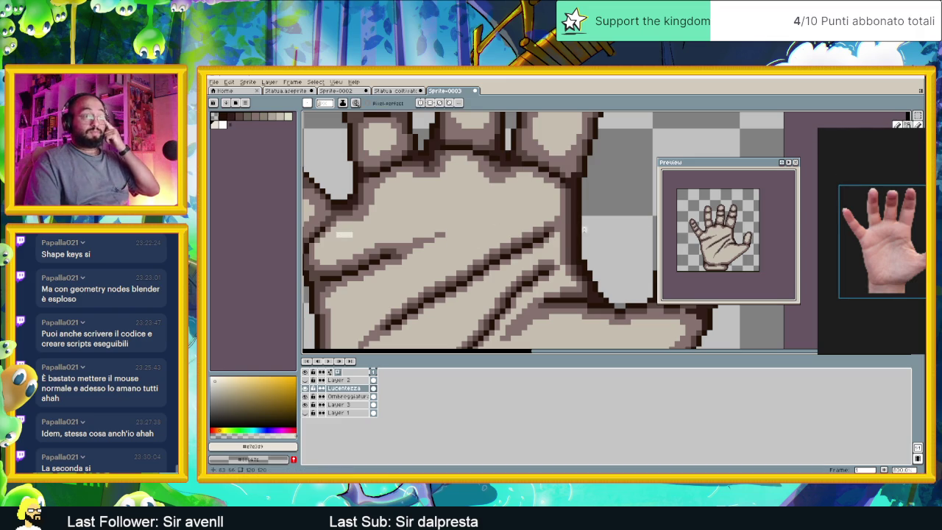
{"action": "left_click_drag", "start_coordinate": [334, 245], "coordinate": [358, 231]}
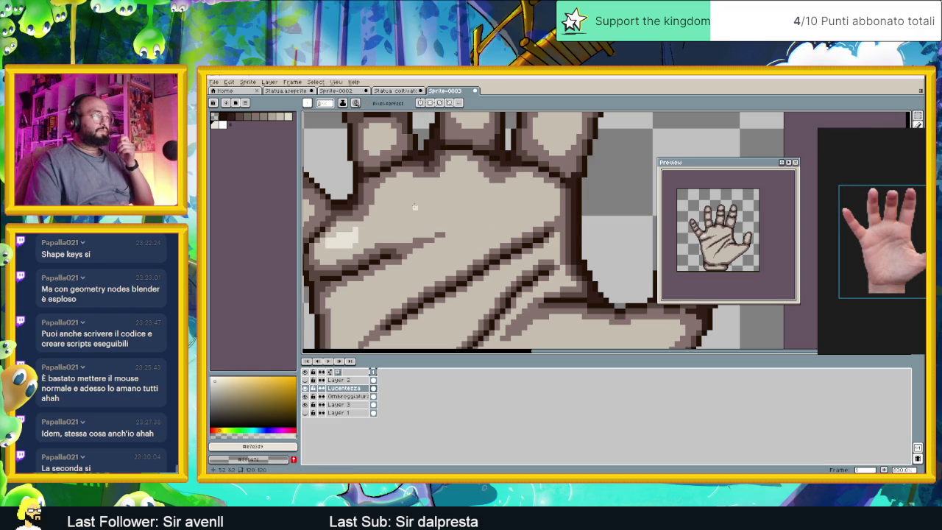
{"action": "mouse_move", "coordinate": [410, 198]}
{"action": "left_mouse_down"}
{"action": "mouse_move", "coordinate": [404, 209]}
{"action": "mouse_move", "coordinate": [421, 204]}
{"action": "left_mouse_up"}
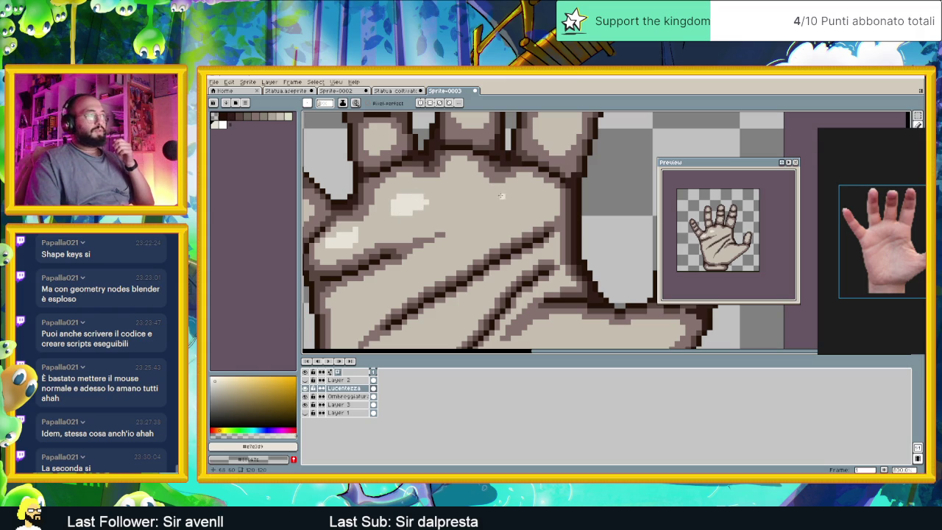
Add more cream highlight patches across the middle of the palm.
{"action": "scroll", "coordinate": [485, 195], "scroll_direction": "down", "scroll_amount": 2}
{"action": "scroll", "coordinate": [478, 197], "scroll_direction": "up", "scroll_amount": 2}
{"action": "scroll", "coordinate": [477, 191], "scroll_direction": "up", "scroll_amount": 1}
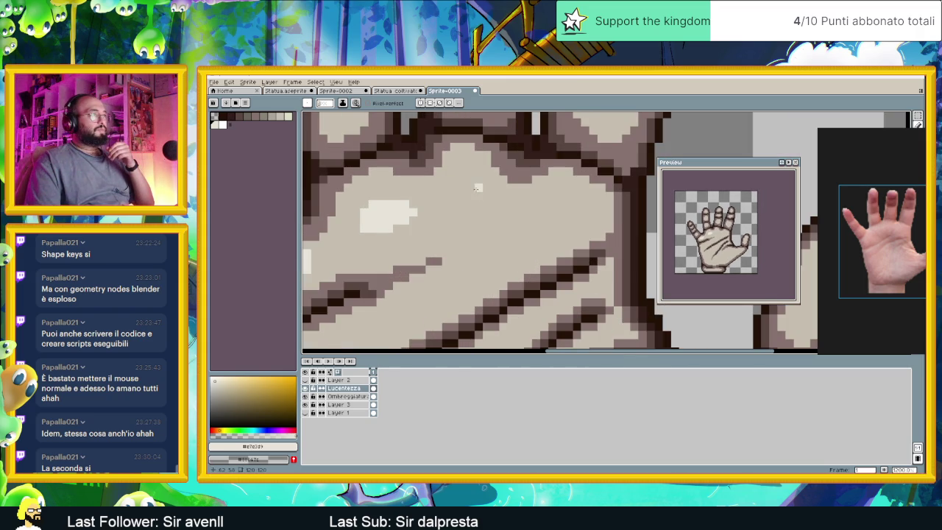
{"action": "left_click_drag", "start_coordinate": [484, 196], "coordinate": [465, 192]}
{"action": "left_click_drag", "start_coordinate": [580, 197], "coordinate": [545, 204]}
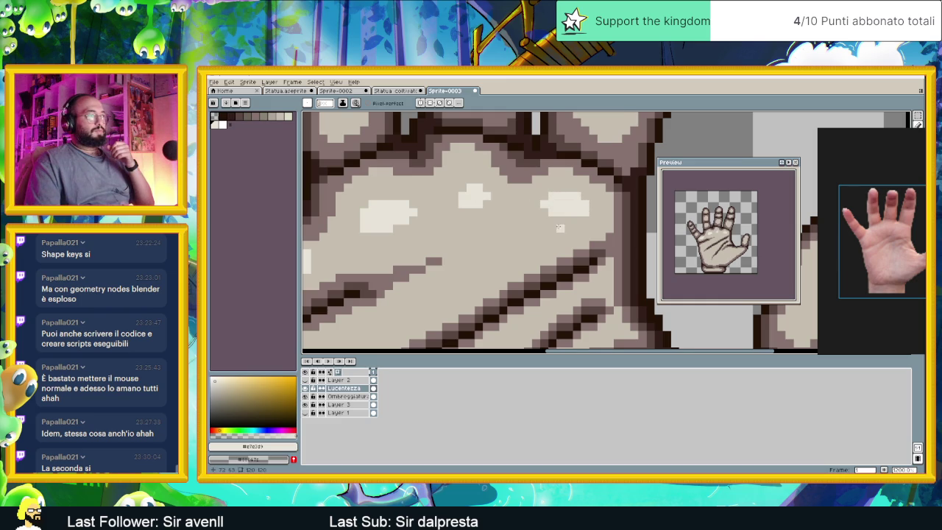
{"action": "scroll", "coordinate": [563, 220], "scroll_direction": "down", "scroll_amount": 2}
{"action": "scroll", "coordinate": [527, 253], "scroll_direction": "down", "scroll_amount": 1}
{"action": "scroll", "coordinate": [526, 253], "scroll_direction": "up", "scroll_amount": 2}
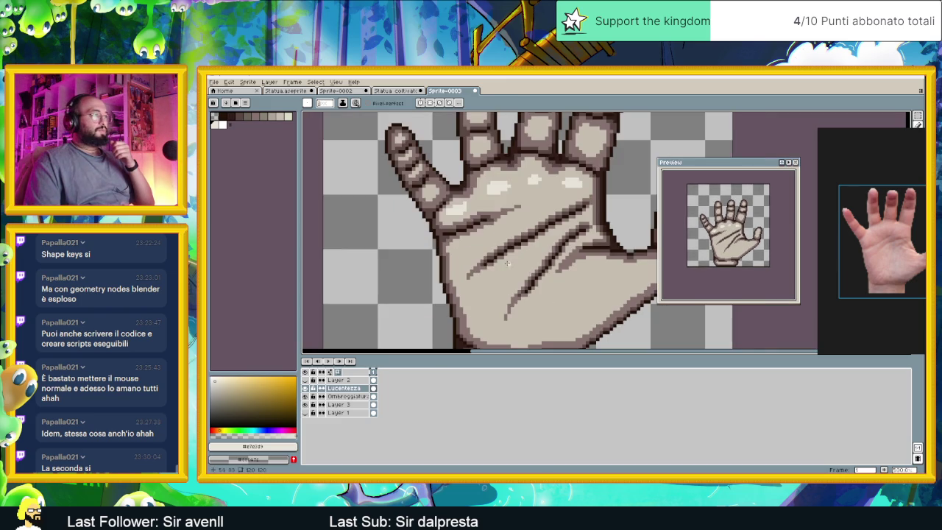
{"action": "left_click_drag", "start_coordinate": [466, 239], "coordinate": [480, 238]}
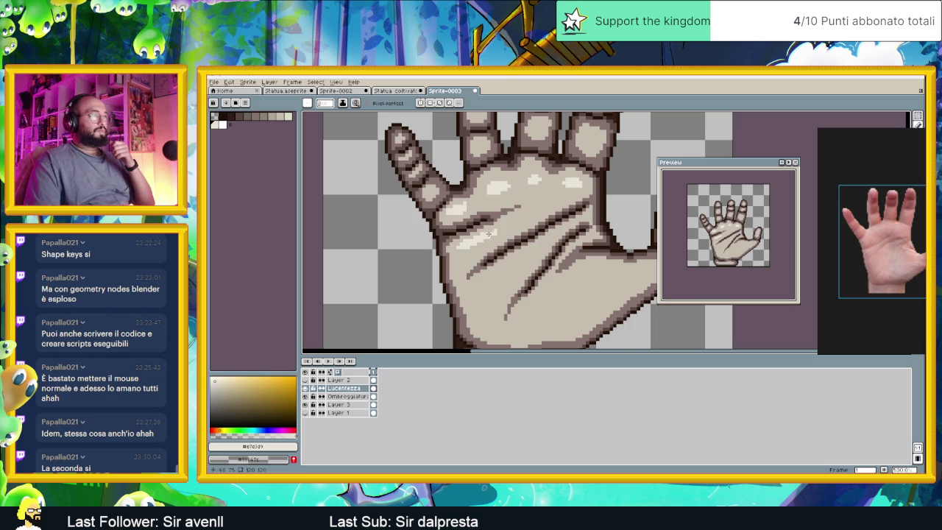
Paint a filled cream highlight patch on the lower palm.
{"action": "scroll", "coordinate": [487, 234], "scroll_direction": "down", "scroll_amount": 1}
{"action": "scroll", "coordinate": [437, 199], "scroll_direction": "up", "scroll_amount": 2}
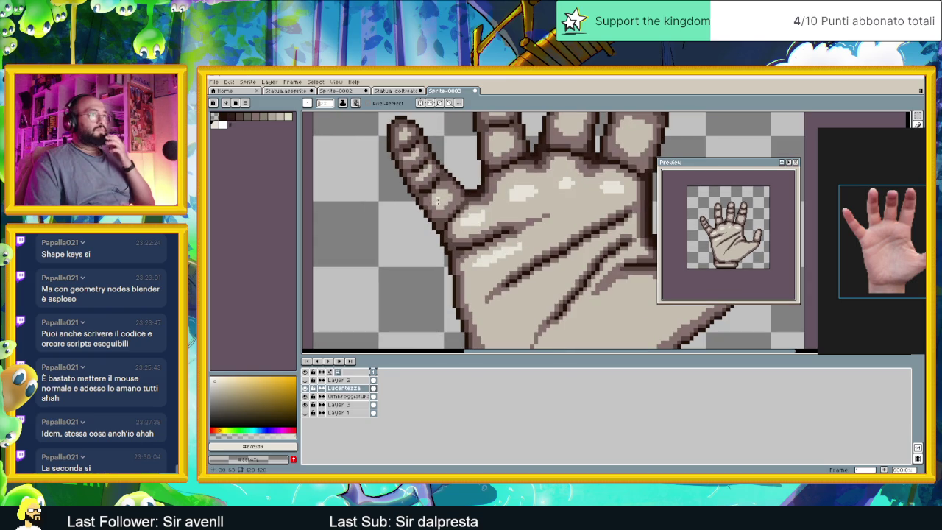
{"action": "scroll", "coordinate": [456, 214], "scroll_direction": "down", "scroll_amount": 1}
{"action": "scroll", "coordinate": [496, 253], "scroll_direction": "up", "scroll_amount": 1}
{"action": "mouse_move", "coordinate": [503, 258]}
{"action": "left_mouse_down"}
{"action": "mouse_move", "coordinate": [500, 228]}
{"action": "mouse_move", "coordinate": [473, 246]}
{"action": "left_mouse_up"}
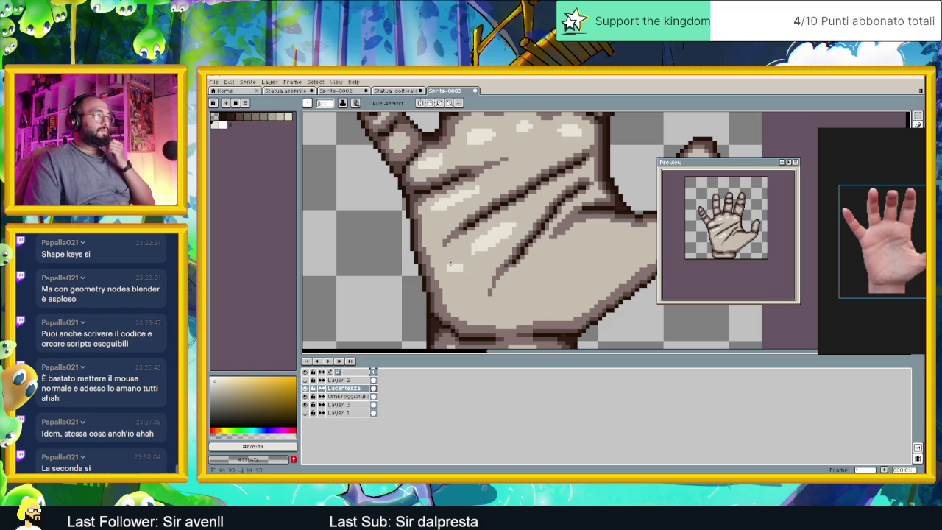
{"action": "scroll", "coordinate": [451, 264], "scroll_direction": "down", "scroll_amount": 2}
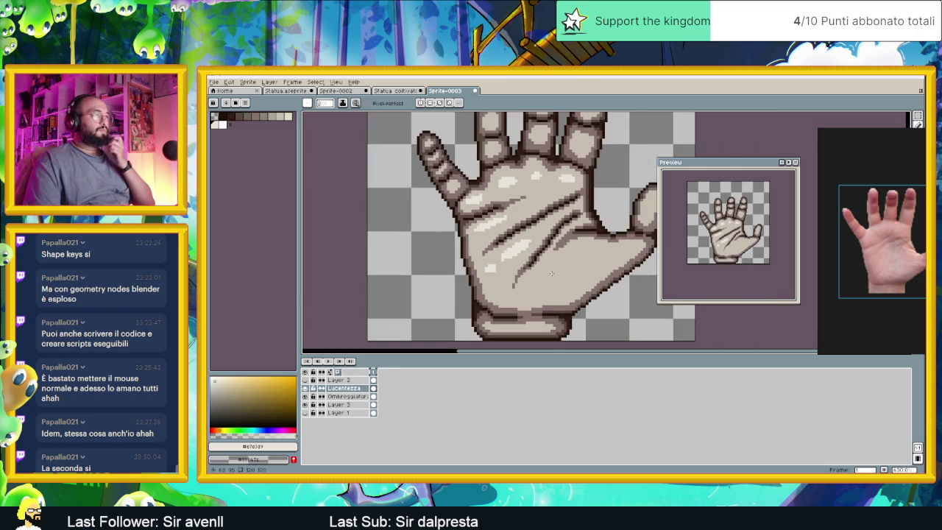
{"action": "scroll", "coordinate": [478, 259], "scroll_direction": "up", "scroll_amount": 2}
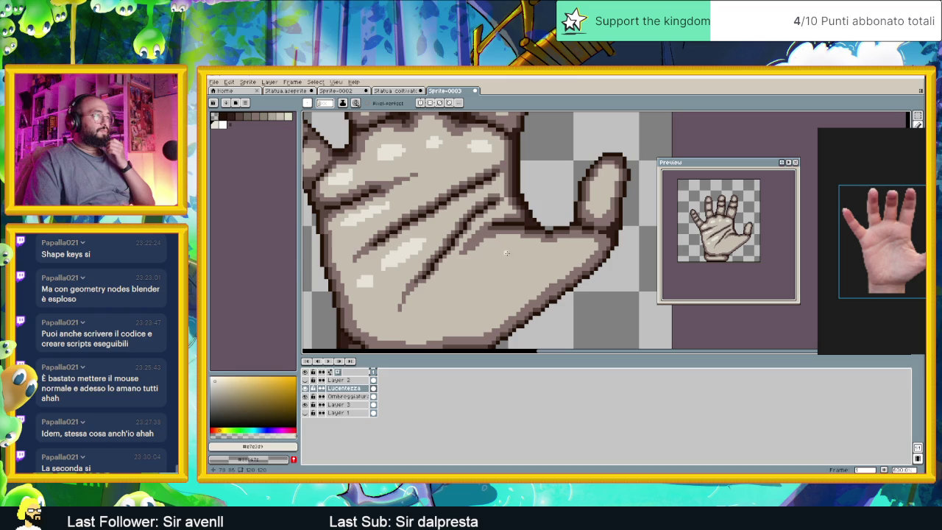
{"action": "mouse_move", "coordinate": [475, 273]}
{"action": "left_mouse_down"}
{"action": "mouse_move", "coordinate": [506, 271]}
{"action": "mouse_move", "coordinate": [482, 269]}
{"action": "mouse_move", "coordinate": [491, 261]}
{"action": "left_mouse_up"}
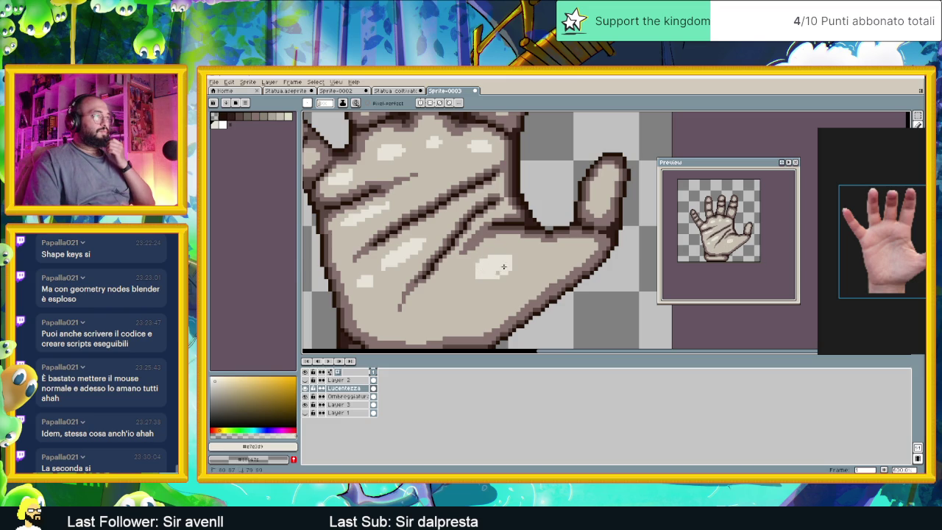
{"action": "left_click", "coordinate": [495, 273]}
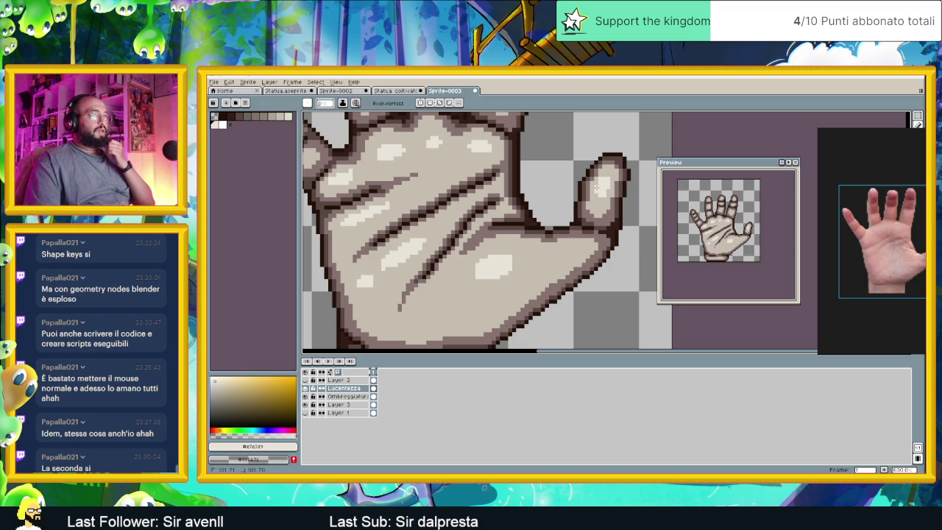
{"action": "scroll", "coordinate": [578, 210], "scroll_direction": "down", "scroll_amount": 1}
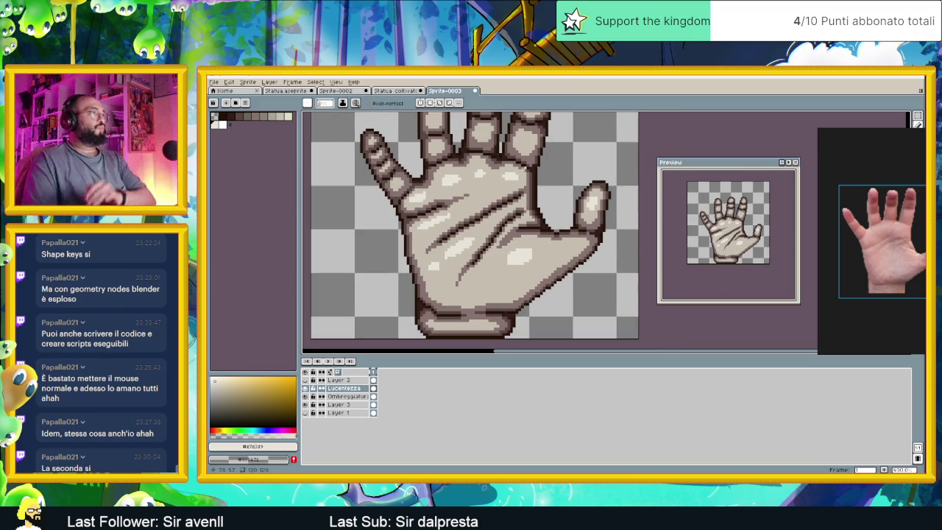
{"action": "scroll", "coordinate": [567, 213], "scroll_direction": "up", "scroll_amount": 2}
{"action": "scroll", "coordinate": [552, 224], "scroll_direction": "up", "scroll_amount": 1}
{"action": "scroll", "coordinate": [543, 234], "scroll_direction": "up", "scroll_amount": 1}
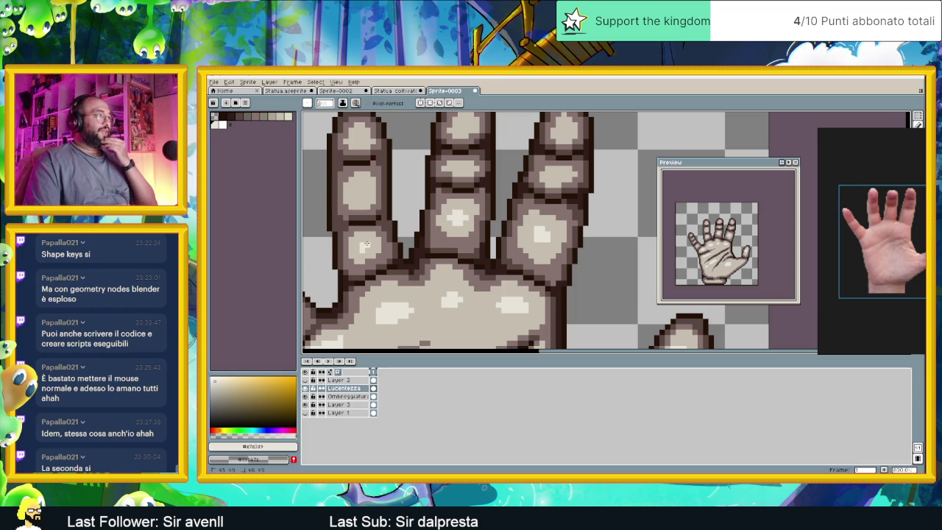
Add a light cream highlight on the upper finger.
{"action": "scroll", "coordinate": [361, 193], "scroll_direction": "down", "scroll_amount": 1}
{"action": "scroll", "coordinate": [361, 194], "scroll_direction": "down", "scroll_amount": 1}
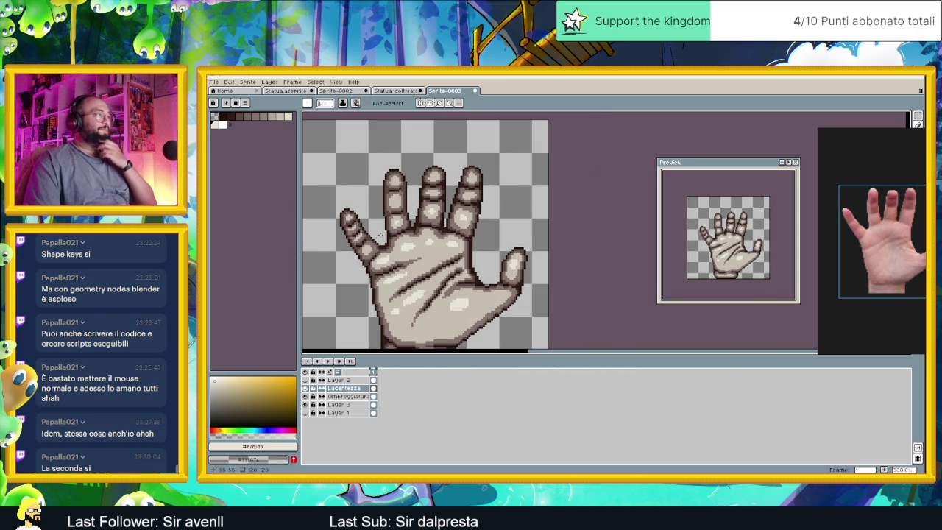
{"action": "scroll", "coordinate": [360, 247], "scroll_direction": "up", "scroll_amount": 1}
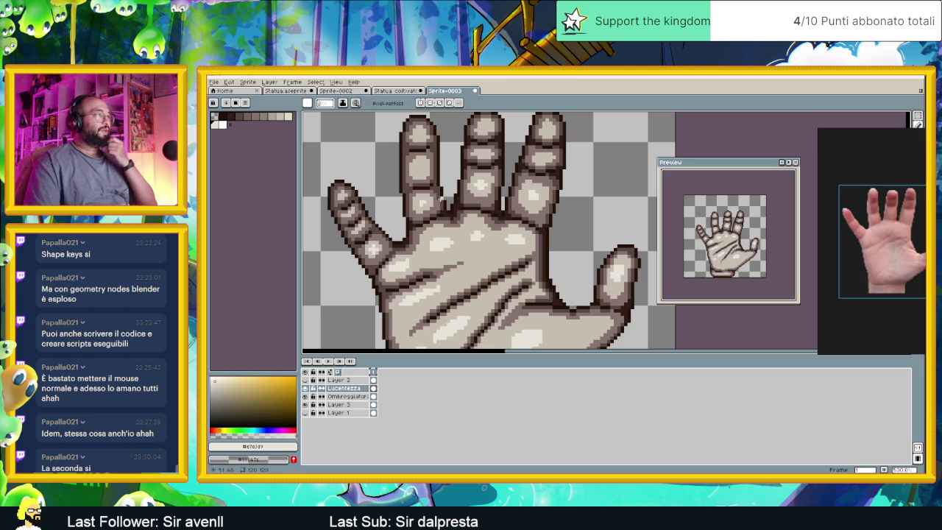
{"action": "scroll", "coordinate": [422, 168], "scroll_direction": "up", "scroll_amount": 3}
{"action": "scroll", "coordinate": [422, 217], "scroll_direction": "up", "scroll_amount": 1}
{"action": "left_click_drag", "start_coordinate": [423, 216], "coordinate": [432, 216]}
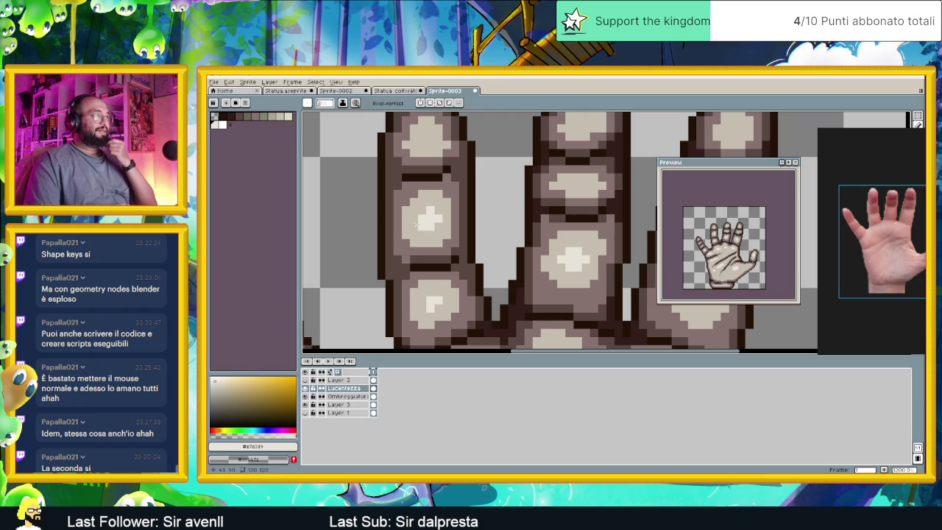
Frame the whole hand and place a light highlight spot on the thumb.
{"action": "scroll", "coordinate": [425, 225], "scroll_direction": "down", "scroll_amount": 3}
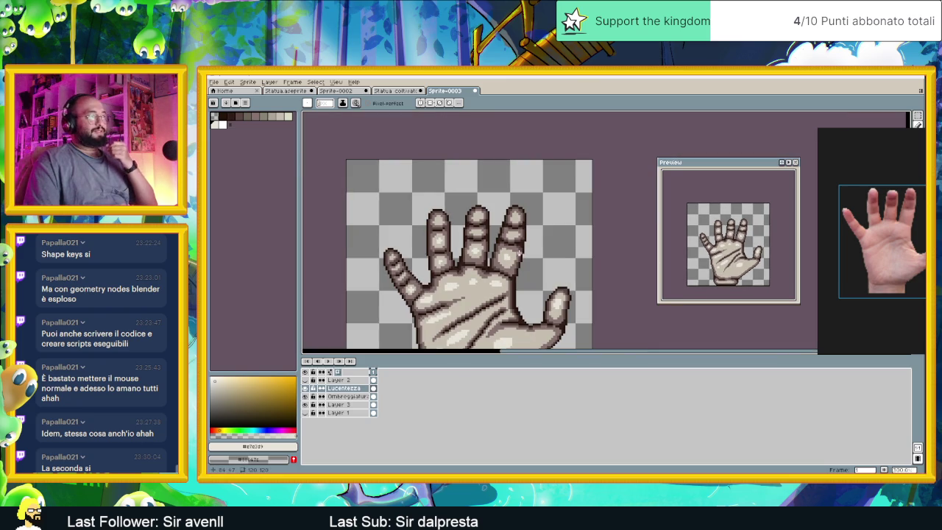
{"action": "left_click_drag", "start_coordinate": [520, 263], "coordinate": [523, 228]}
{"action": "scroll", "coordinate": [470, 261], "scroll_direction": "up", "scroll_amount": 2}
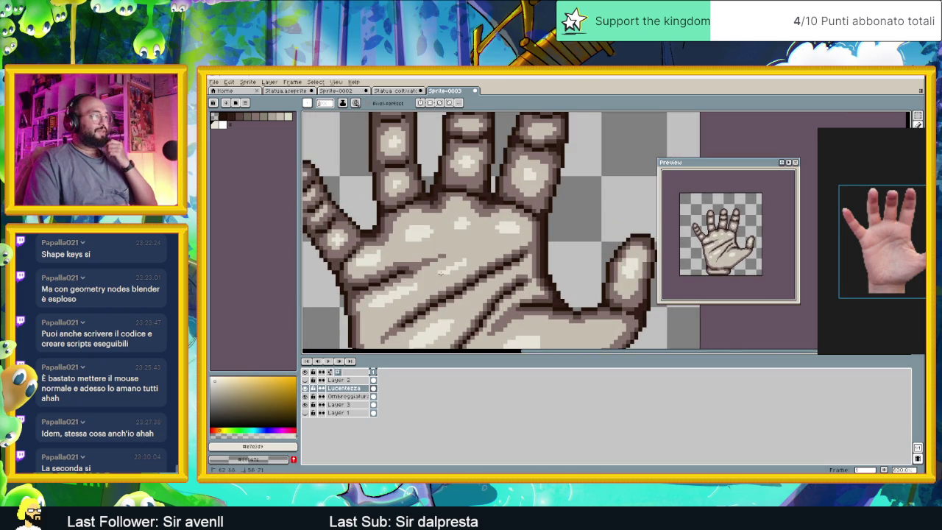
{"action": "scroll", "coordinate": [442, 272], "scroll_direction": "down", "scroll_amount": 2}
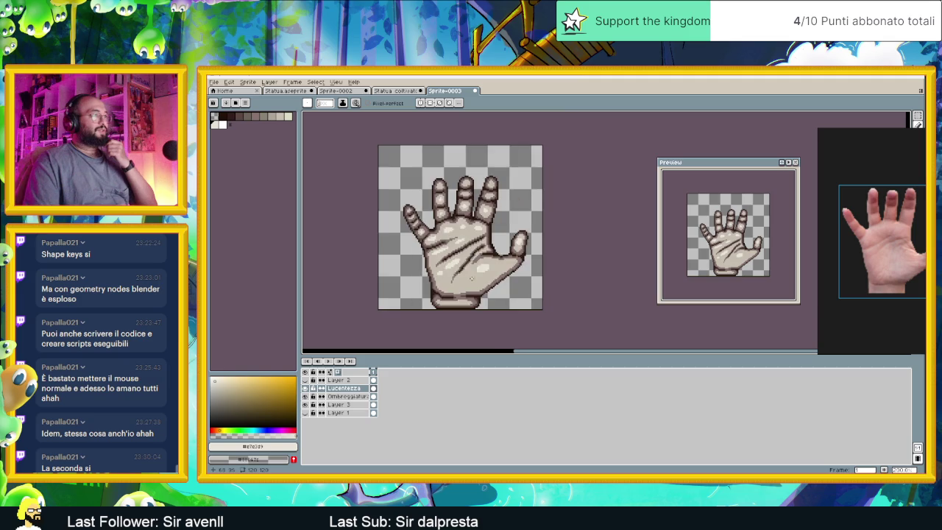
{"action": "scroll", "coordinate": [469, 285], "scroll_direction": "up", "scroll_amount": 2}
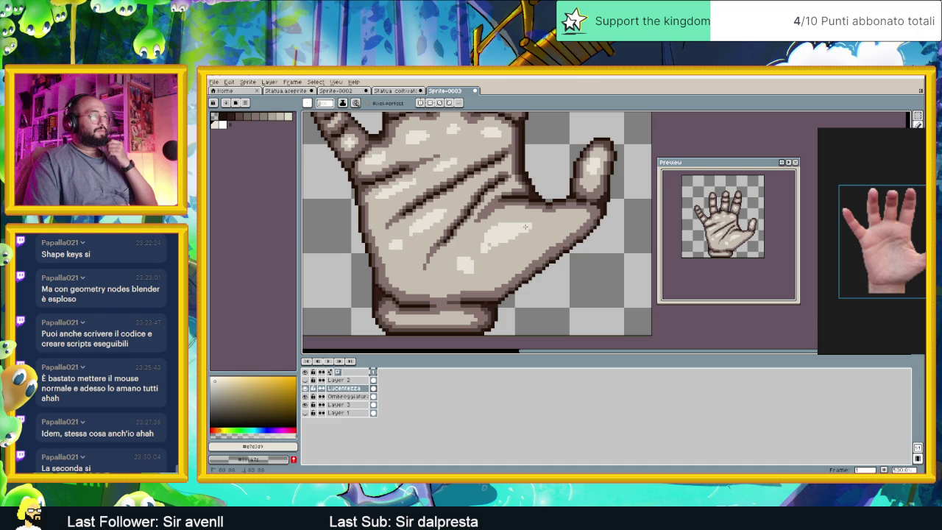
{"action": "scroll", "coordinate": [452, 275], "scroll_direction": "down", "scroll_amount": 3}
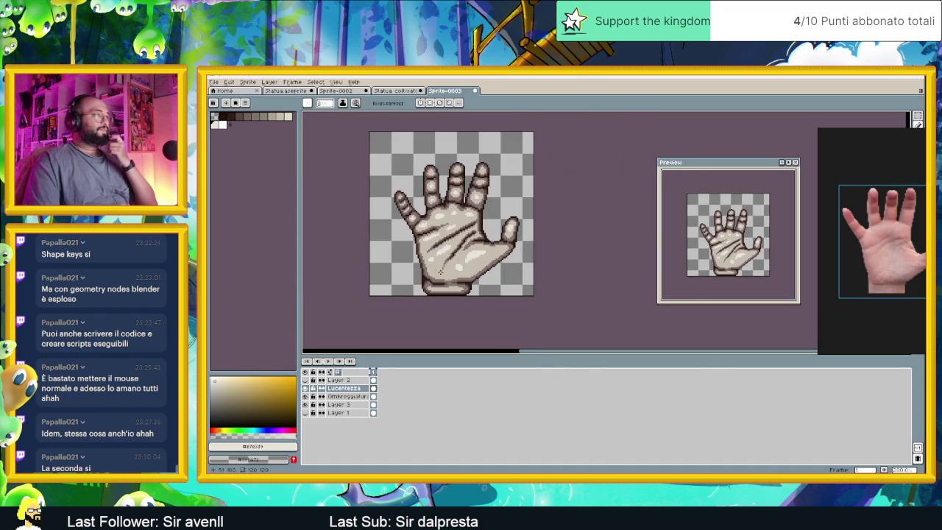
{"action": "scroll", "coordinate": [452, 283], "scroll_direction": "down", "scroll_amount": 1}
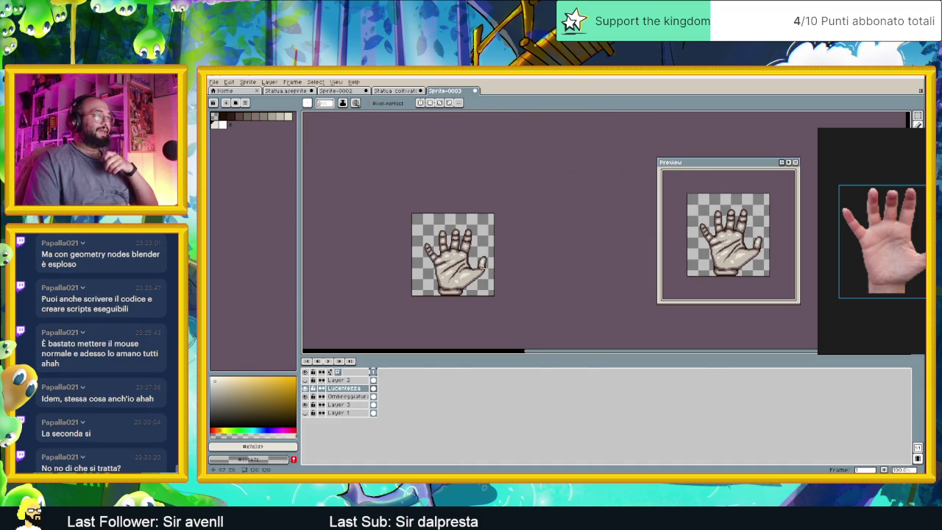
{"action": "scroll", "coordinate": [487, 274], "scroll_direction": "up", "scroll_amount": 2}
{"action": "scroll", "coordinate": [504, 263], "scroll_direction": "up", "scroll_amount": 1}
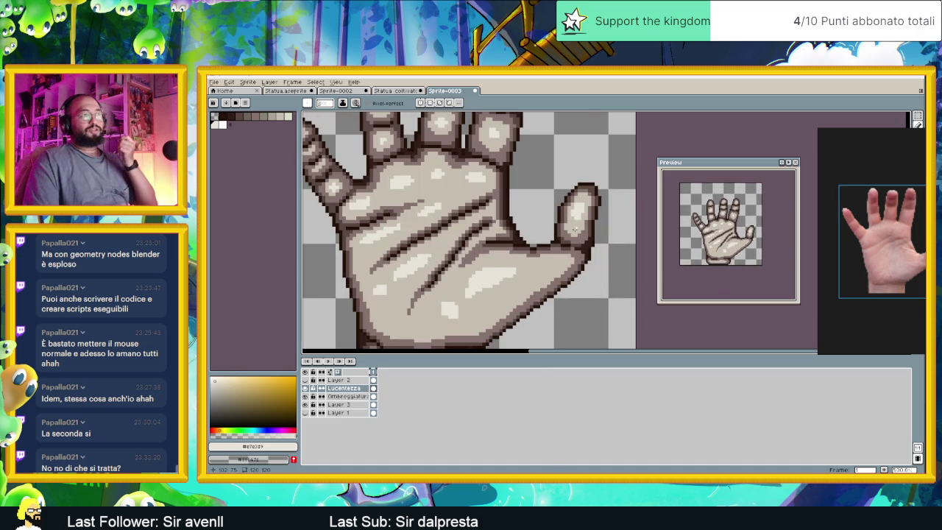
{"action": "scroll", "coordinate": [579, 201], "scroll_direction": "up", "scroll_amount": 2}
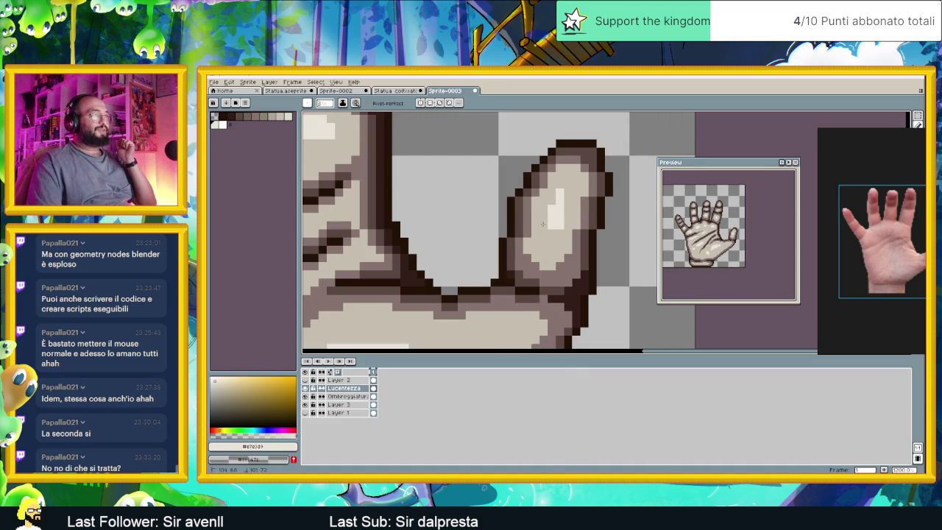
{"action": "left_click", "coordinate": [565, 200]}
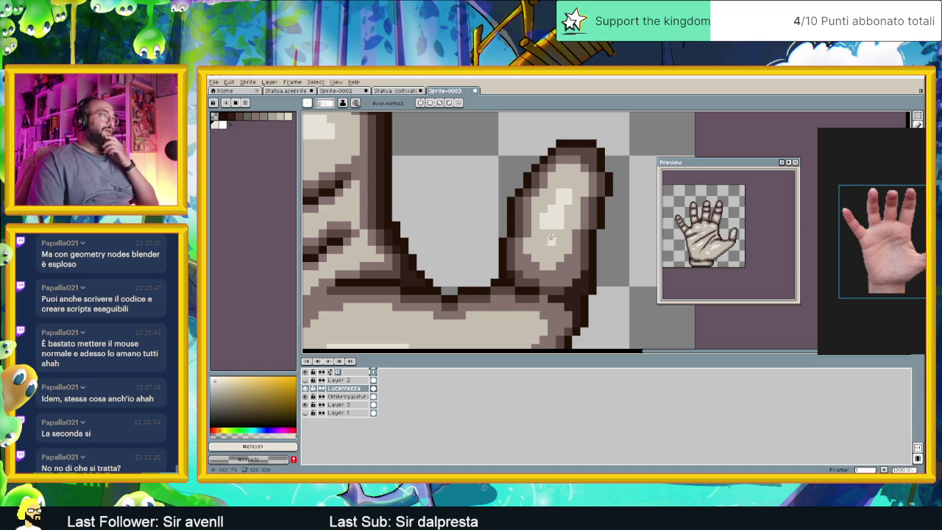
Review the hand at different zooms and pick the medium brown shading colour.
{"action": "scroll", "coordinate": [544, 245], "scroll_direction": "down", "scroll_amount": 2}
{"action": "scroll", "coordinate": [548, 234], "scroll_direction": "up", "scroll_amount": 1}
{"action": "scroll", "coordinate": [551, 225], "scroll_direction": "up", "scroll_amount": 1}
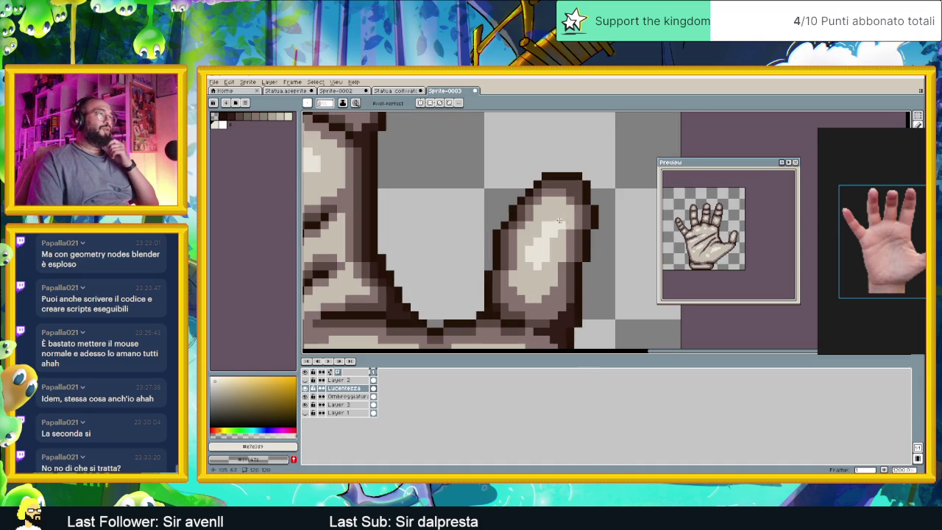
{"action": "scroll", "coordinate": [529, 275], "scroll_direction": "down", "scroll_amount": 2}
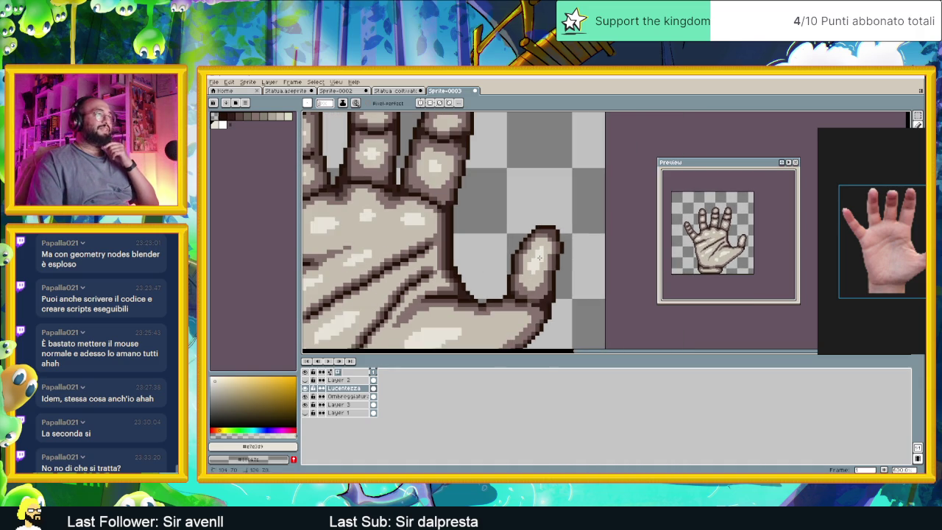
{"action": "scroll", "coordinate": [522, 277], "scroll_direction": "down", "scroll_amount": 2}
{"action": "scroll", "coordinate": [522, 277], "scroll_direction": "up", "scroll_amount": 3}
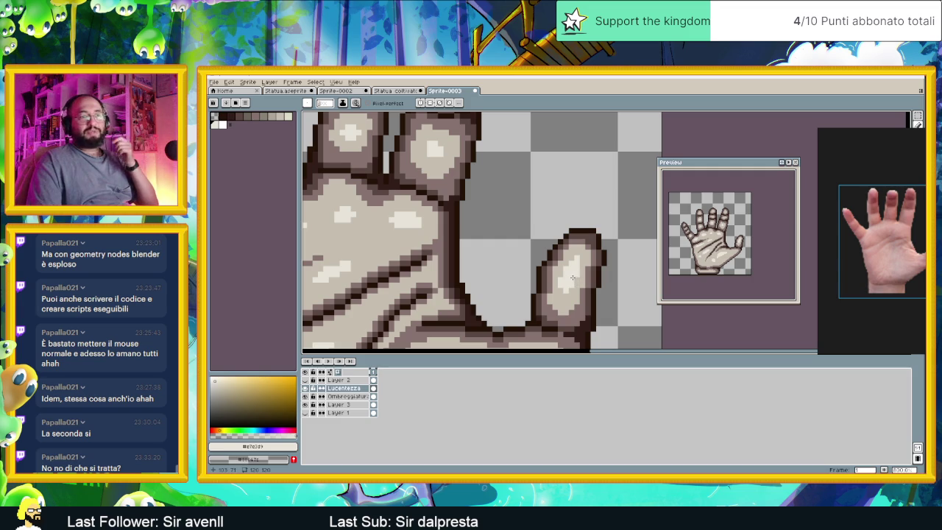
{"action": "scroll", "coordinate": [579, 278], "scroll_direction": "down", "scroll_amount": 1}
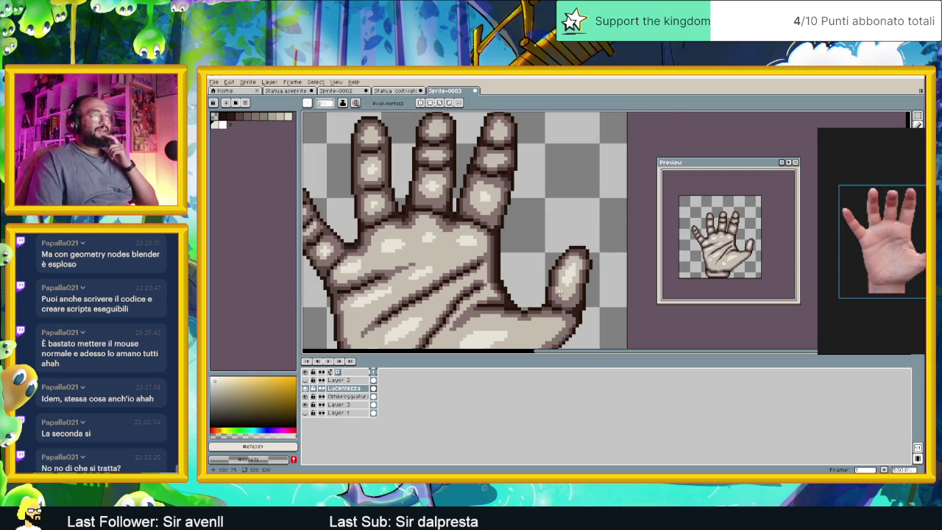
{"action": "scroll", "coordinate": [564, 294], "scroll_direction": "up", "scroll_amount": 1}
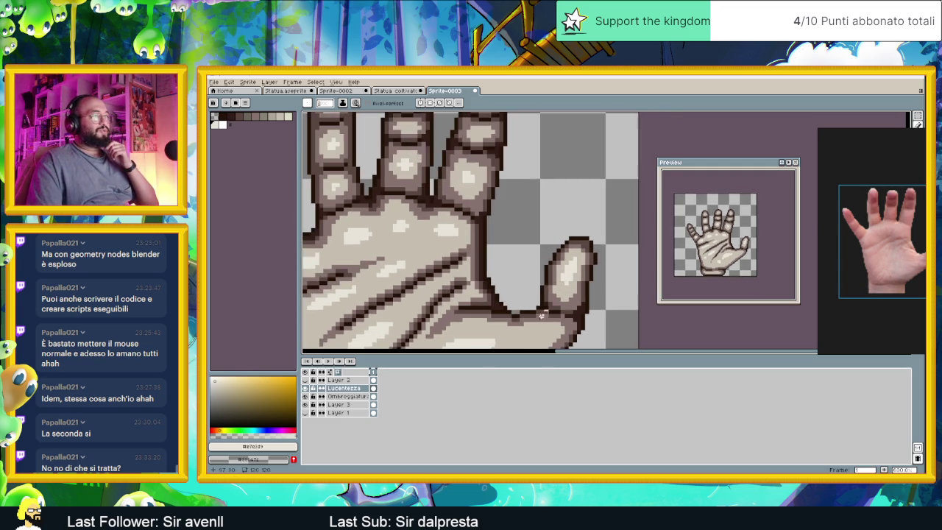
{"action": "scroll", "coordinate": [560, 272], "scroll_direction": "up", "scroll_amount": 1}
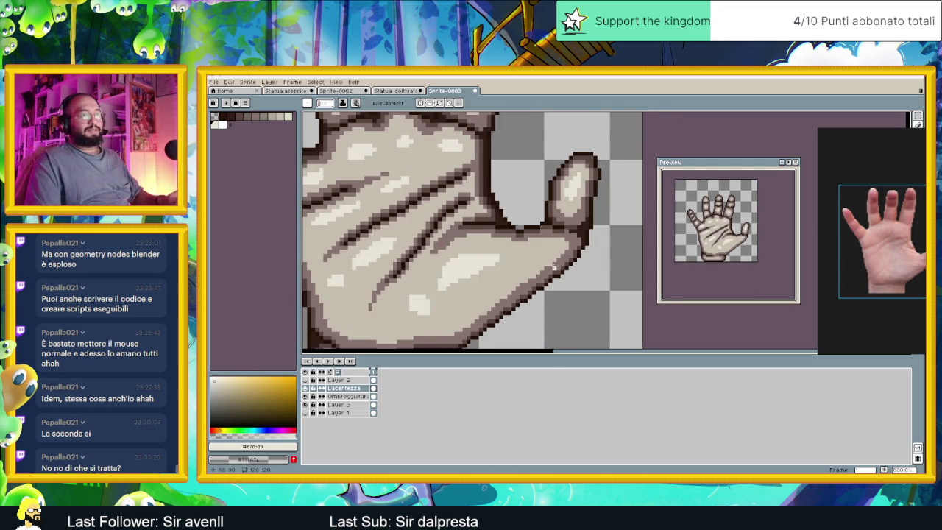
{"action": "scroll", "coordinate": [554, 251], "scroll_direction": "up", "scroll_amount": 1}
{"action": "scroll", "coordinate": [556, 241], "scroll_direction": "up", "scroll_amount": 1}
{"action": "left_click", "coordinate": [554, 230], "text": "alt"}
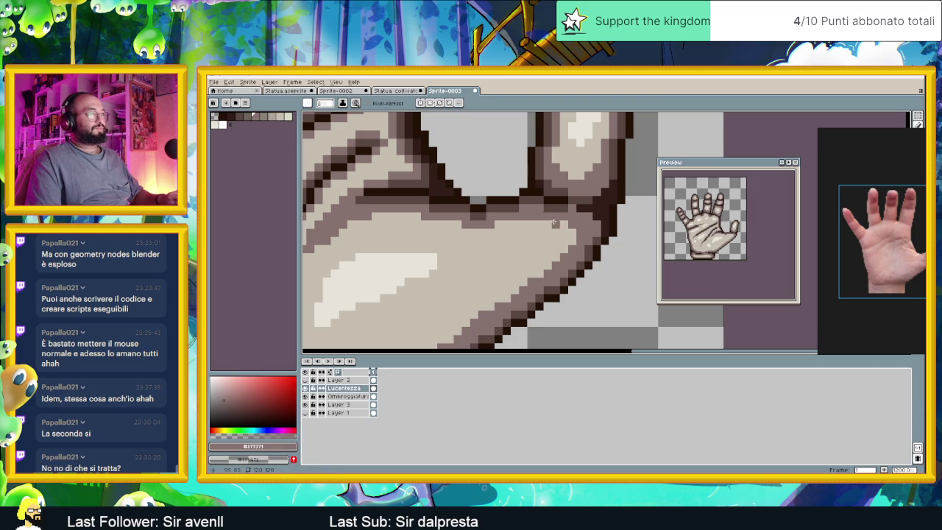
Undo the stroke painted on the wrong layer and move to the Ombreggiatura layer.
{"action": "mouse_move", "coordinate": [550, 225]}
{"action": "left_mouse_down"}
{"action": "mouse_move", "coordinate": [523, 274]}
{"action": "mouse_move", "coordinate": [558, 237]}
{"action": "left_mouse_up"}
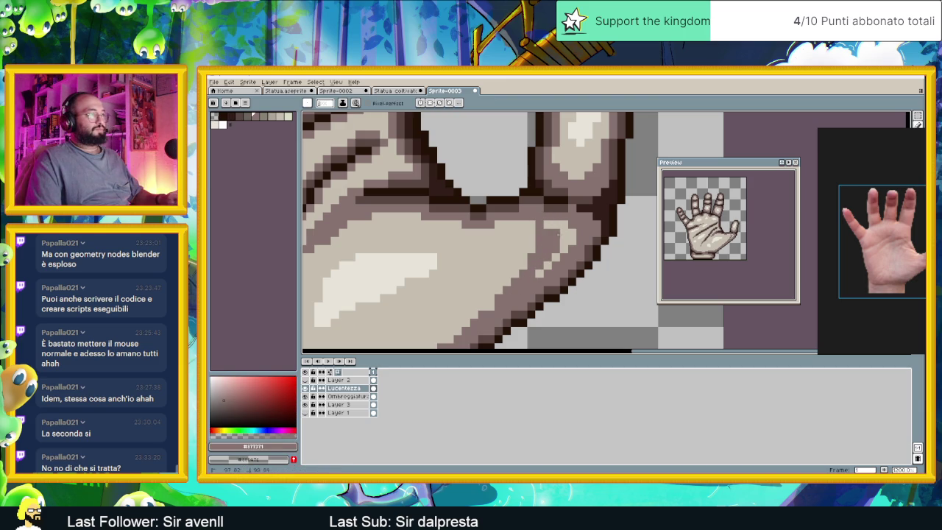
{"action": "key", "text": "ctrl+z"}
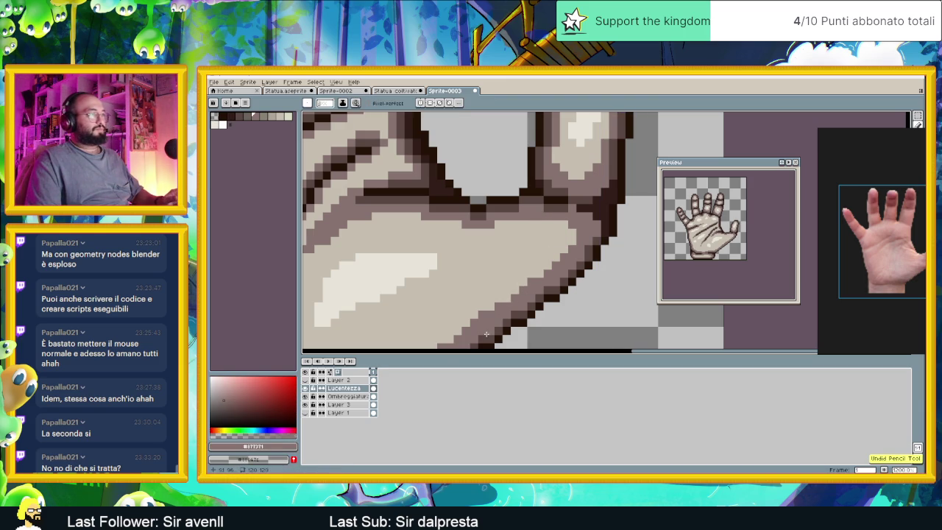
{"action": "left_click", "coordinate": [346, 396]}
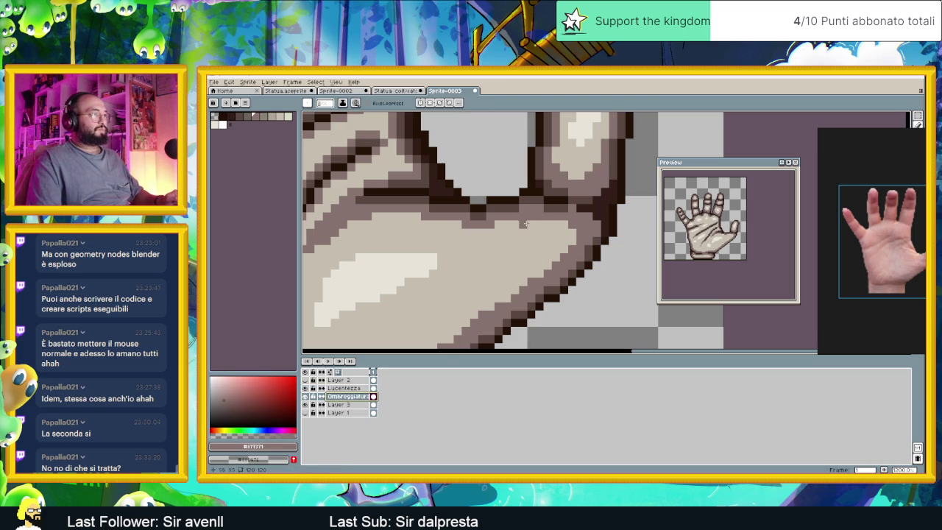
Shade the thumb's outer edge in brown, then sample the darker #594743 brown.
{"action": "left_click_drag", "start_coordinate": [535, 224], "coordinate": [486, 314]}
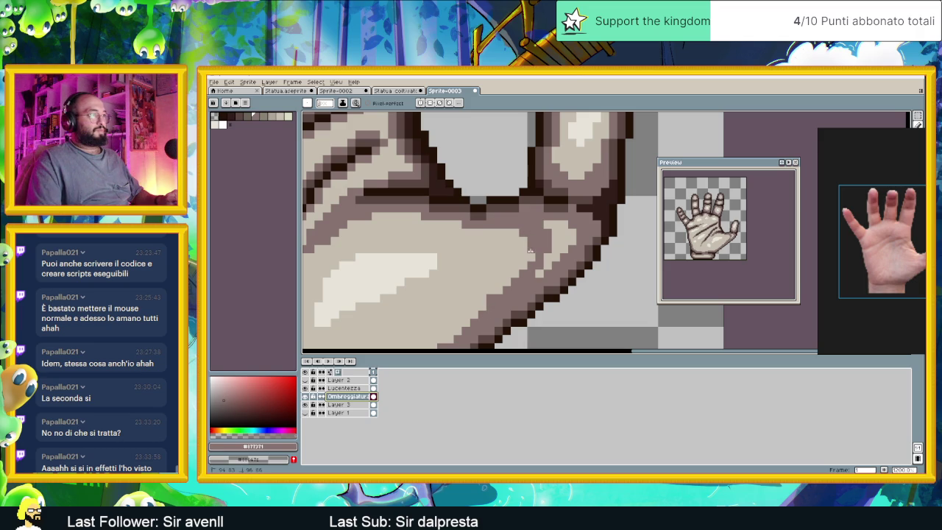
{"action": "left_click_drag", "start_coordinate": [553, 222], "coordinate": [558, 229]}
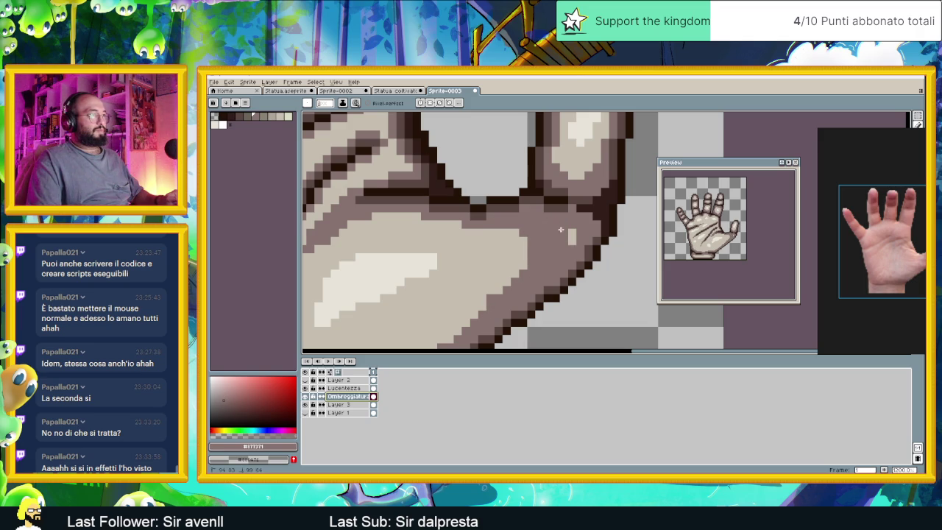
{"action": "left_click", "coordinate": [600, 229]}
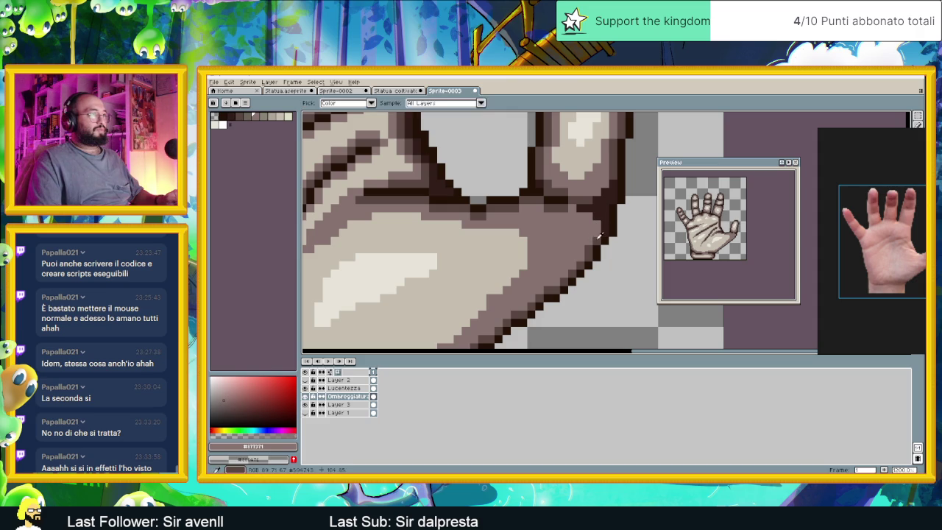
{"action": "left_click", "coordinate": [597, 234], "text": "alt"}
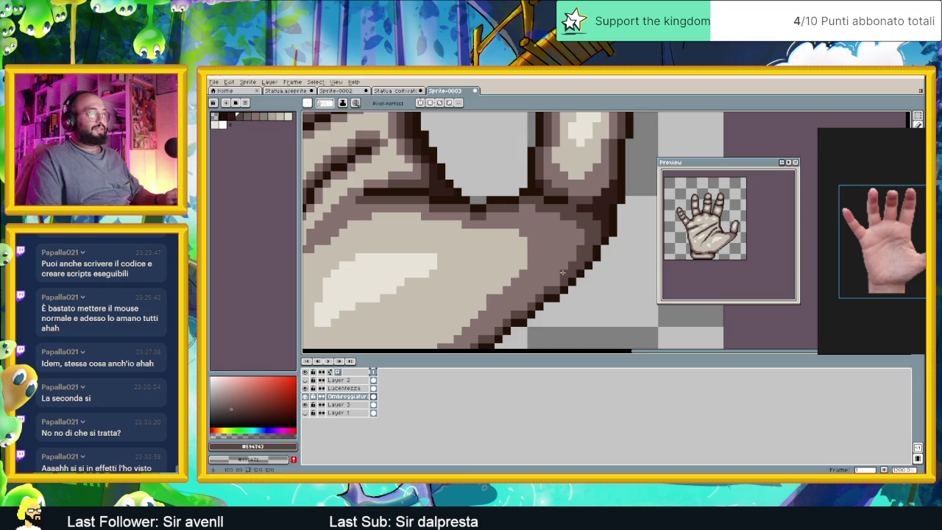
{"action": "scroll", "coordinate": [579, 271], "scroll_direction": "down", "scroll_amount": 4}
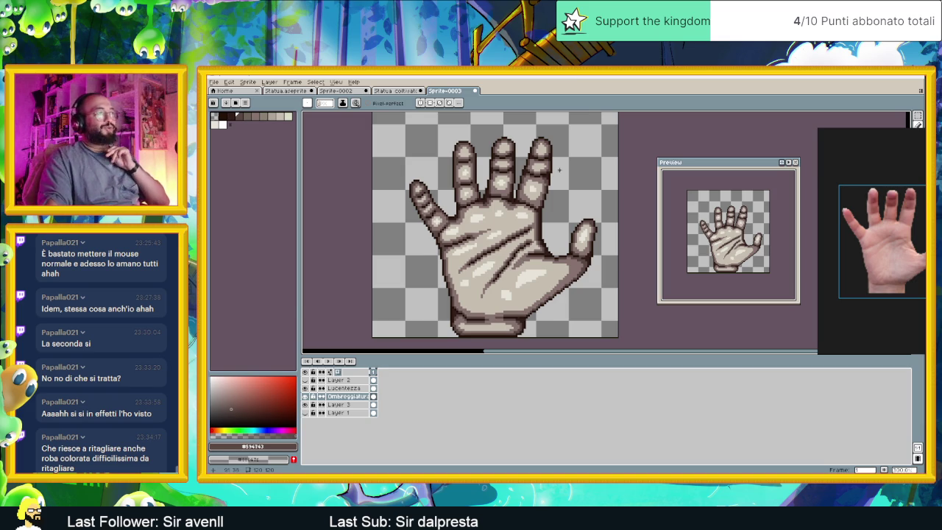
Zoom in on the hand and sample the medium greyish-brown shading colour.
{"action": "scroll", "coordinate": [519, 302], "scroll_direction": "up", "scroll_amount": 1}
{"action": "scroll", "coordinate": [523, 221], "scroll_direction": "up", "scroll_amount": 1}
{"action": "scroll", "coordinate": [526, 219], "scroll_direction": "up", "scroll_amount": 1}
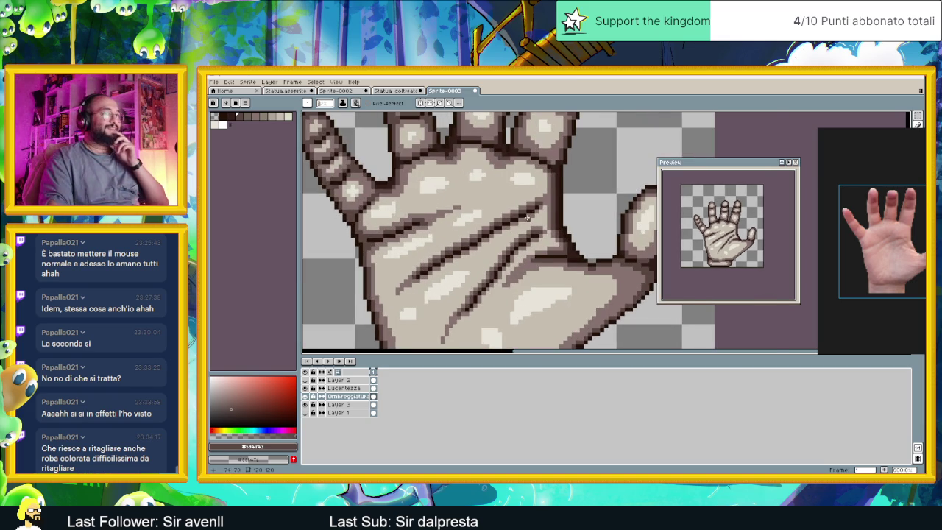
{"action": "scroll", "coordinate": [510, 217], "scroll_direction": "up", "scroll_amount": 1}
{"action": "scroll", "coordinate": [509, 217], "scroll_direction": "down", "scroll_amount": 2}
{"action": "scroll", "coordinate": [545, 228], "scroll_direction": "up", "scroll_amount": 1}
{"action": "scroll", "coordinate": [574, 239], "scroll_direction": "up", "scroll_amount": 1}
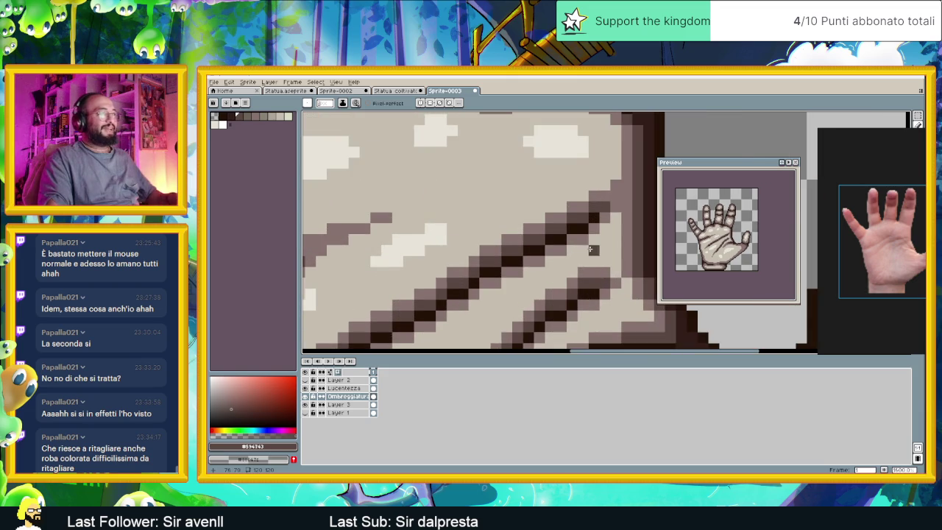
{"action": "scroll", "coordinate": [602, 248], "scroll_direction": "up", "scroll_amount": 1}
{"action": "scroll", "coordinate": [602, 248], "scroll_direction": "down", "scroll_amount": 1}
{"action": "left_click", "coordinate": [586, 245], "text": "alt"}
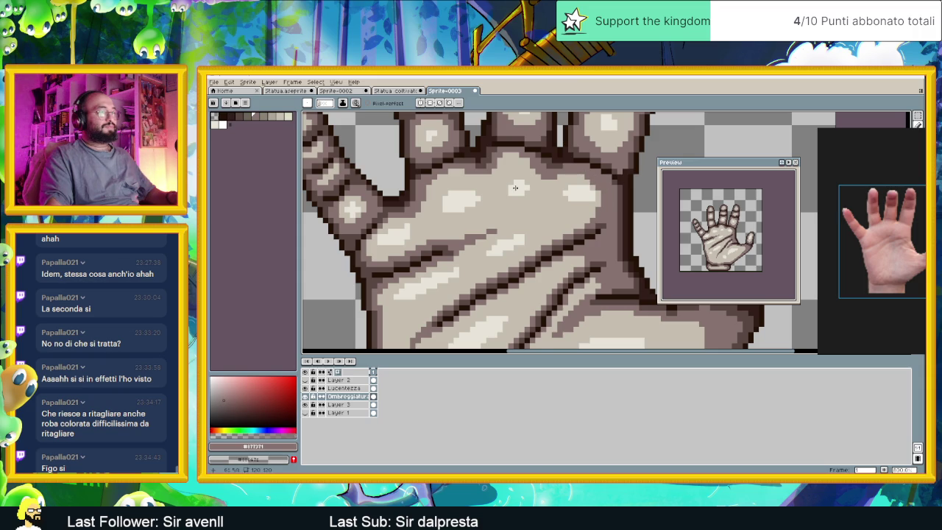
Zoom in and out to review the finished hand sprite.
{"action": "scroll", "coordinate": [618, 289], "scroll_direction": "down", "scroll_amount": 2}
{"action": "scroll", "coordinate": [618, 289], "scroll_direction": "up", "scroll_amount": 1}
{"action": "scroll", "coordinate": [618, 289], "scroll_direction": "down", "scroll_amount": 2}
{"action": "scroll", "coordinate": [618, 289], "scroll_direction": "down", "scroll_amount": 1}
{"action": "scroll", "coordinate": [549, 303], "scroll_direction": "up", "scroll_amount": 3}
{"action": "scroll", "coordinate": [574, 257], "scroll_direction": "down", "scroll_amount": 1}
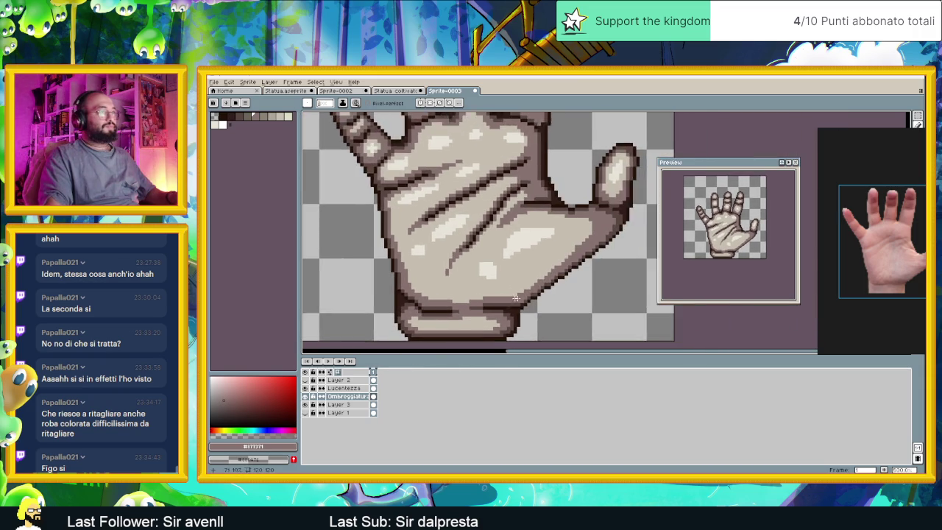
{"action": "scroll", "coordinate": [602, 203], "scroll_direction": "up", "scroll_amount": 2}
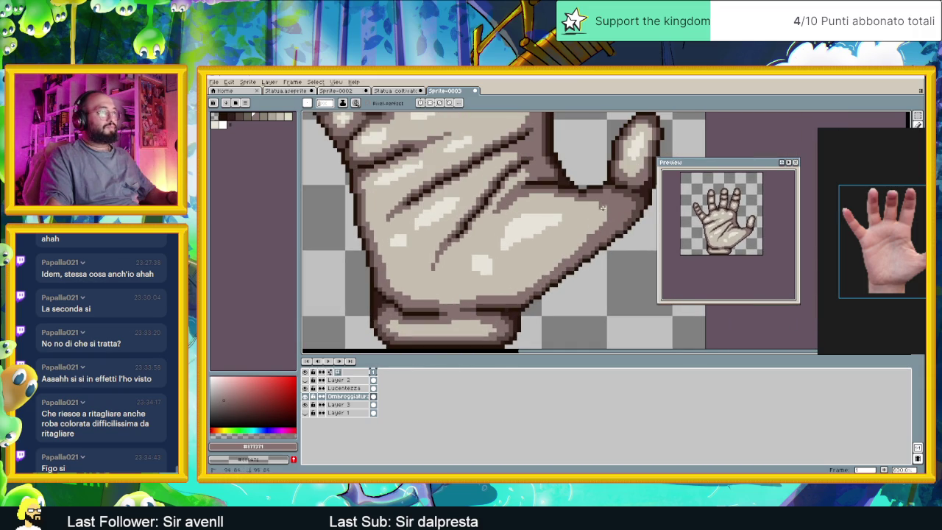